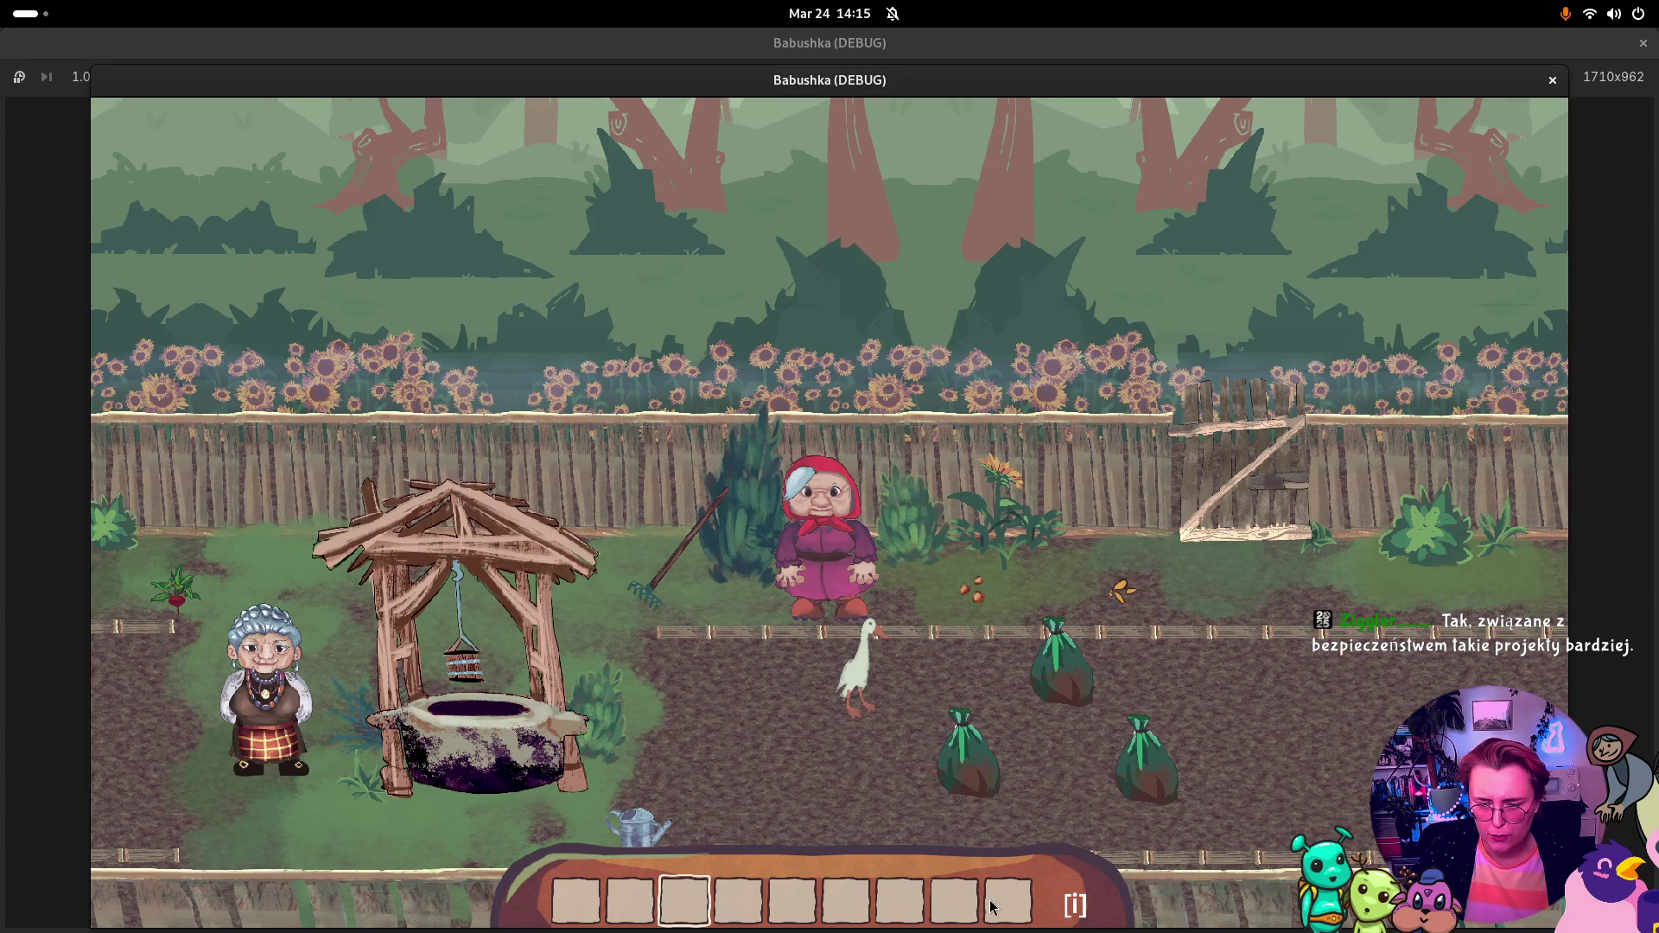
Step: Open and close the backpack inventory with I, then stop the Babushka debug run
{"action": "key", "text": "i"}
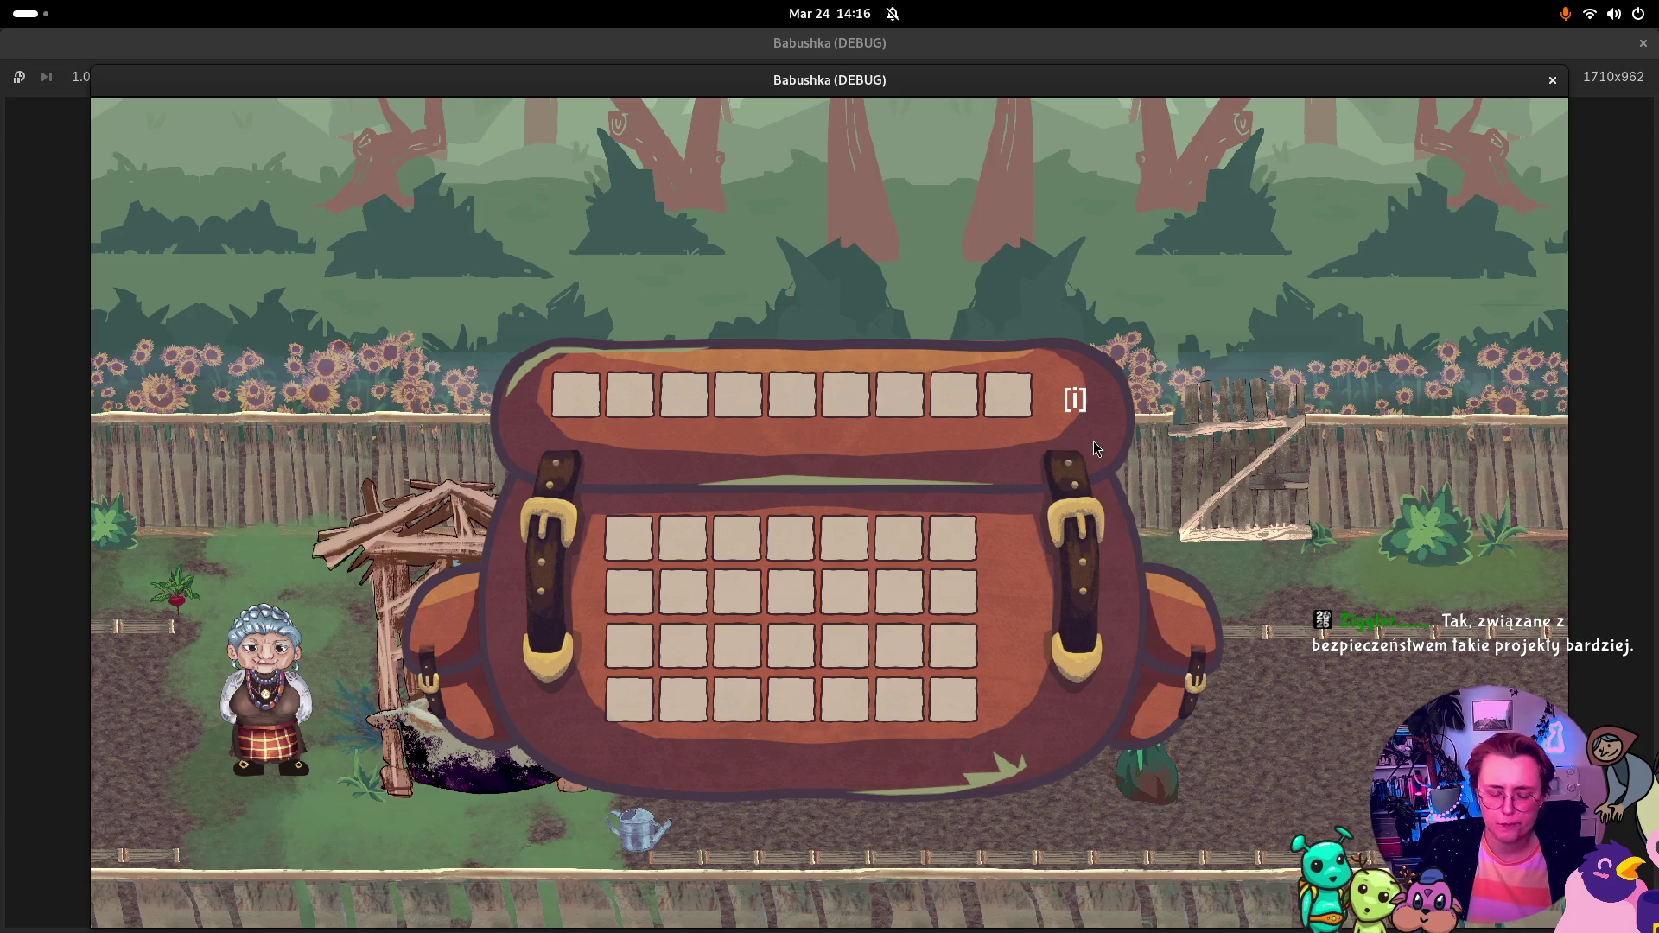
{"action": "key", "text": "i"}
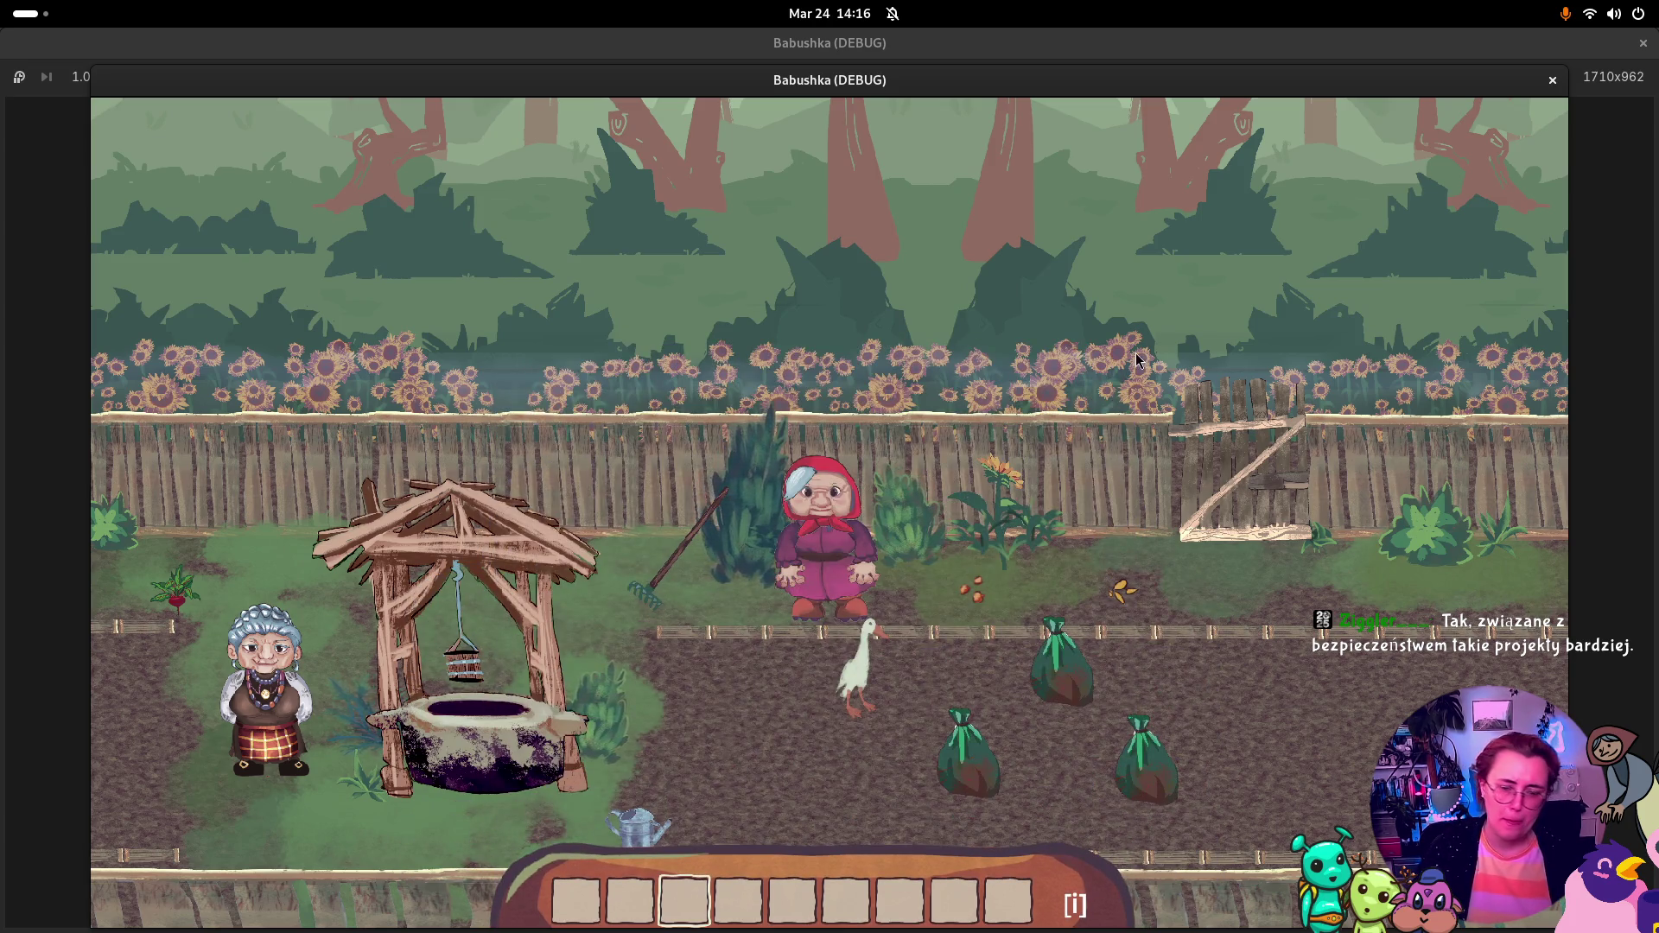
{"action": "left_click", "coordinate": [1553, 81]}
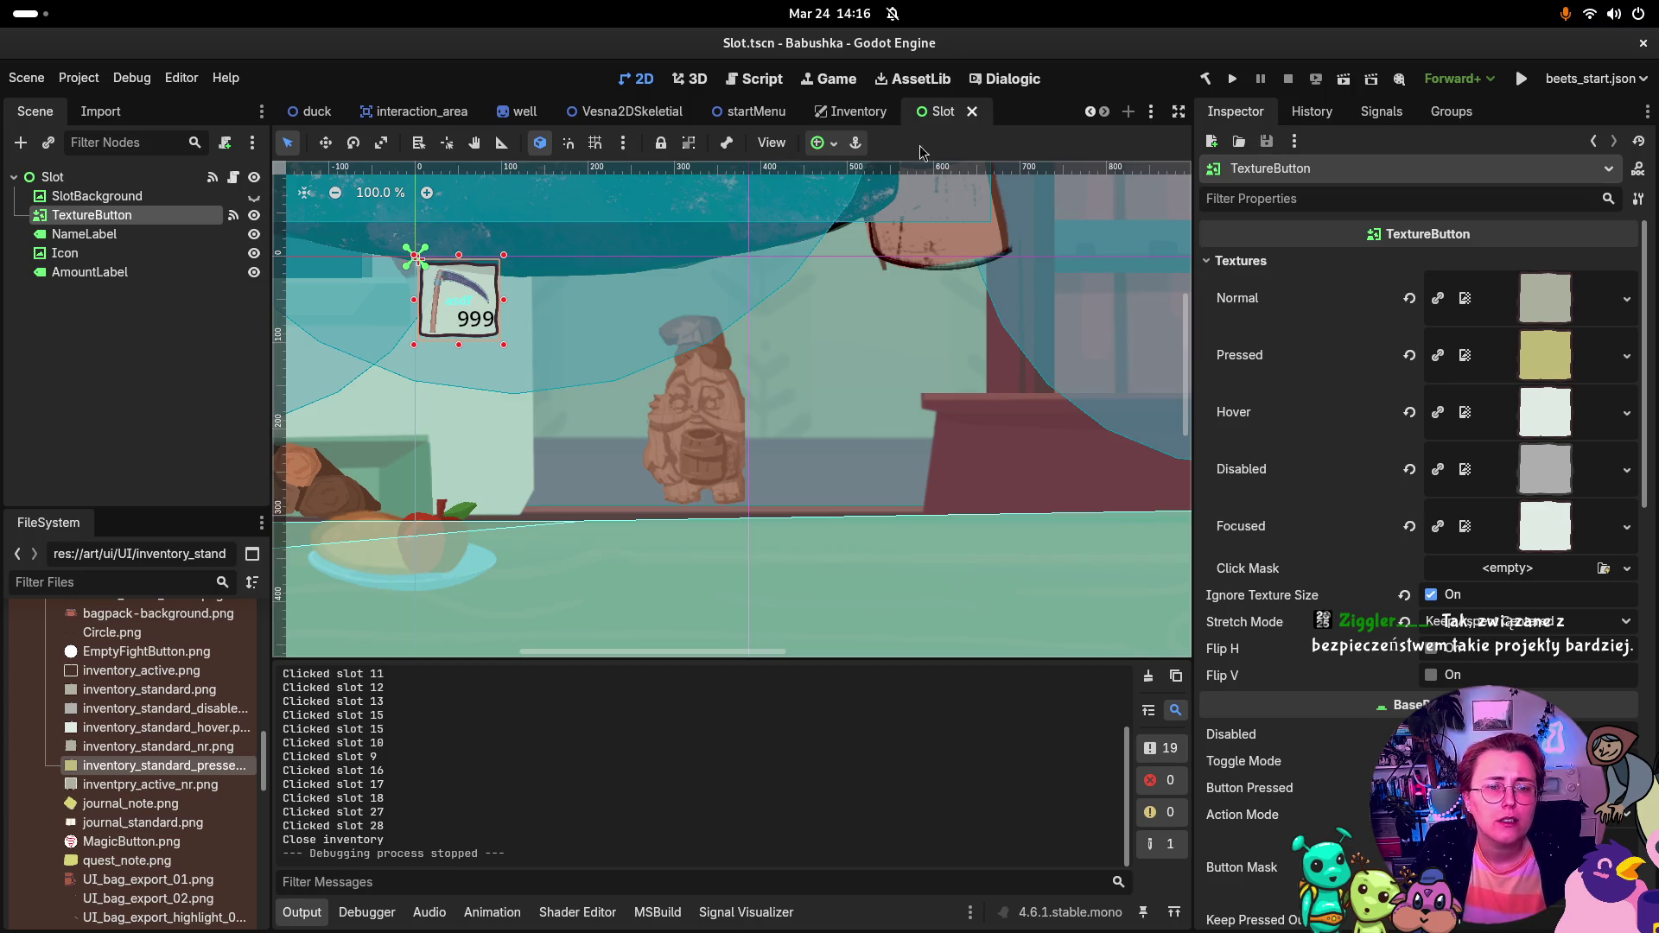
Step: Zoom in and pan the 2D canvas to frame the slot button
{"action": "scroll", "coordinate": [484, 252], "scroll_direction": "up", "scroll_amount": 5}
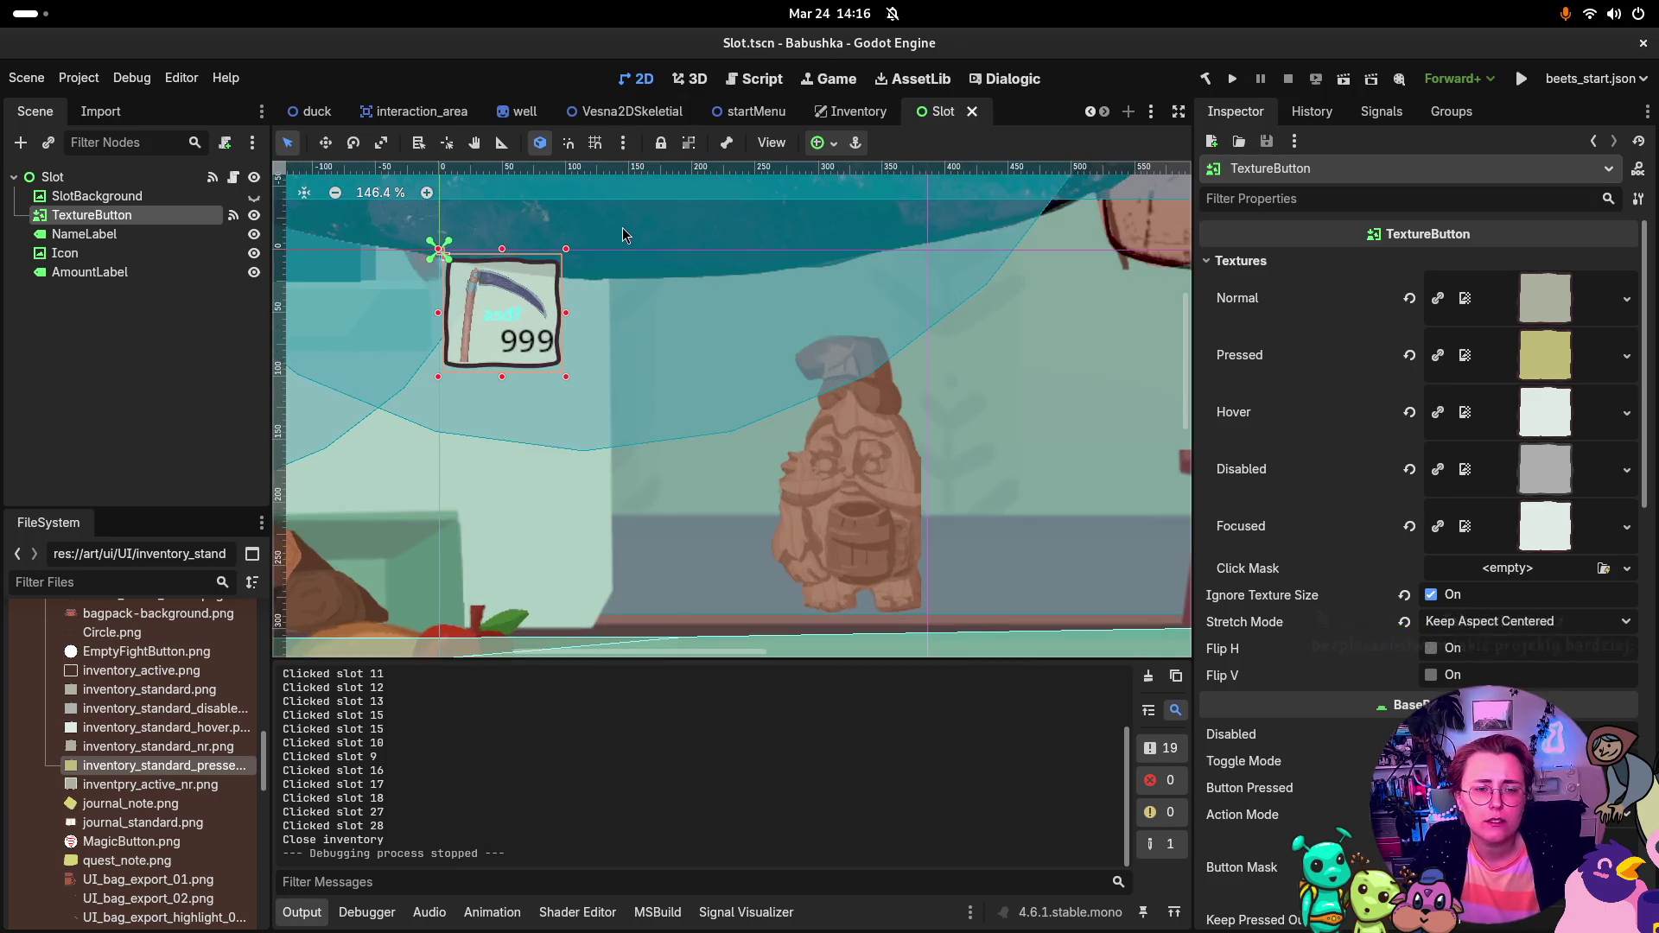
{"action": "left_click_drag", "start_coordinate": [584, 361], "coordinate": [748, 356]}
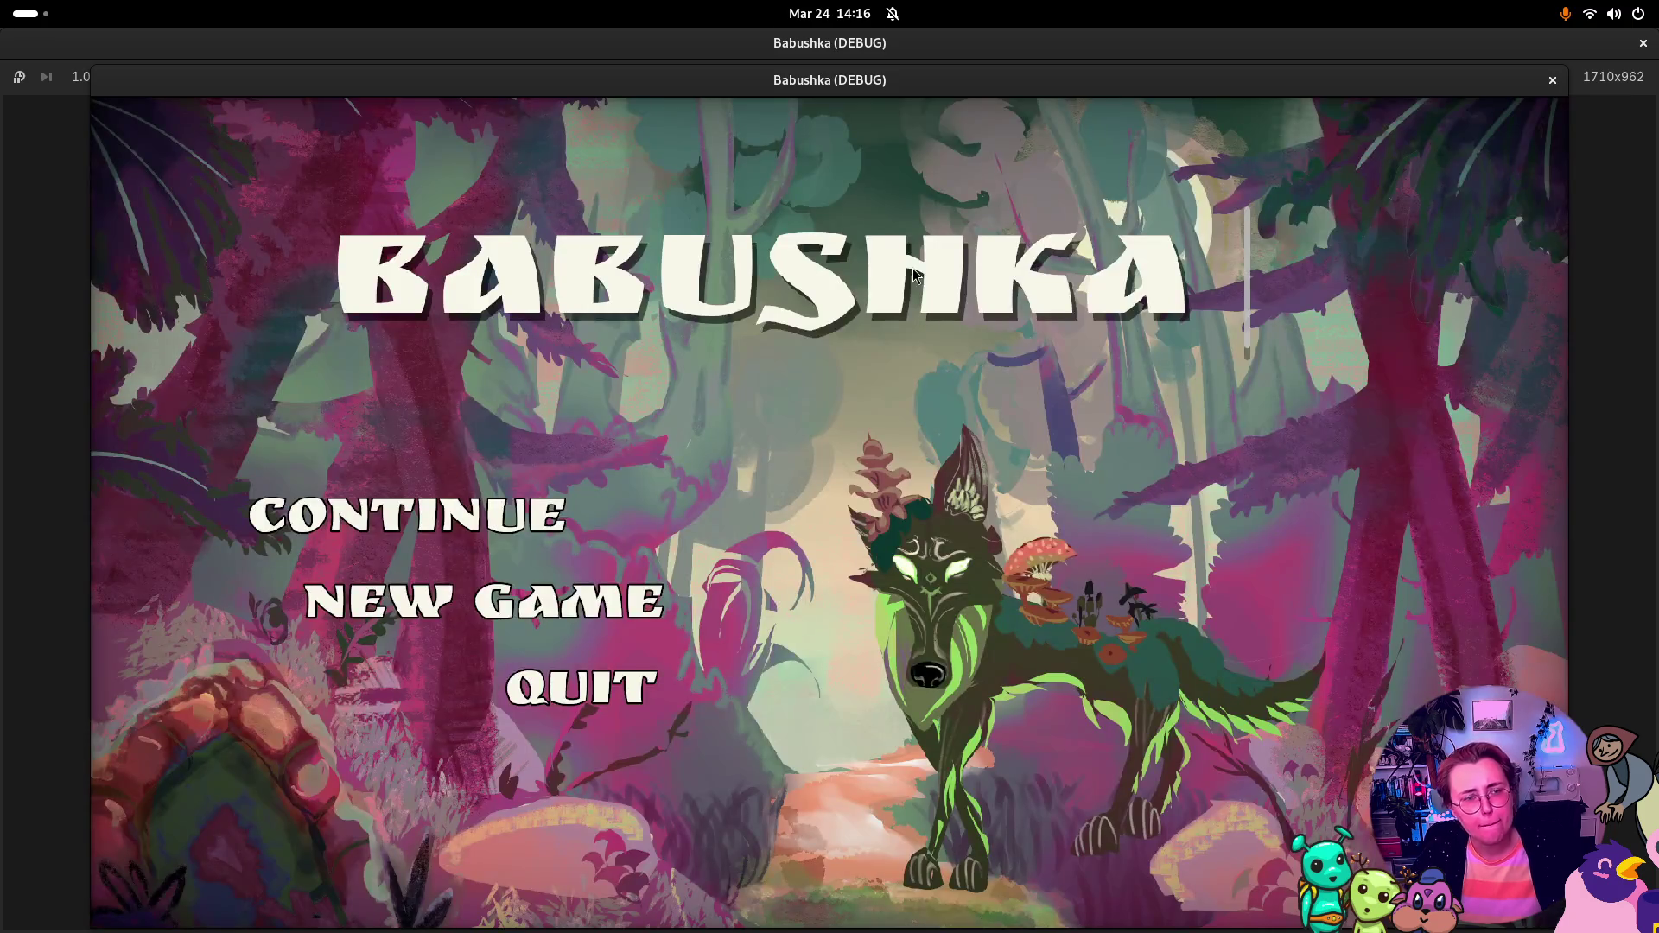
Step: Continue into the garden, open and close the backpack inventory, then stop the game
{"action": "key", "text": "Return"}
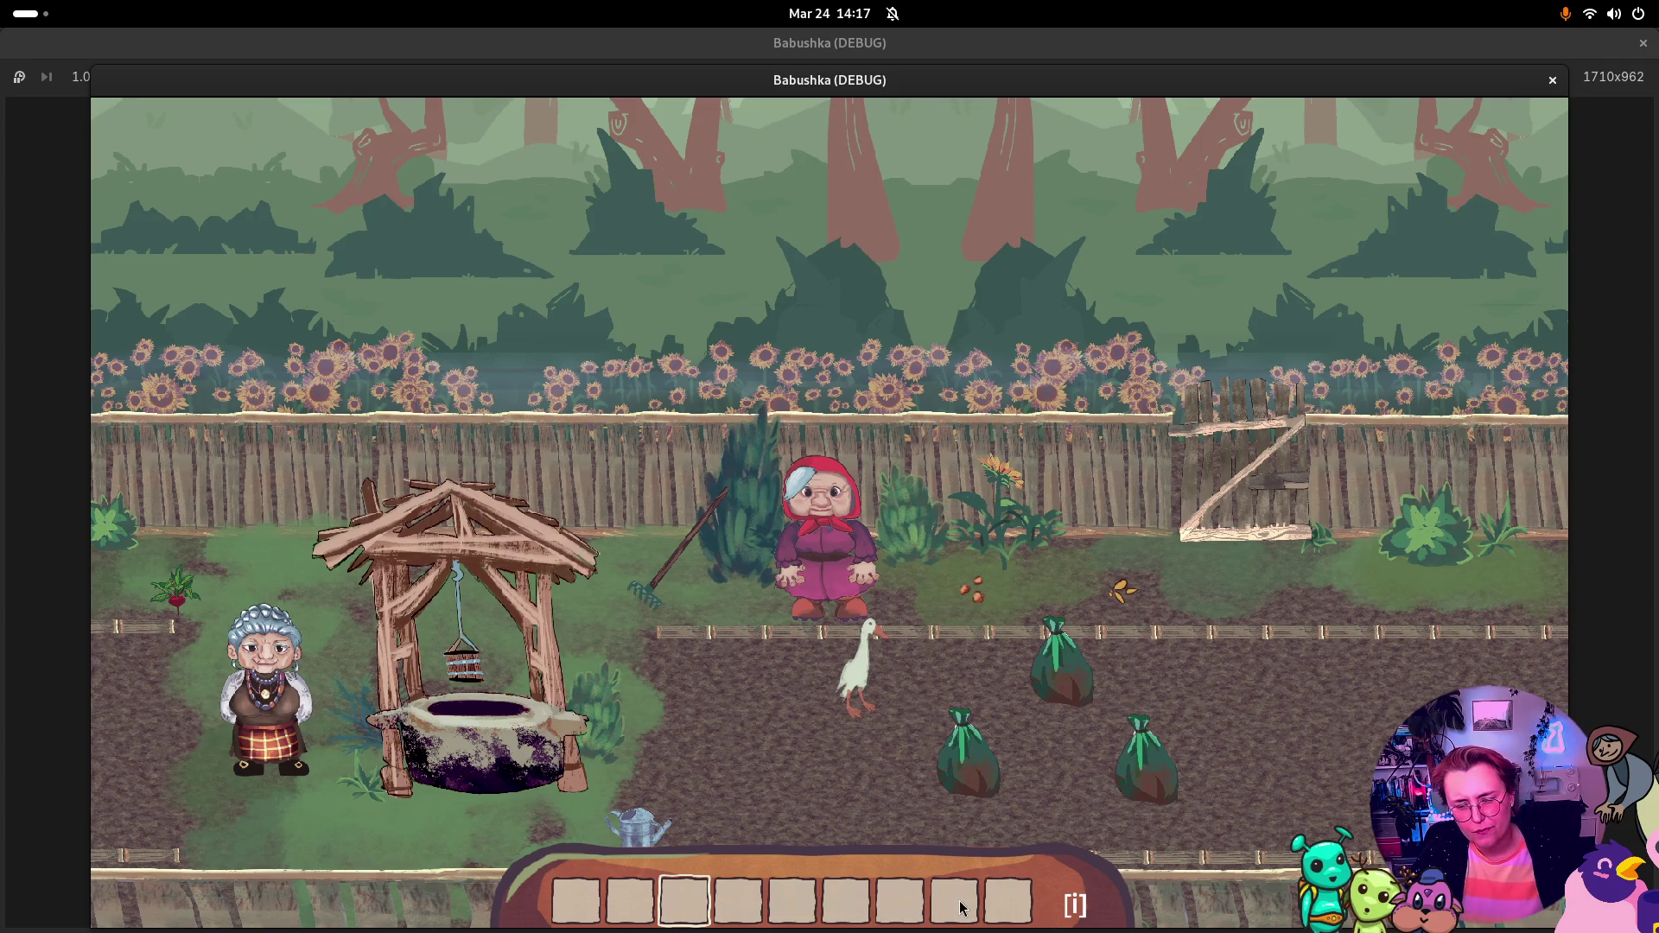
{"action": "key", "text": "i"}
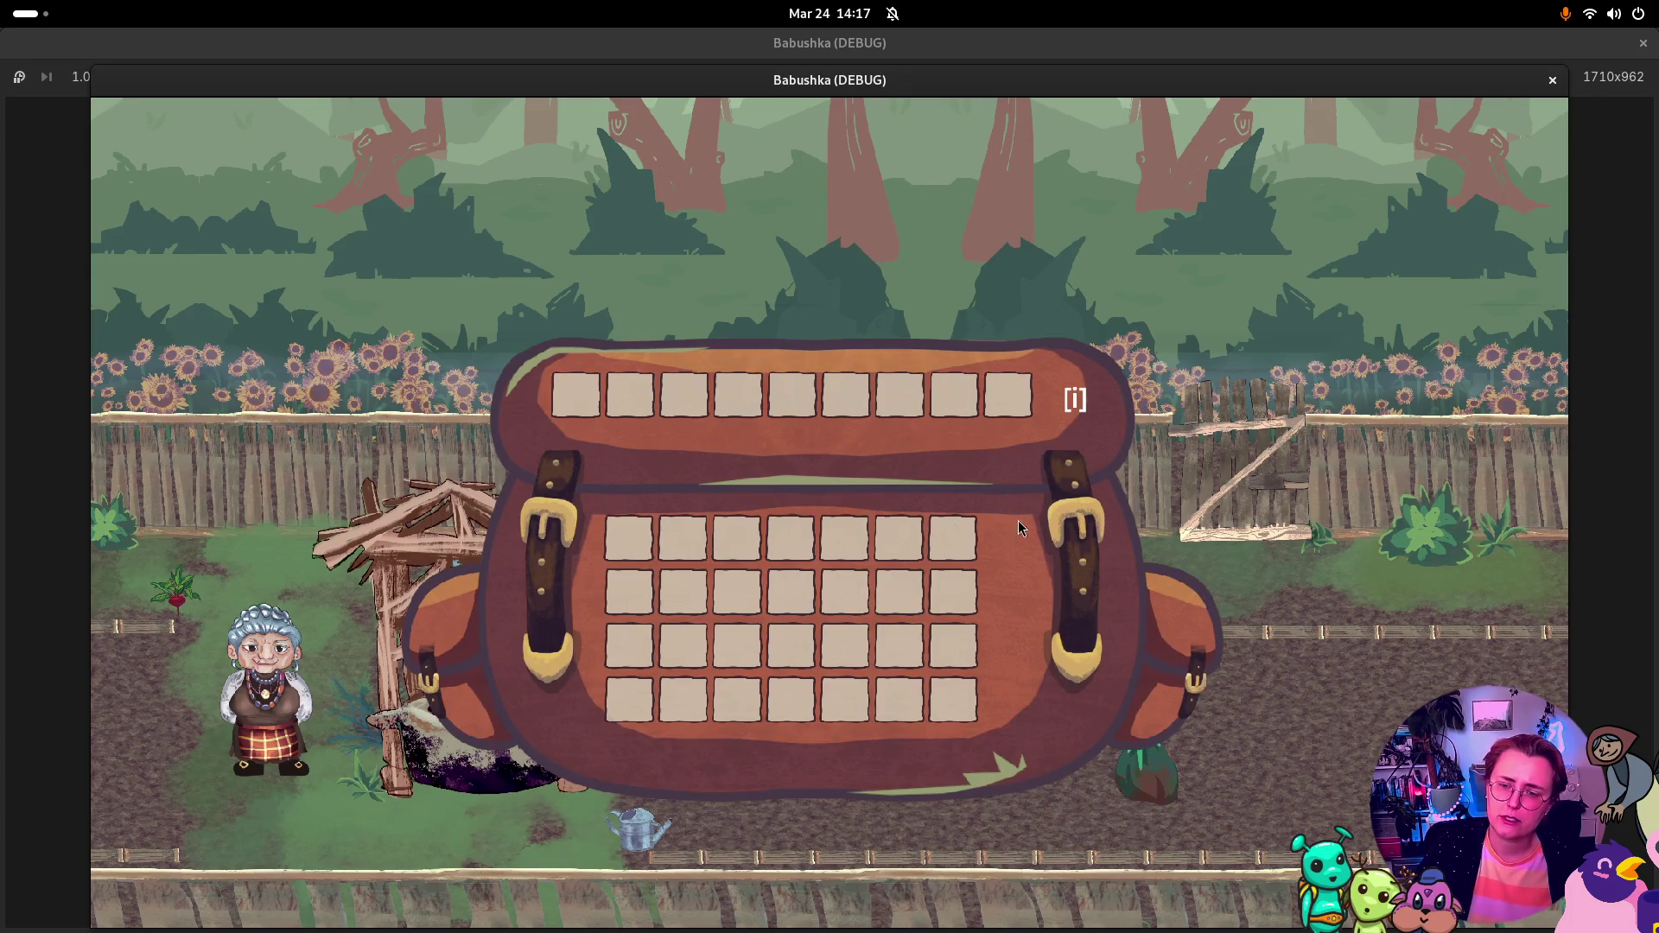
{"action": "key", "text": "i"}
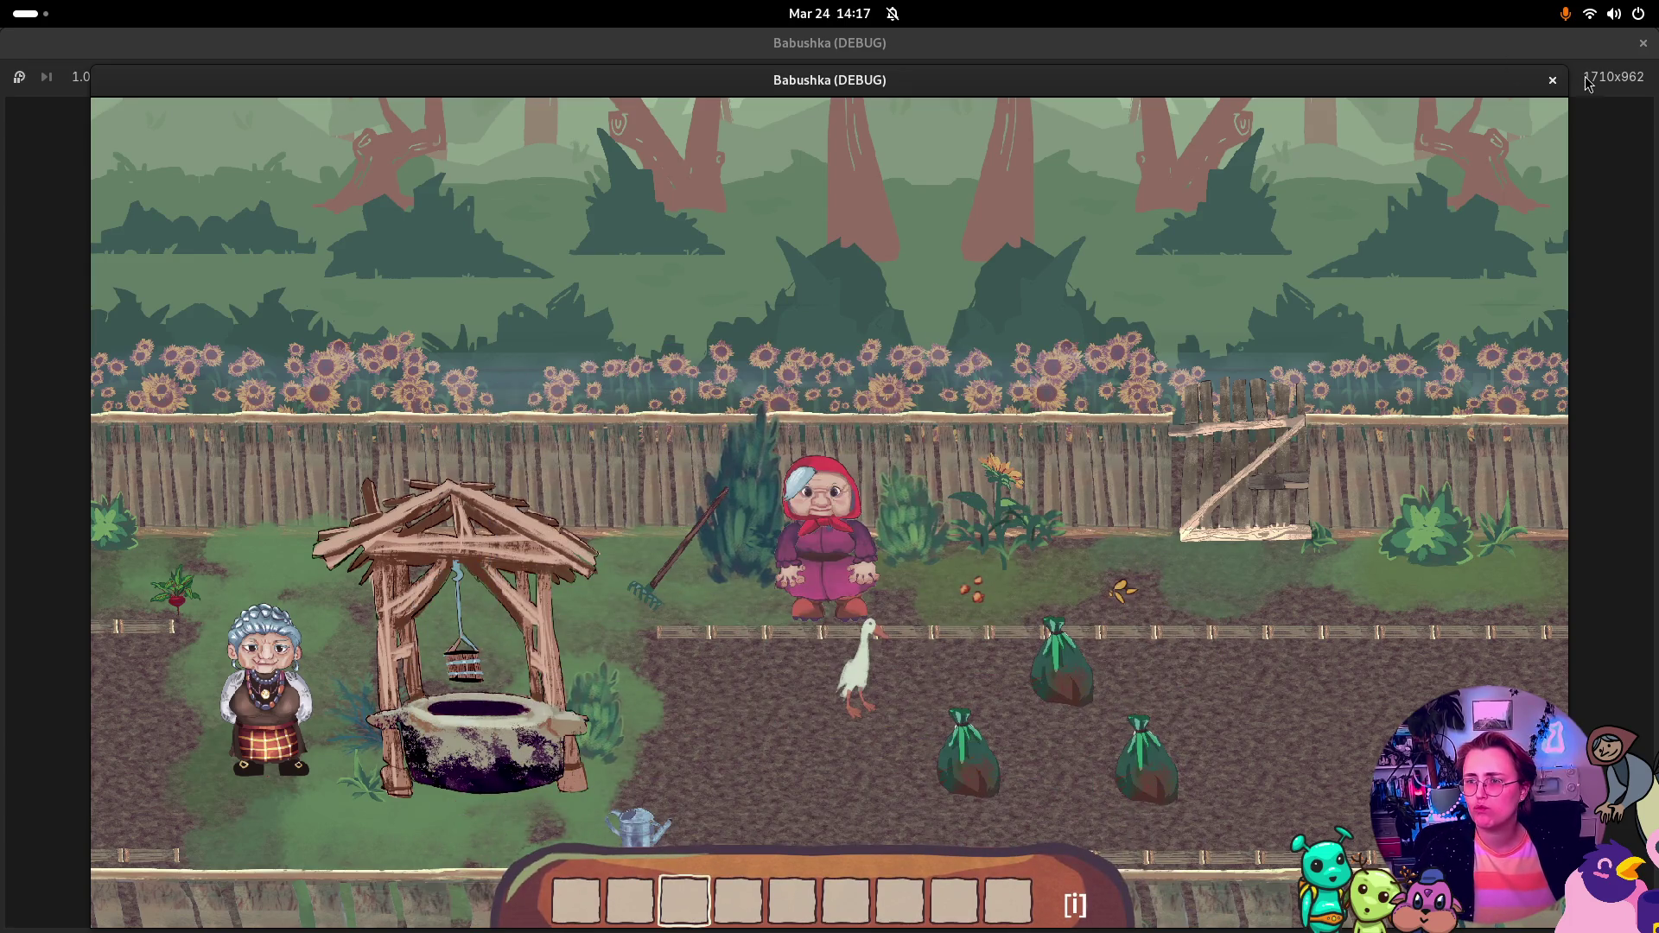
{"action": "left_click", "coordinate": [1553, 80]}
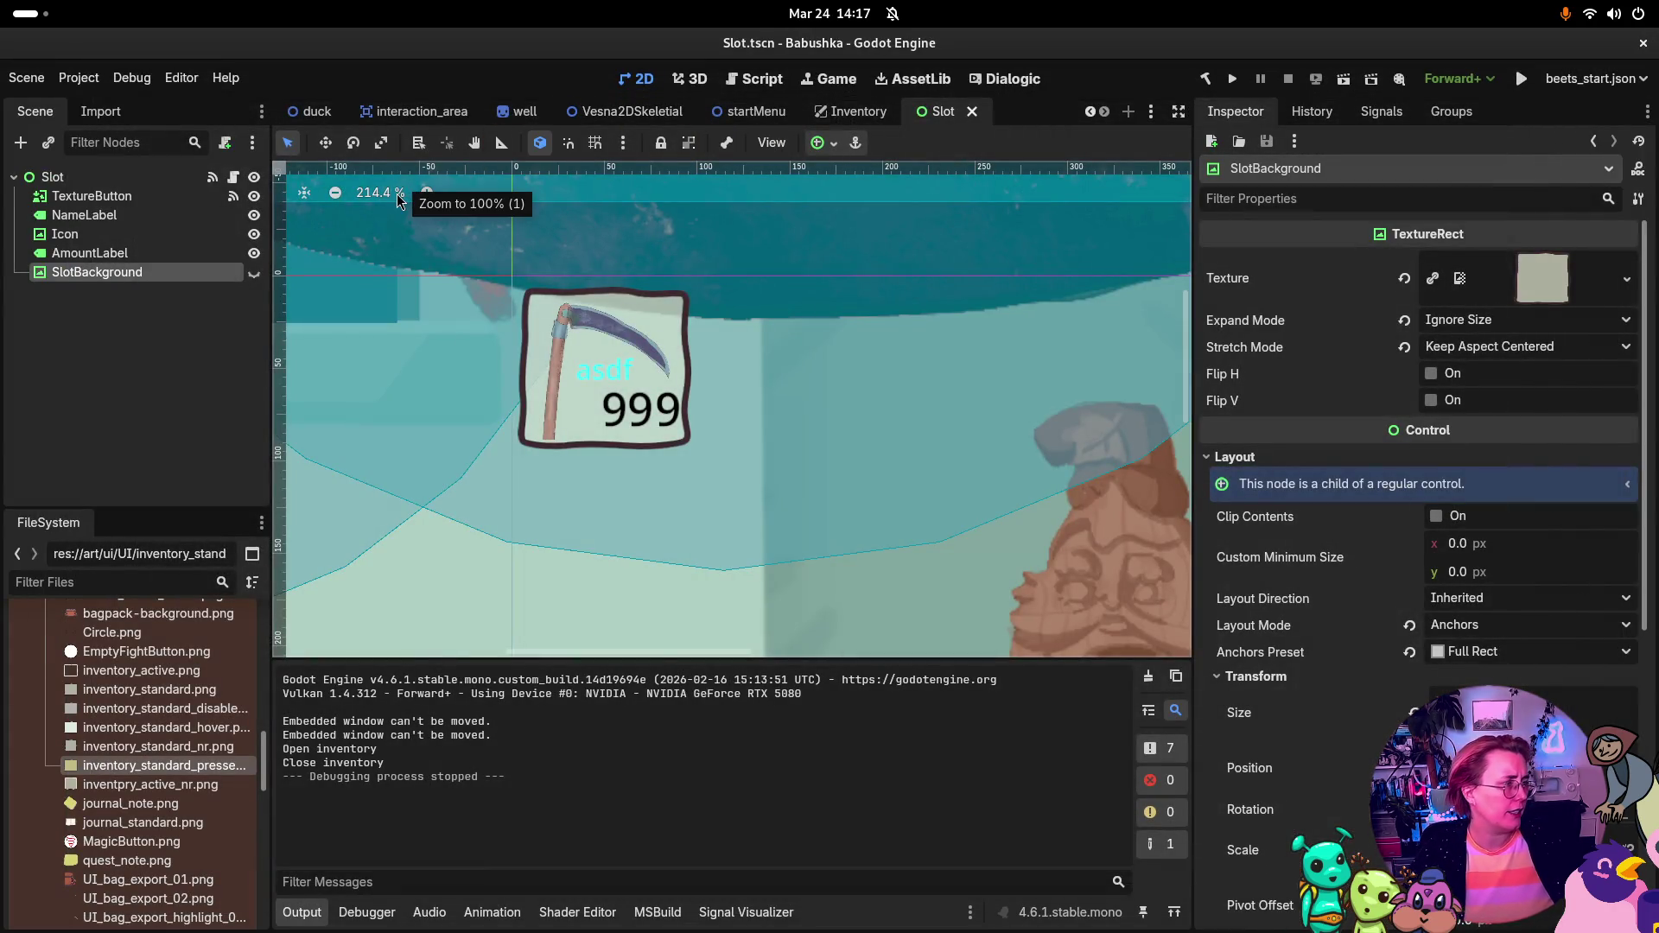
{"action": "key", "text": "super"}
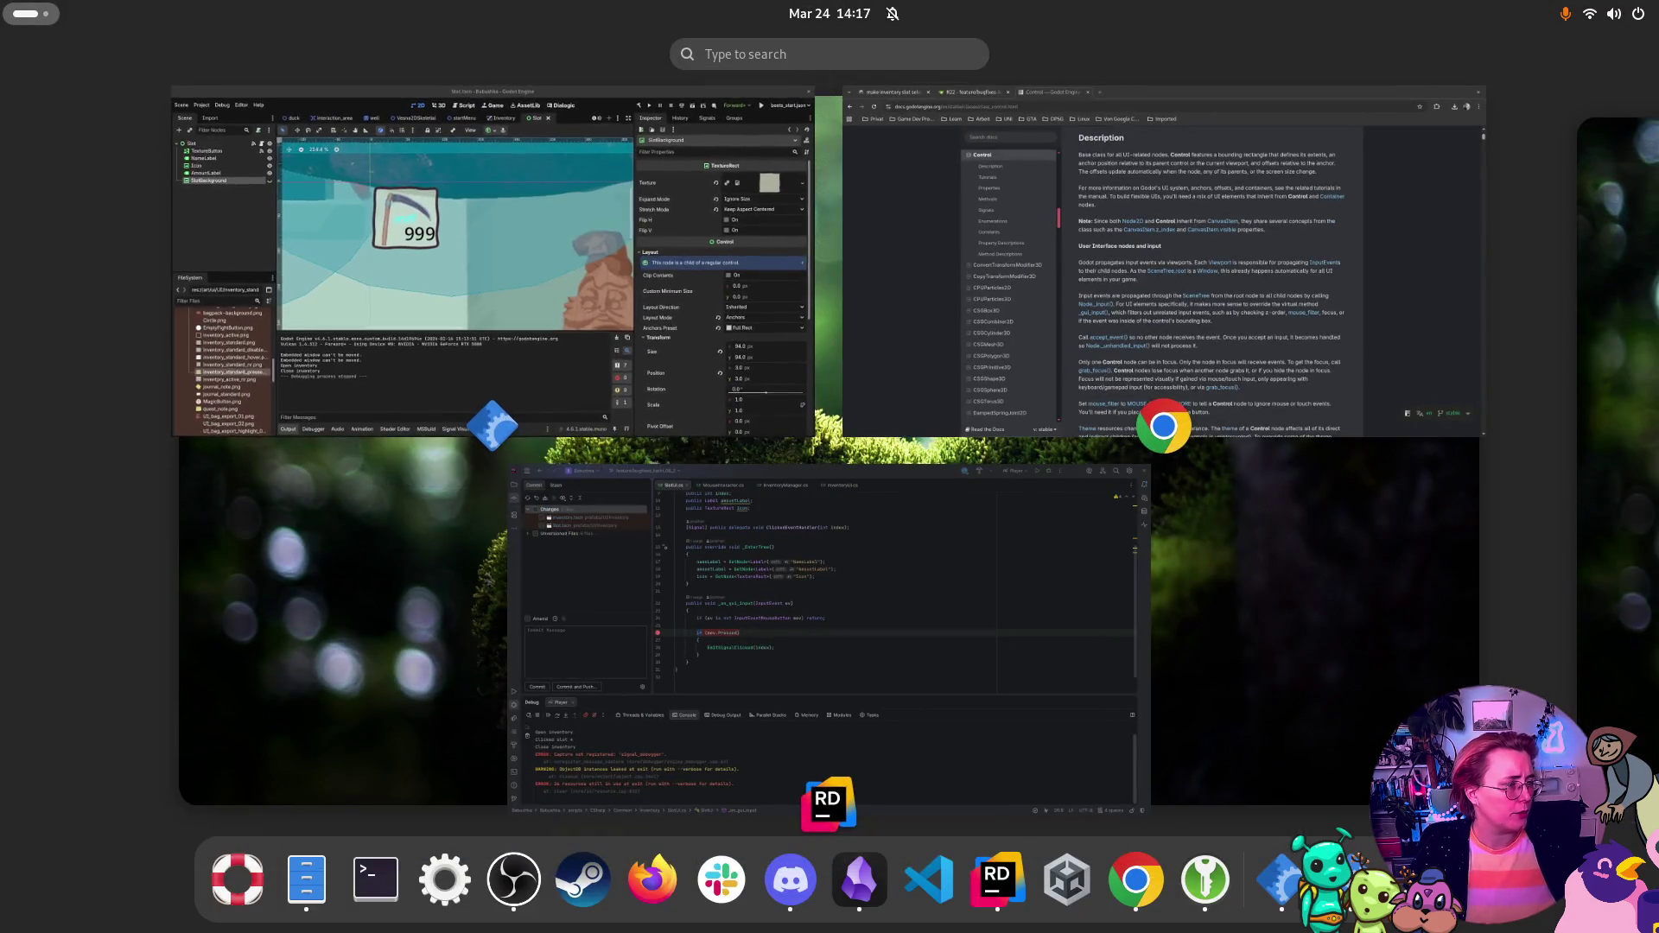
{"action": "key", "text": "super"}
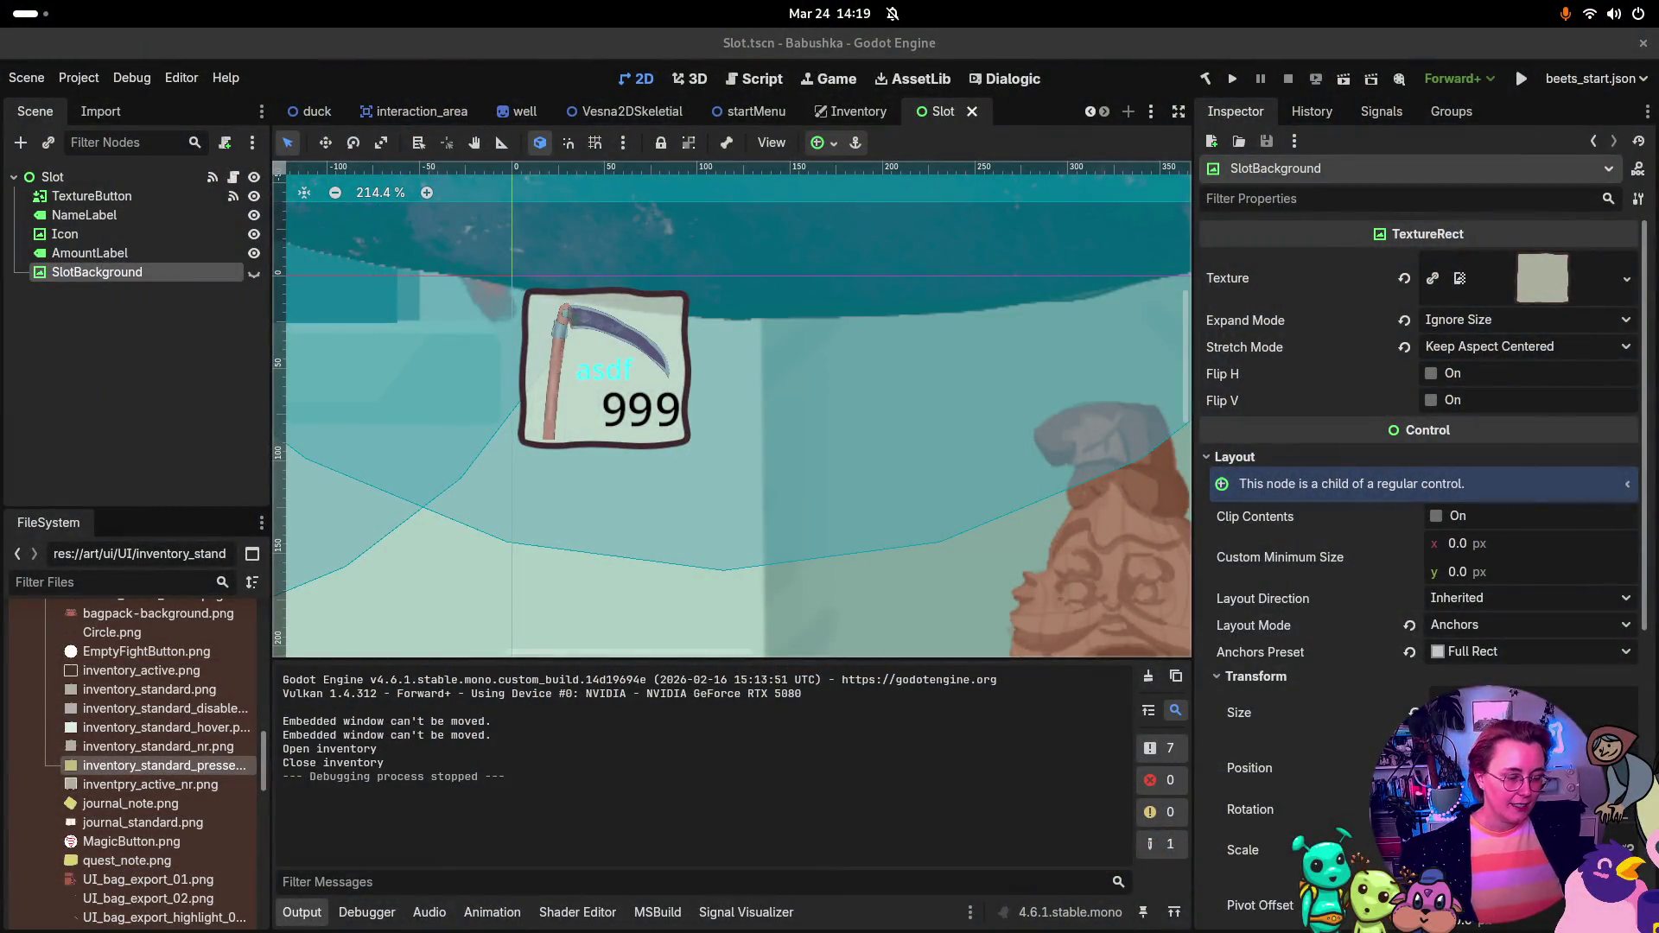
Step: Return to the editor, inspect AmountLabel, then select SlotBackground in the Slot scene
{"action": "key", "text": "super"}
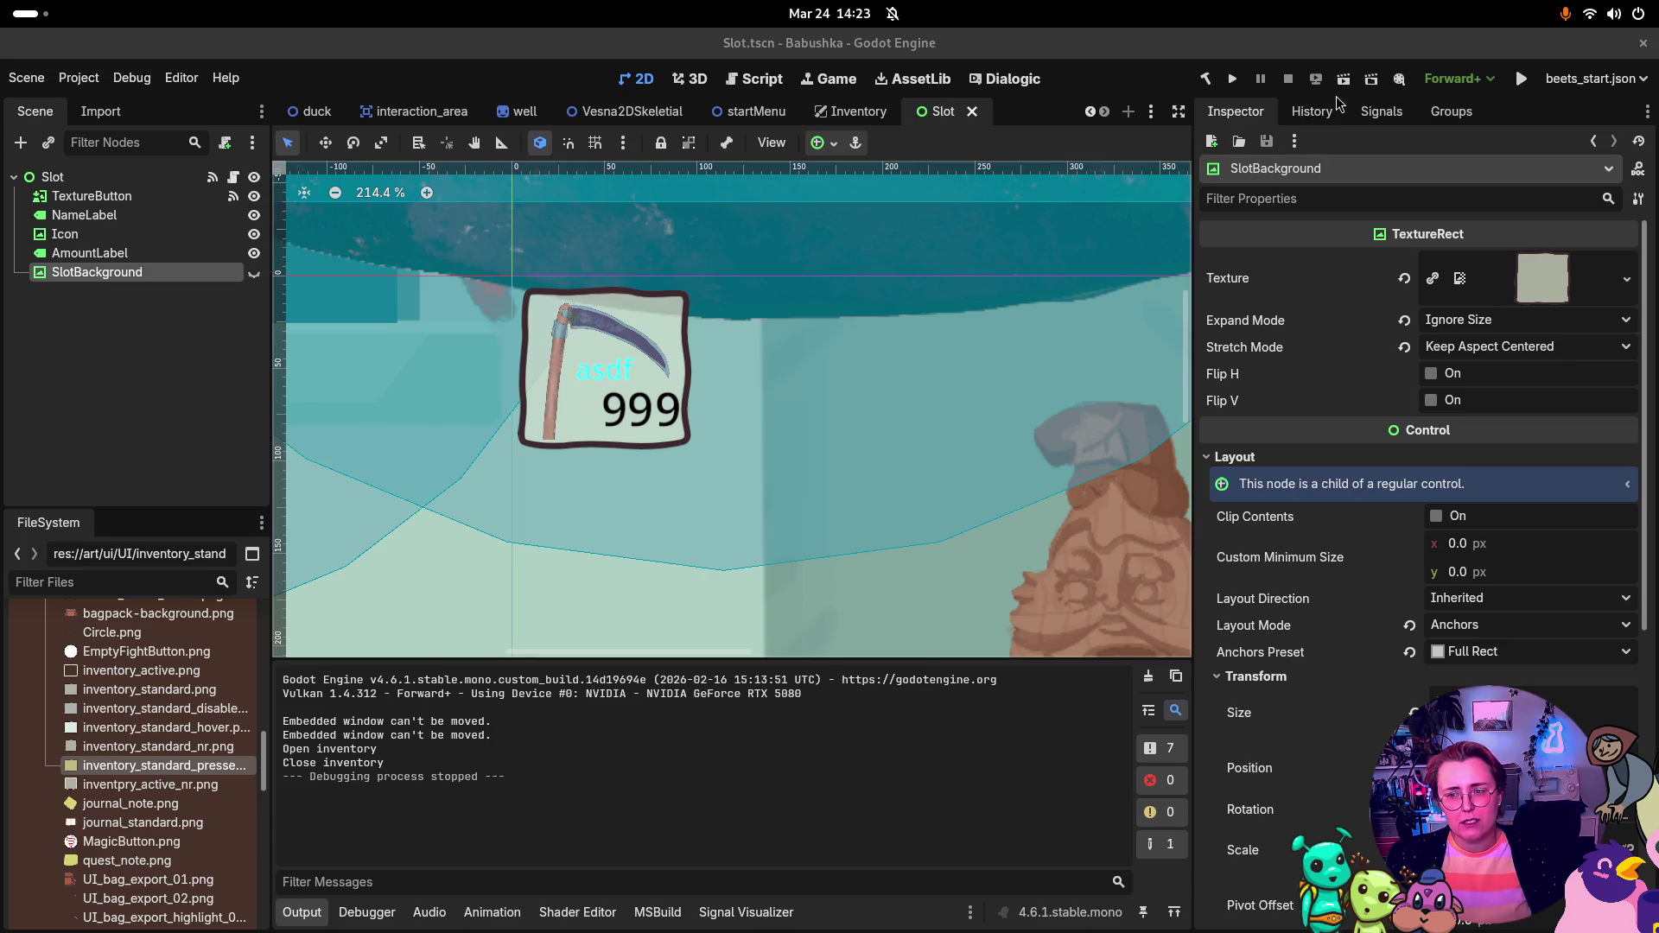
{"action": "left_click", "coordinate": [108, 254]}
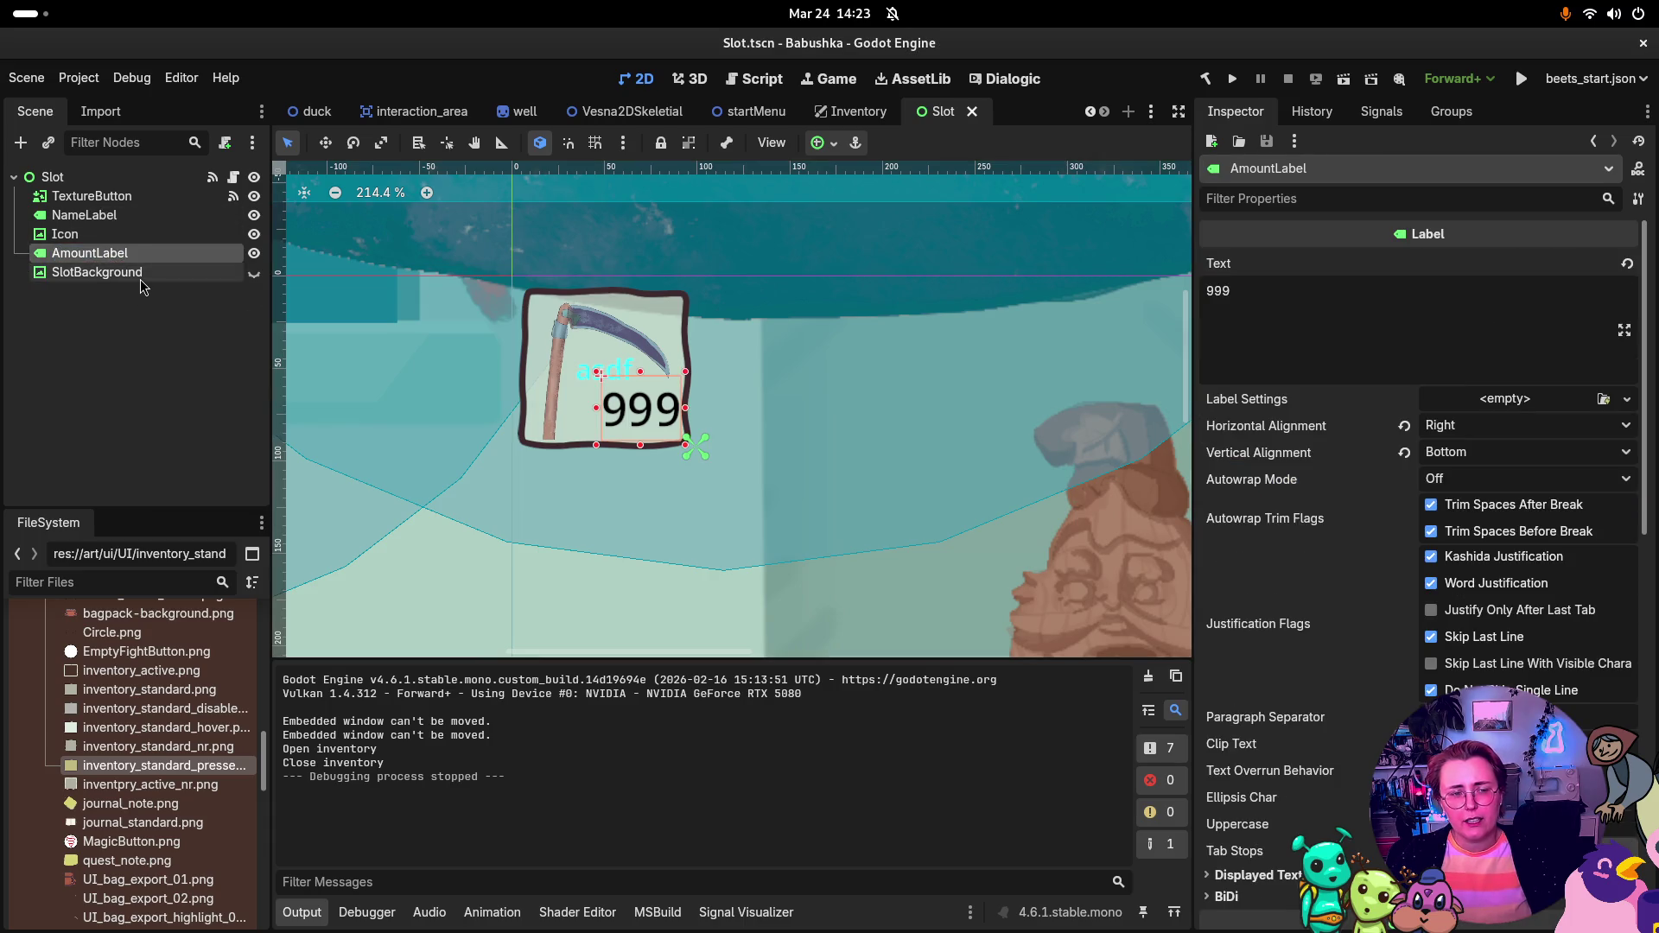
{"action": "left_click", "coordinate": [130, 274]}
Step: Delete SlotBackground from the Slot scene and reorder TextureButton among Slot's children
{"action": "key", "text": "Delete"}
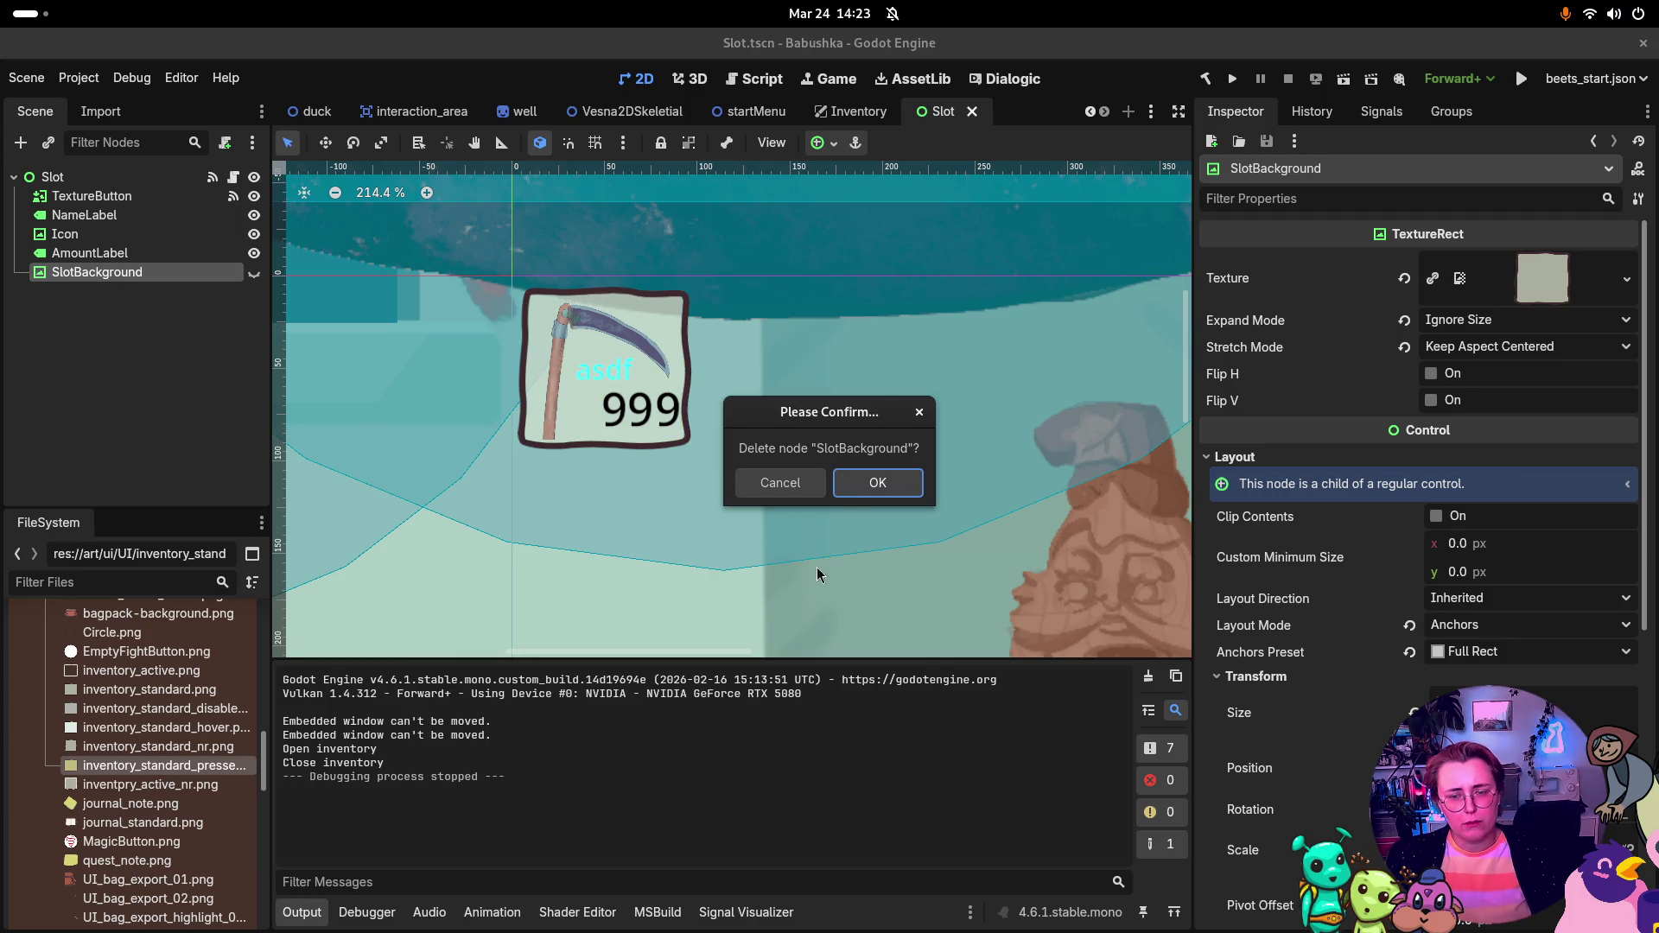
{"action": "left_click", "coordinate": [877, 482]}
{"action": "left_click", "coordinate": [106, 198]}
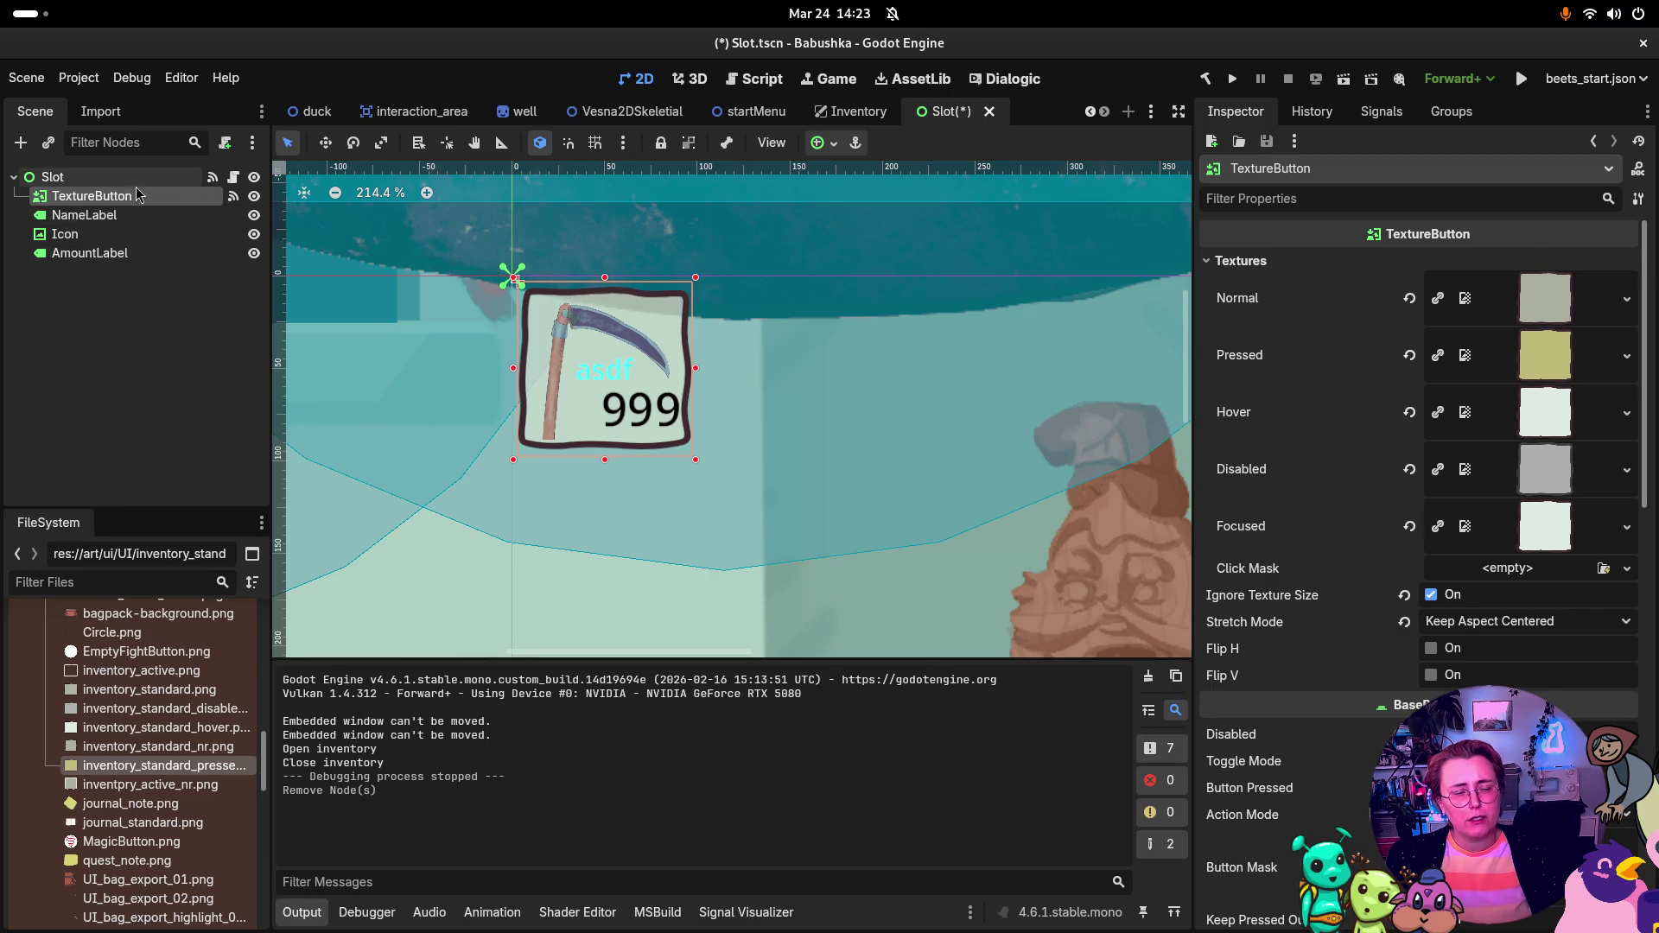
{"action": "mouse_move", "coordinate": [139, 197]}
{"action": "left_mouse_down"}
{"action": "mouse_move", "coordinate": [122, 261]}
{"action": "mouse_move", "coordinate": [143, 190]}
{"action": "left_mouse_up"}
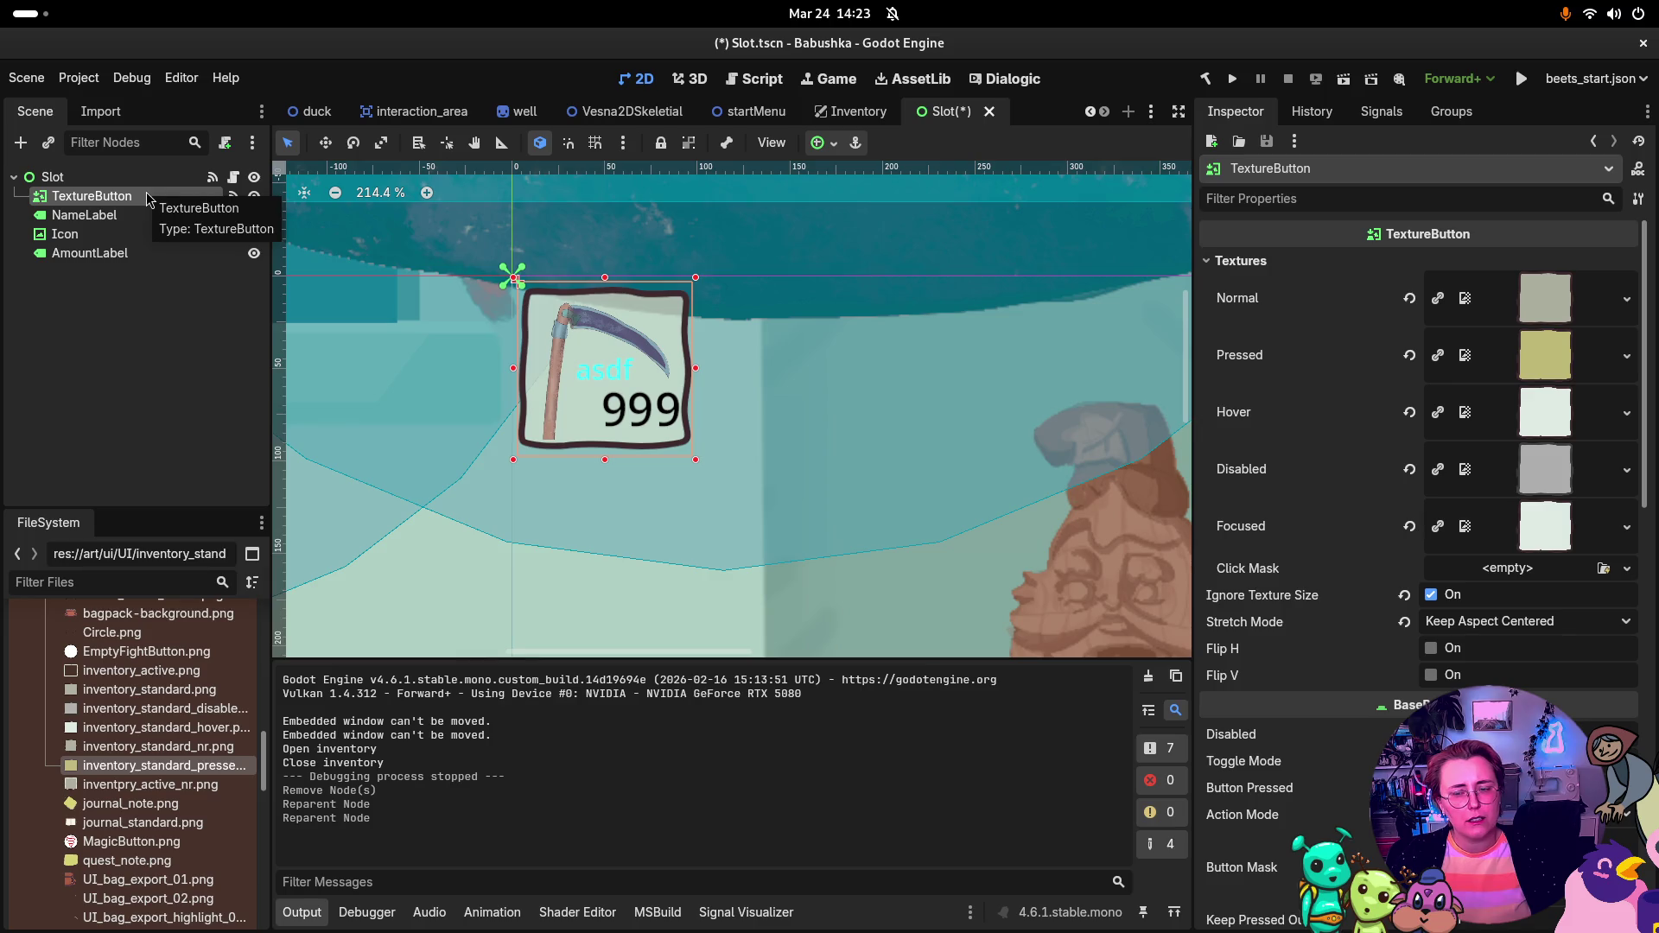
{"action": "left_click", "coordinate": [123, 223]}
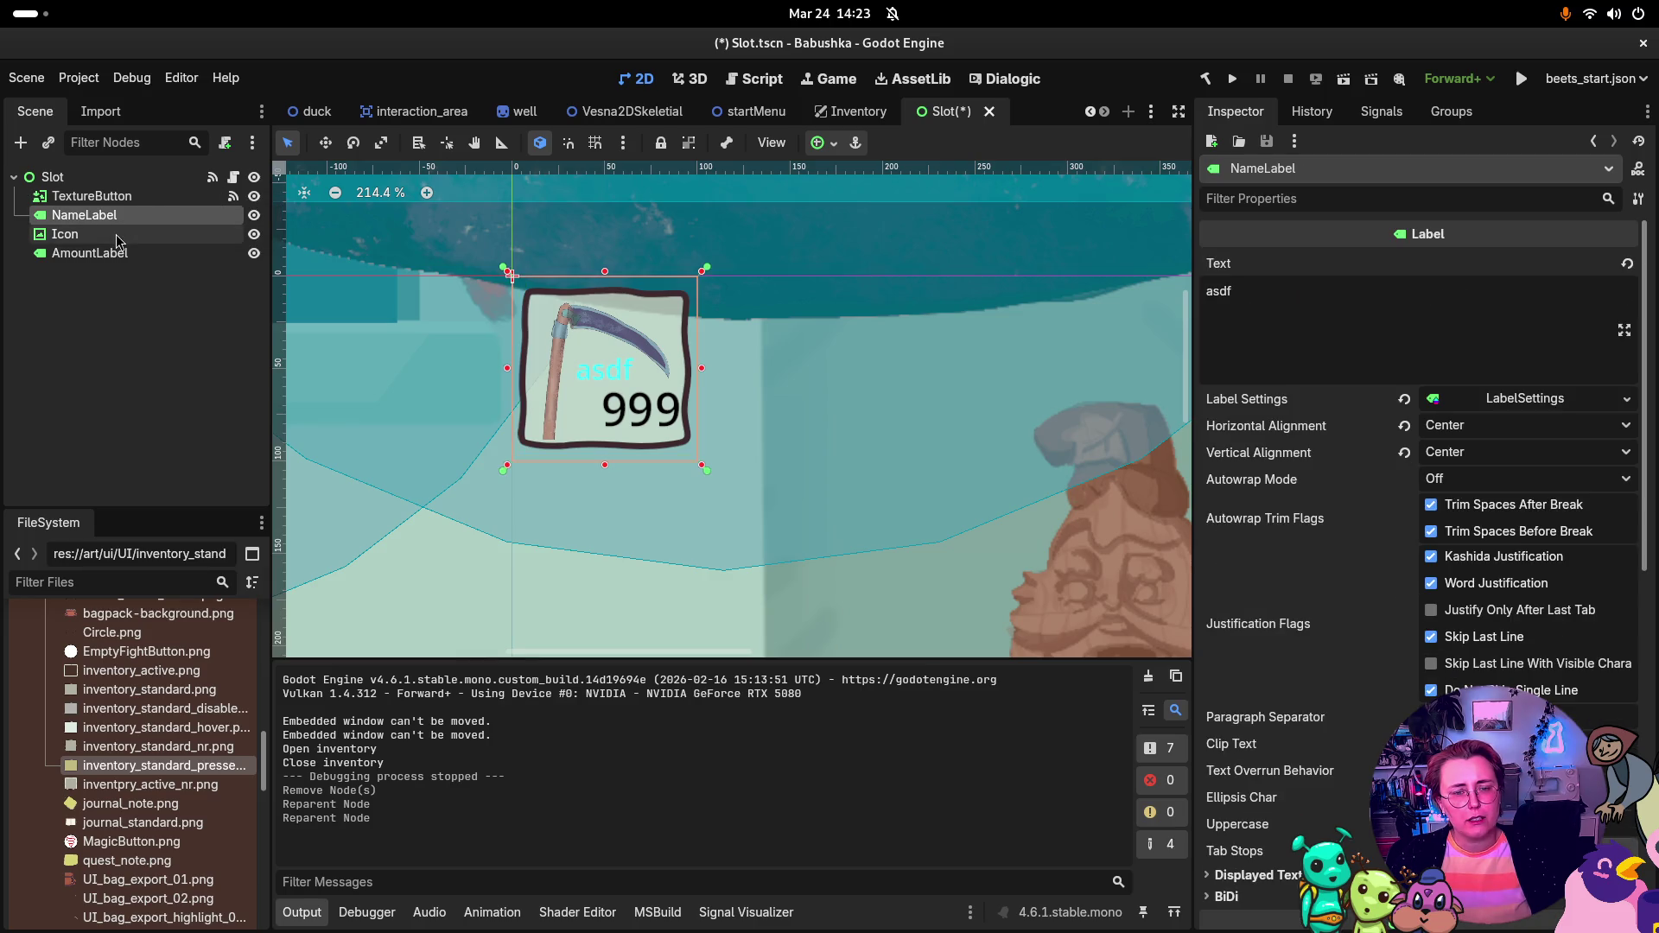
Step: Toggle Icon, NameLabel and AmountLabel visibility to check layering, move TextureButton below AmountLabel, and save
{"action": "left_click", "coordinate": [116, 235]}
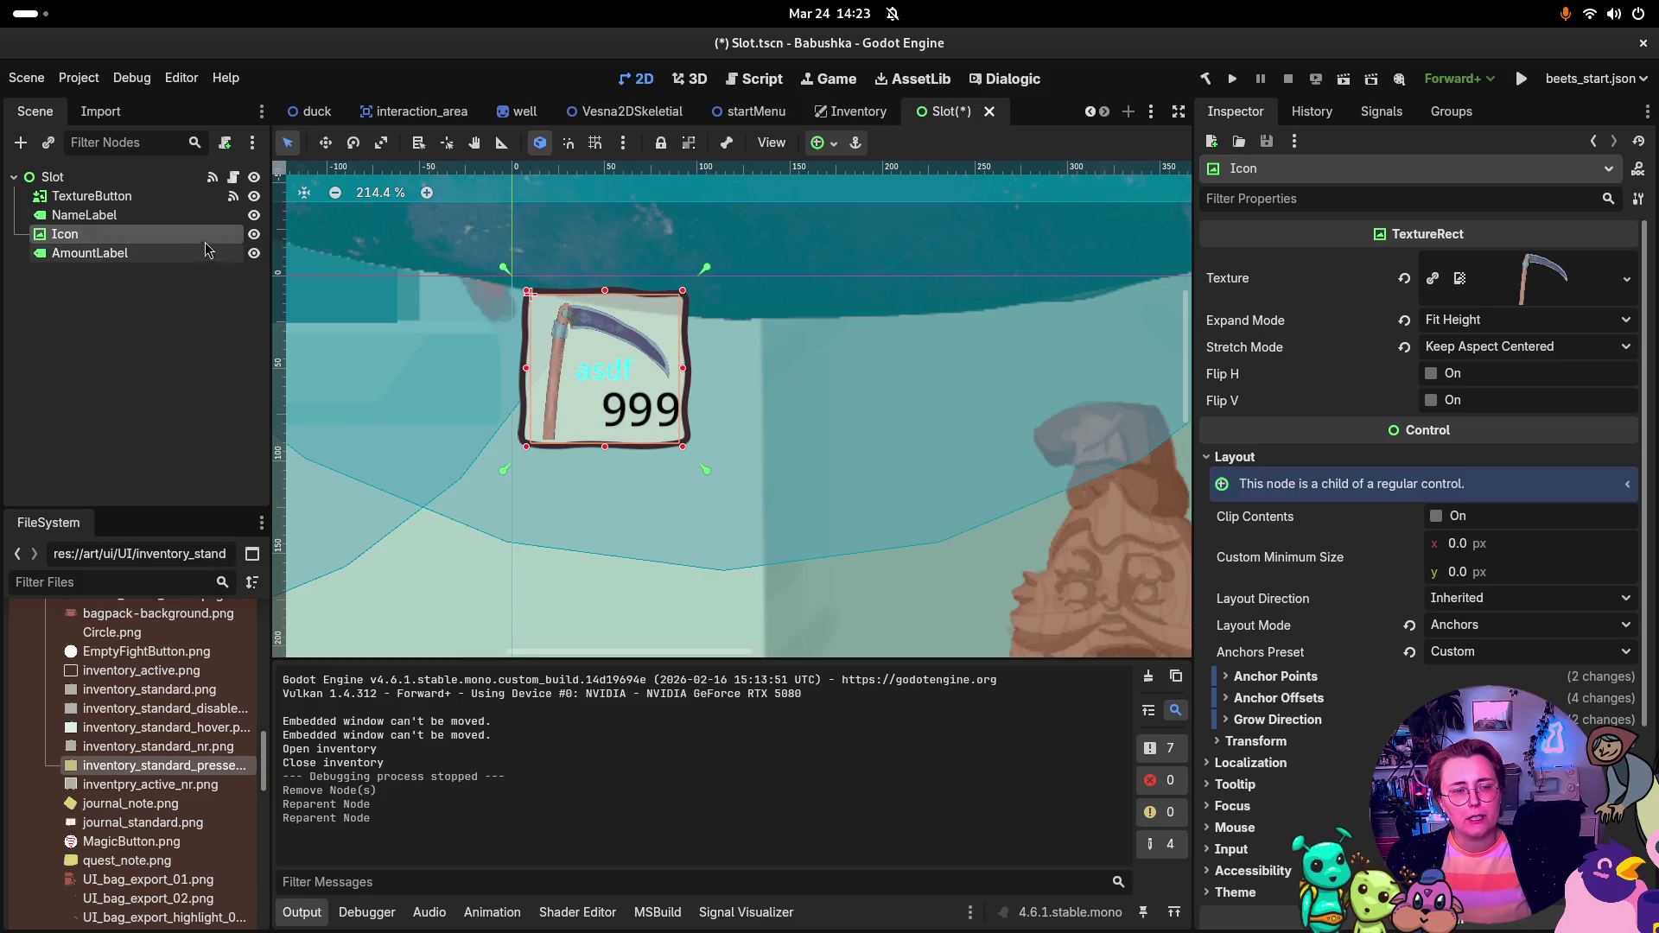
{"action": "left_click", "coordinate": [253, 234]}
{"action": "left_click", "coordinate": [254, 216]}
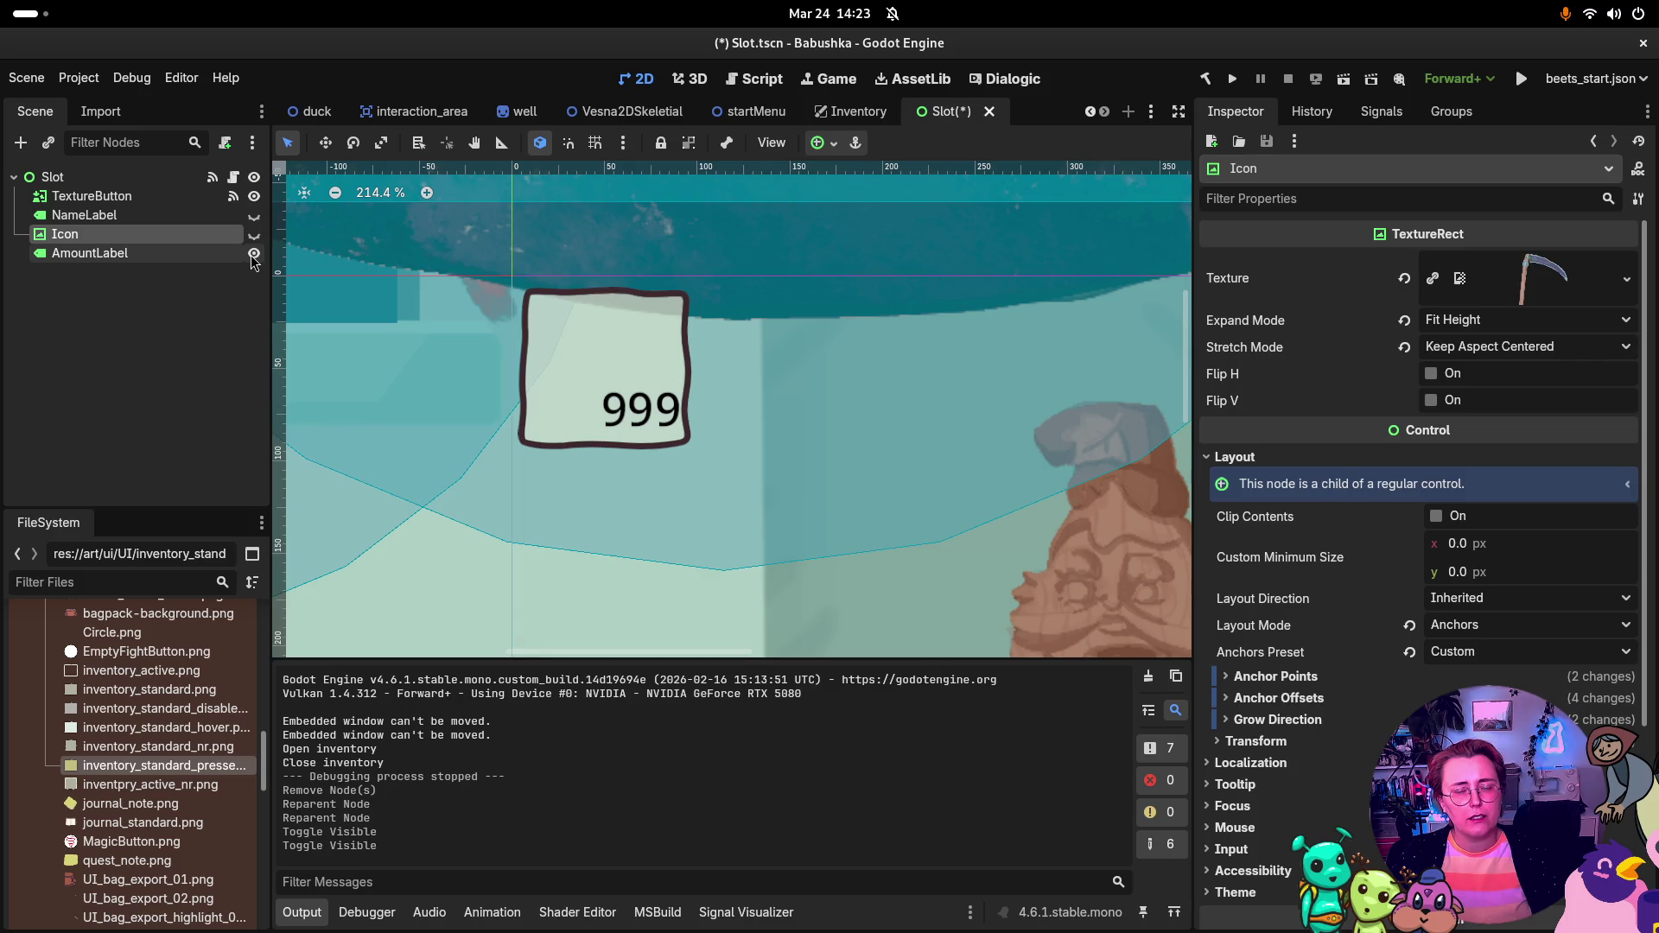
{"action": "left_click", "coordinate": [253, 255]}
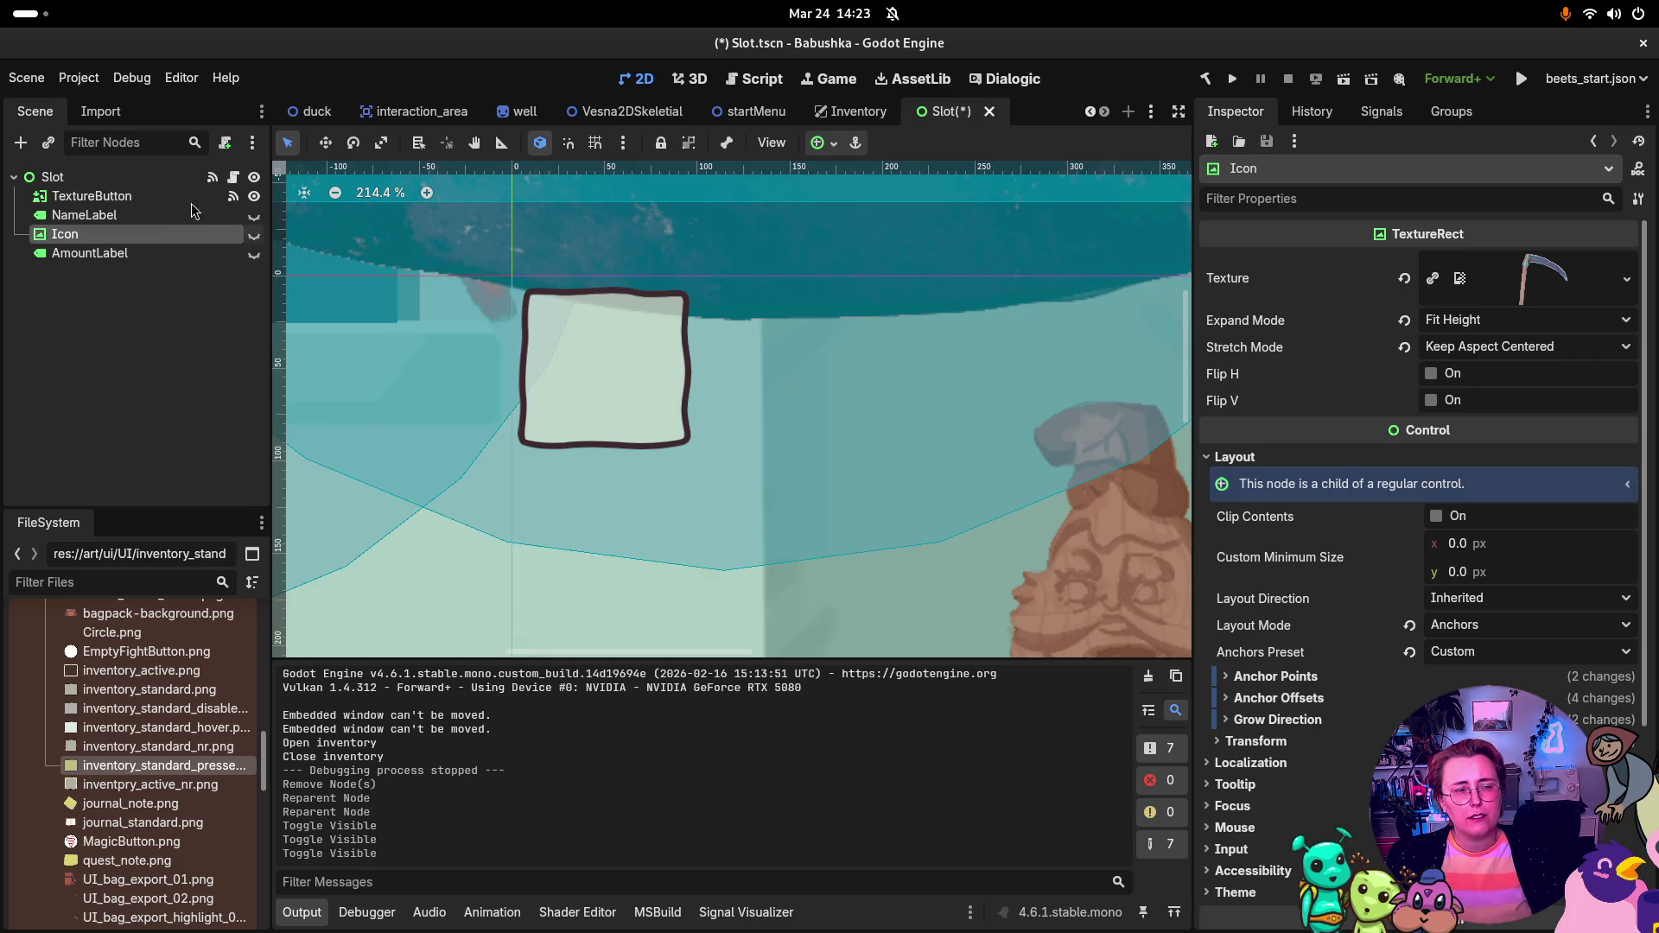
{"action": "left_click", "coordinate": [253, 215]}
{"action": "left_click", "coordinate": [253, 234]}
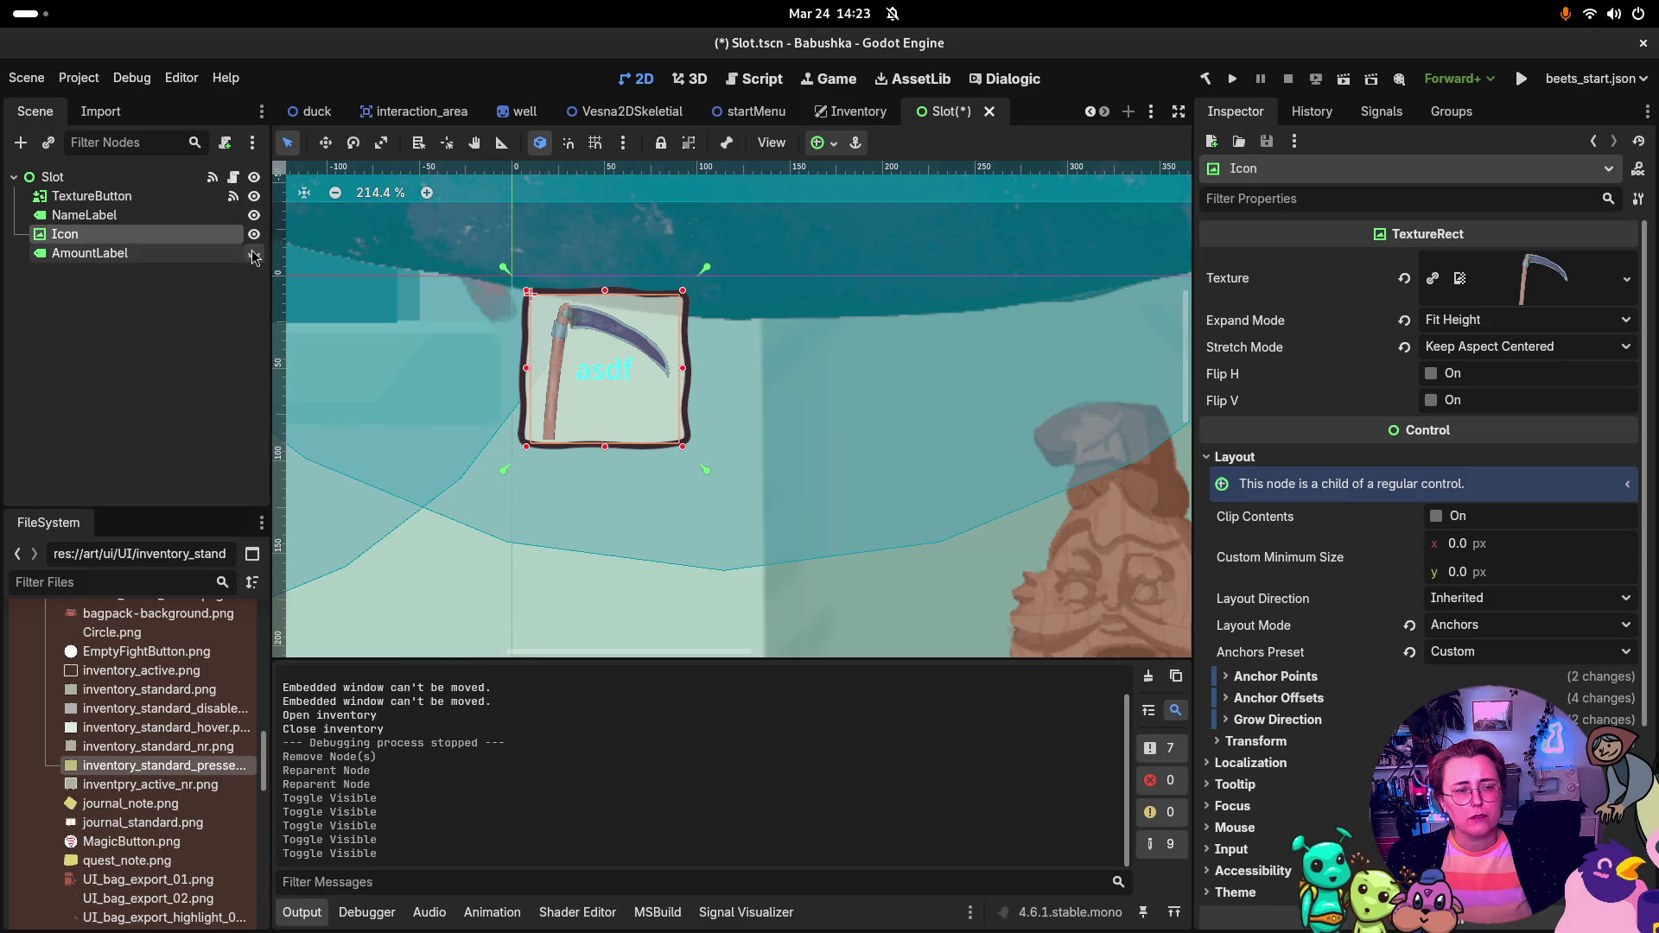
{"action": "left_click", "coordinate": [253, 253]}
{"action": "mouse_move", "coordinate": [95, 196]}
{"action": "left_mouse_down"}
{"action": "mouse_move", "coordinate": [121, 204]}
{"action": "mouse_move", "coordinate": [133, 261]}
{"action": "left_mouse_up"}
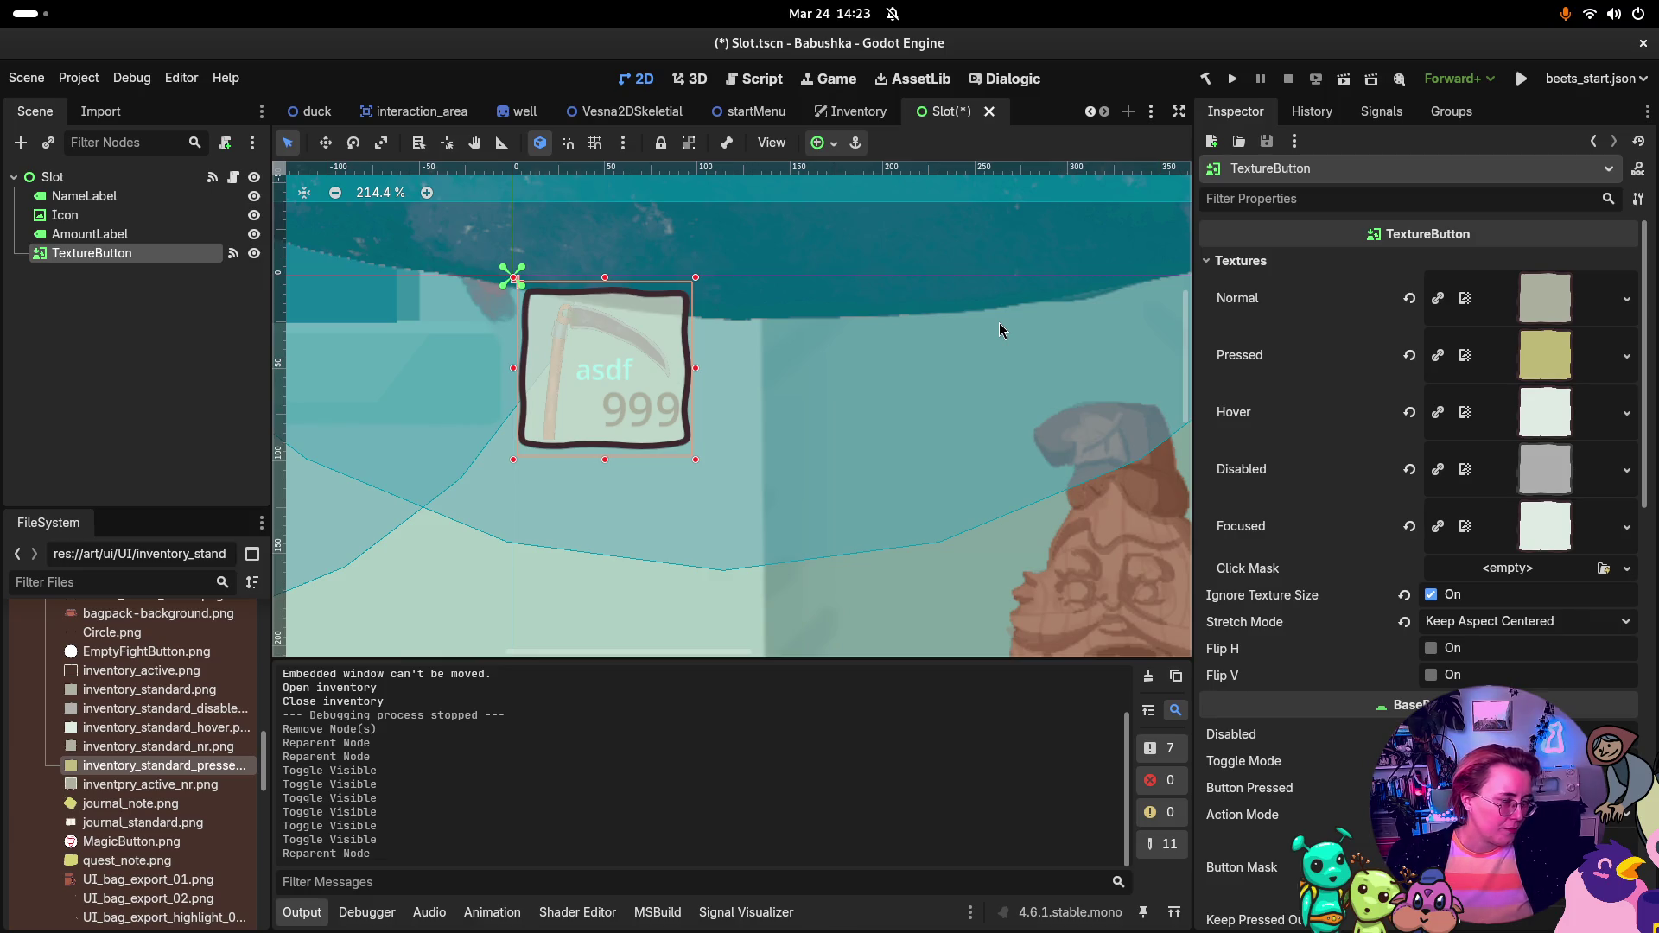
{"action": "key", "text": "ctrl+s"}
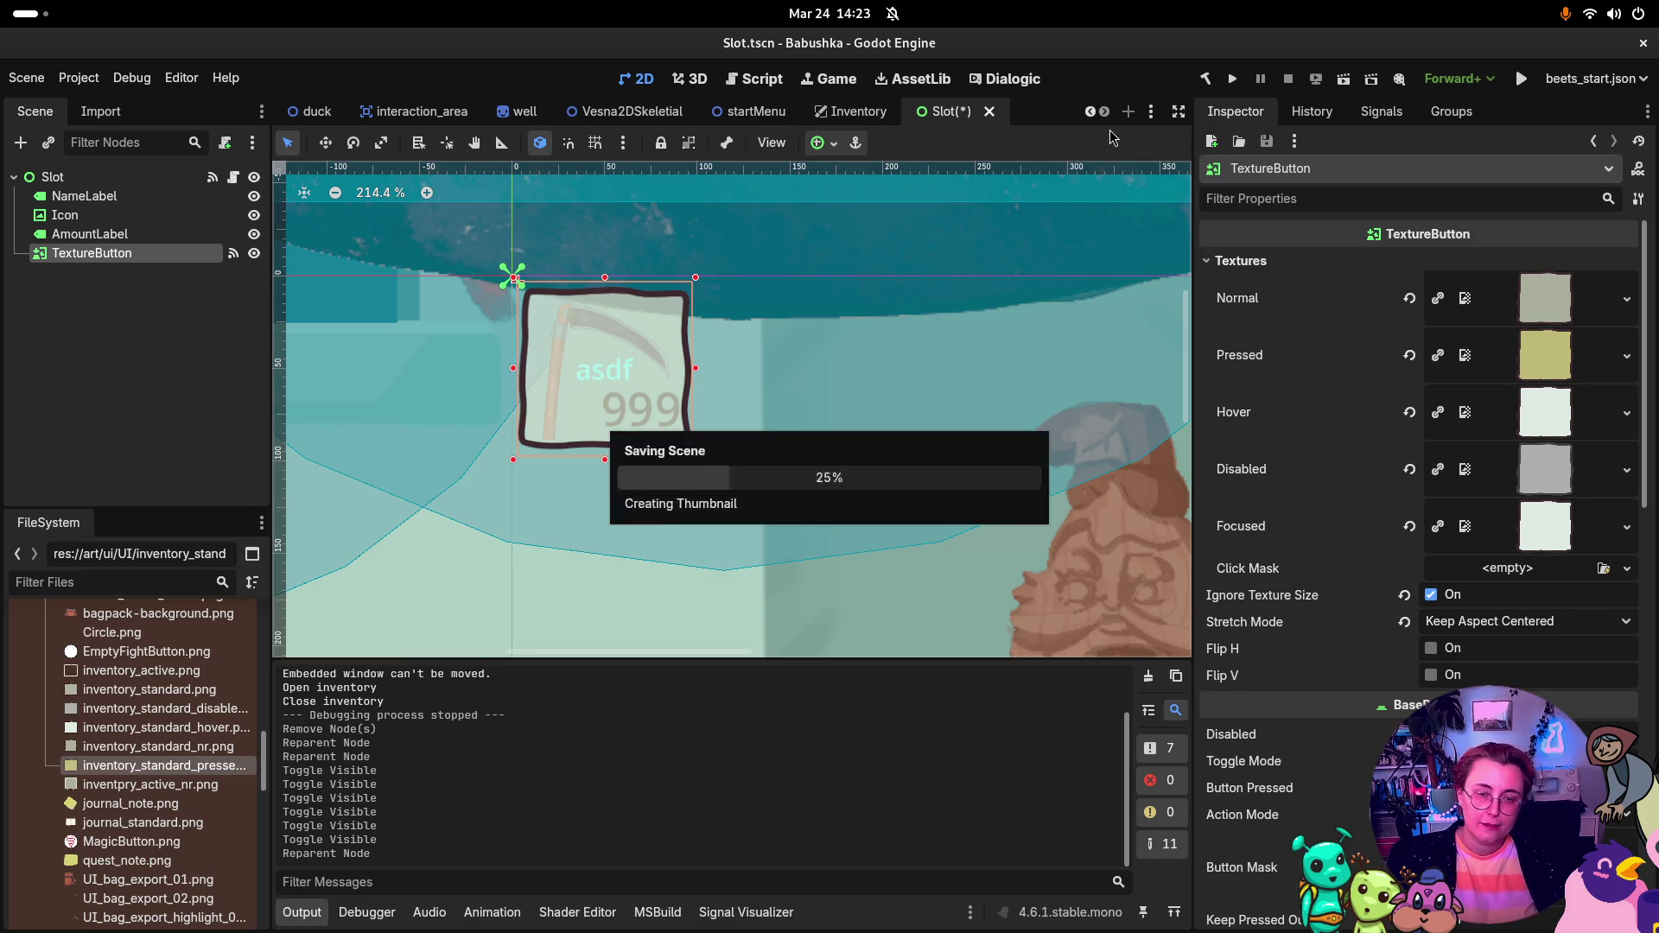
Step: Run the project, continue into the garden to check the hotbar, then stop the game
{"action": "left_click", "coordinate": [1232, 78]}
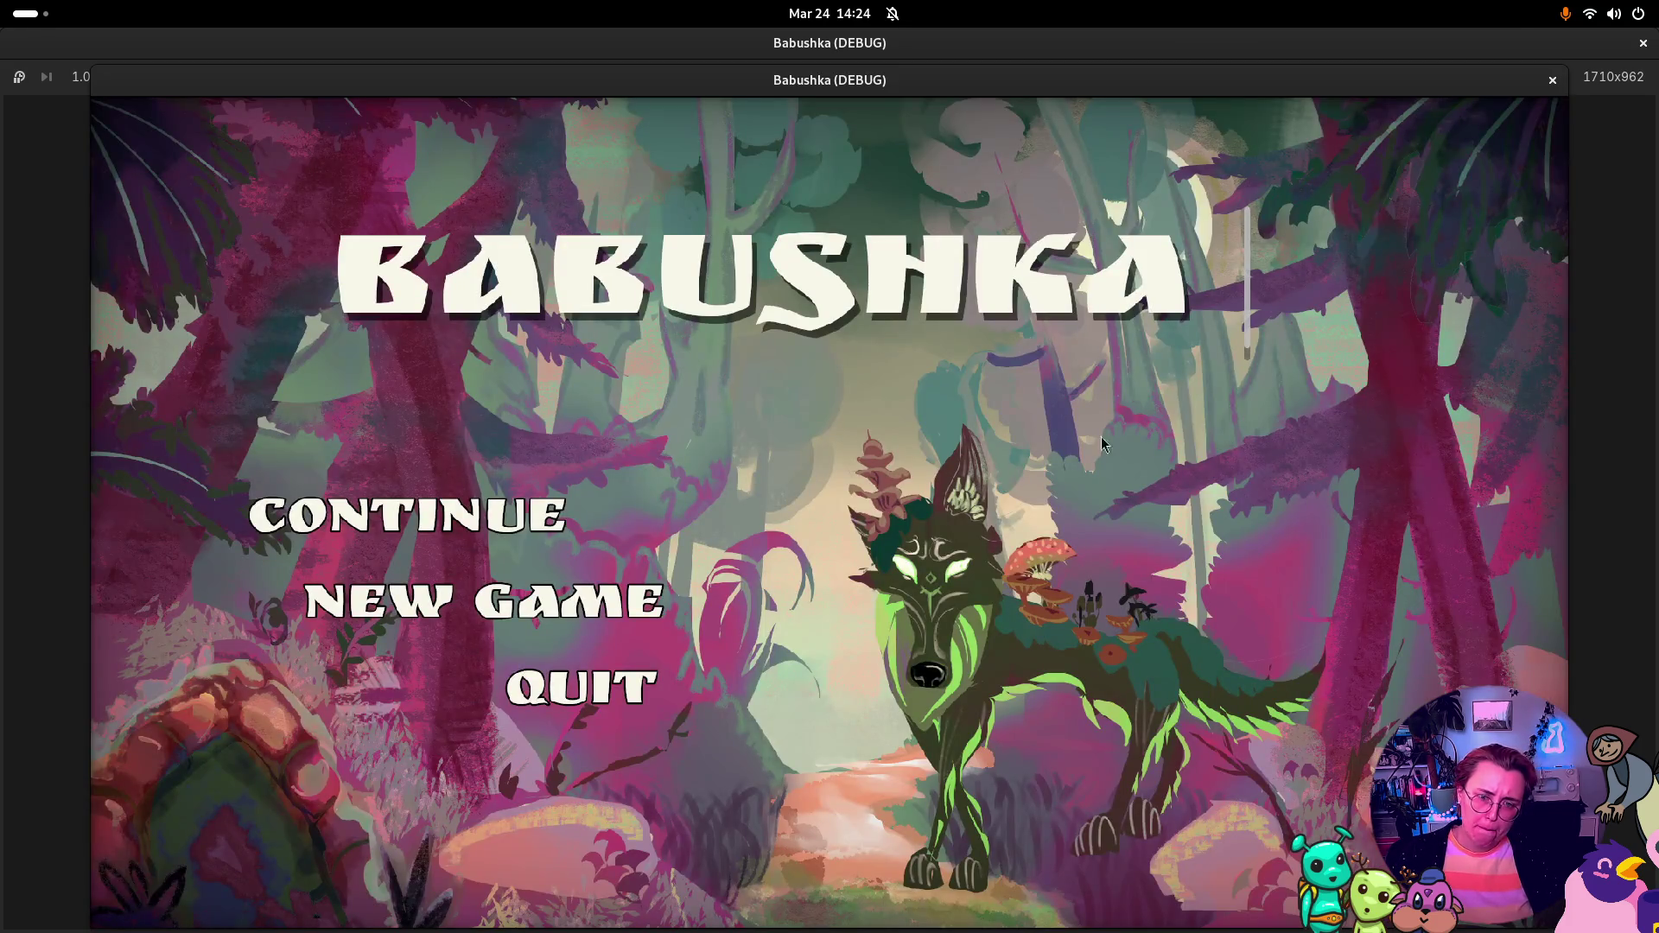
{"action": "left_click", "coordinate": [539, 527]}
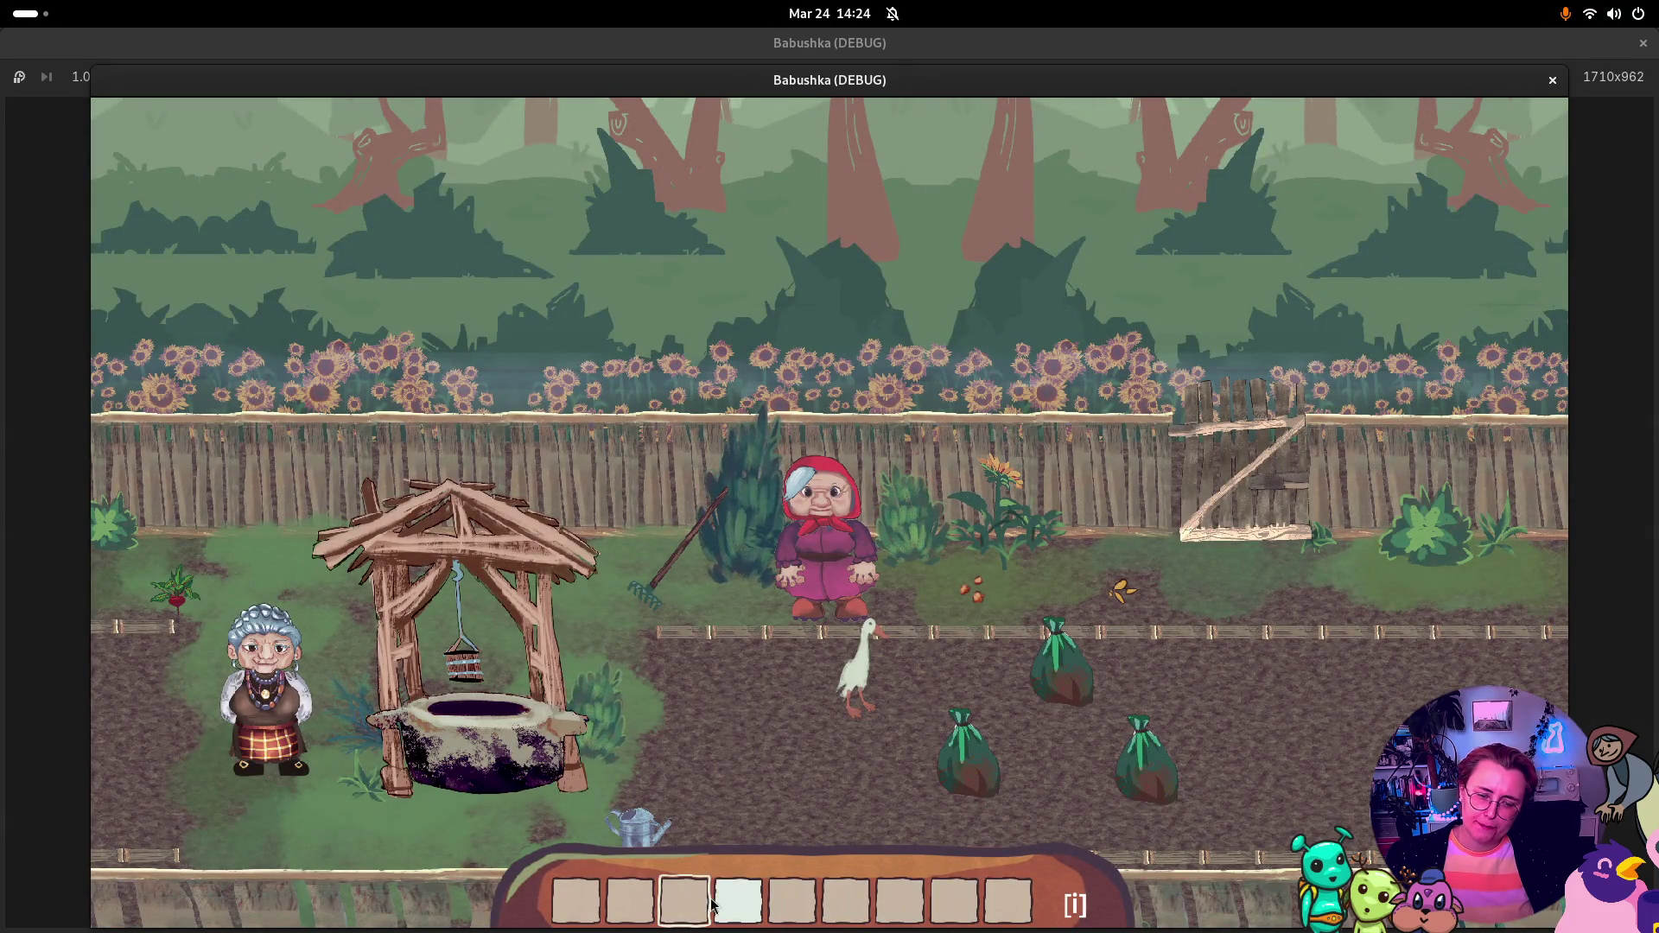
{"action": "left_click", "coordinate": [1552, 80]}
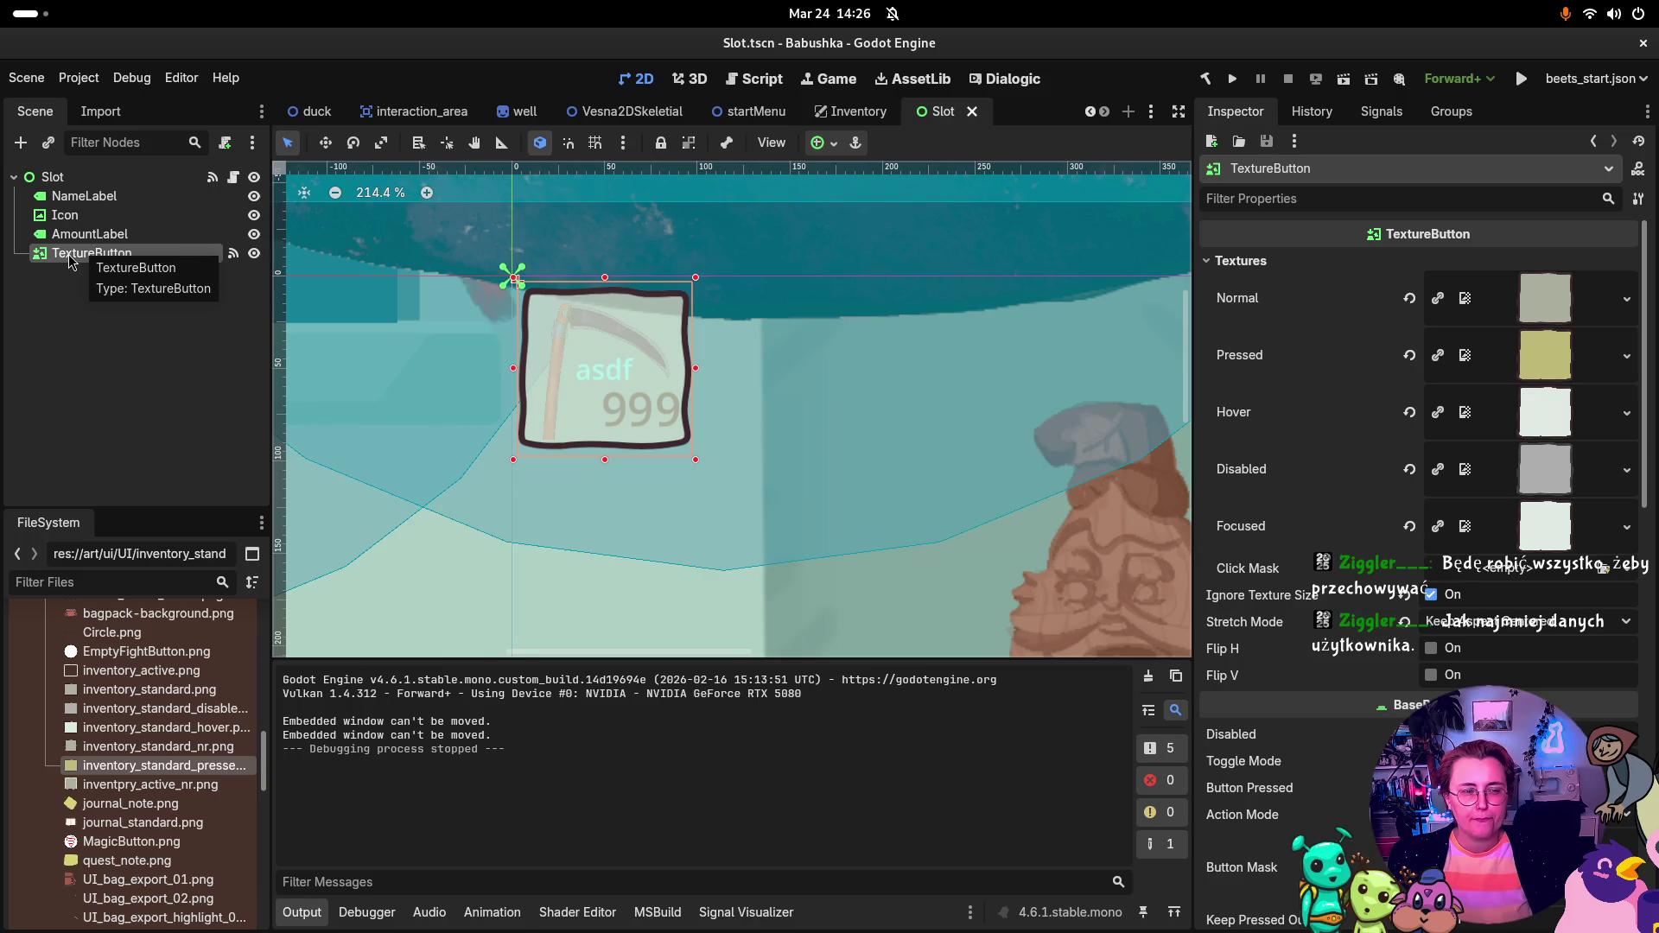
Step: Move TextureButton back to Slot's first child, then select NameLabel
{"action": "left_click_drag", "start_coordinate": [70, 260], "coordinate": [70, 190]}
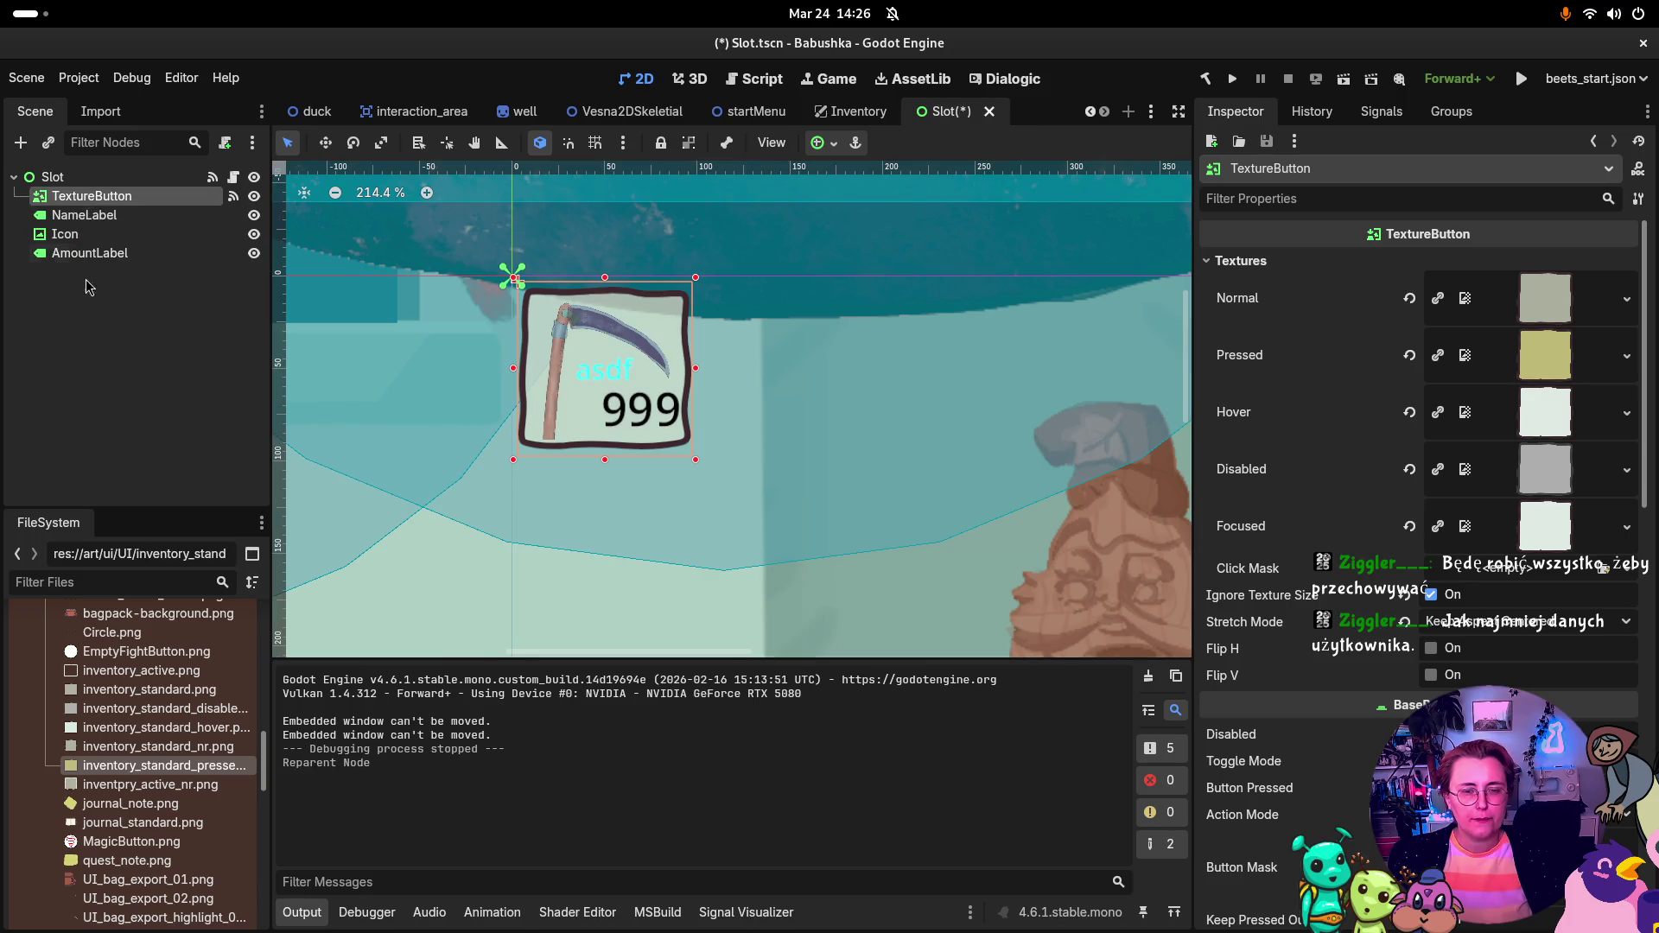
{"action": "left_click", "coordinate": [85, 215]}
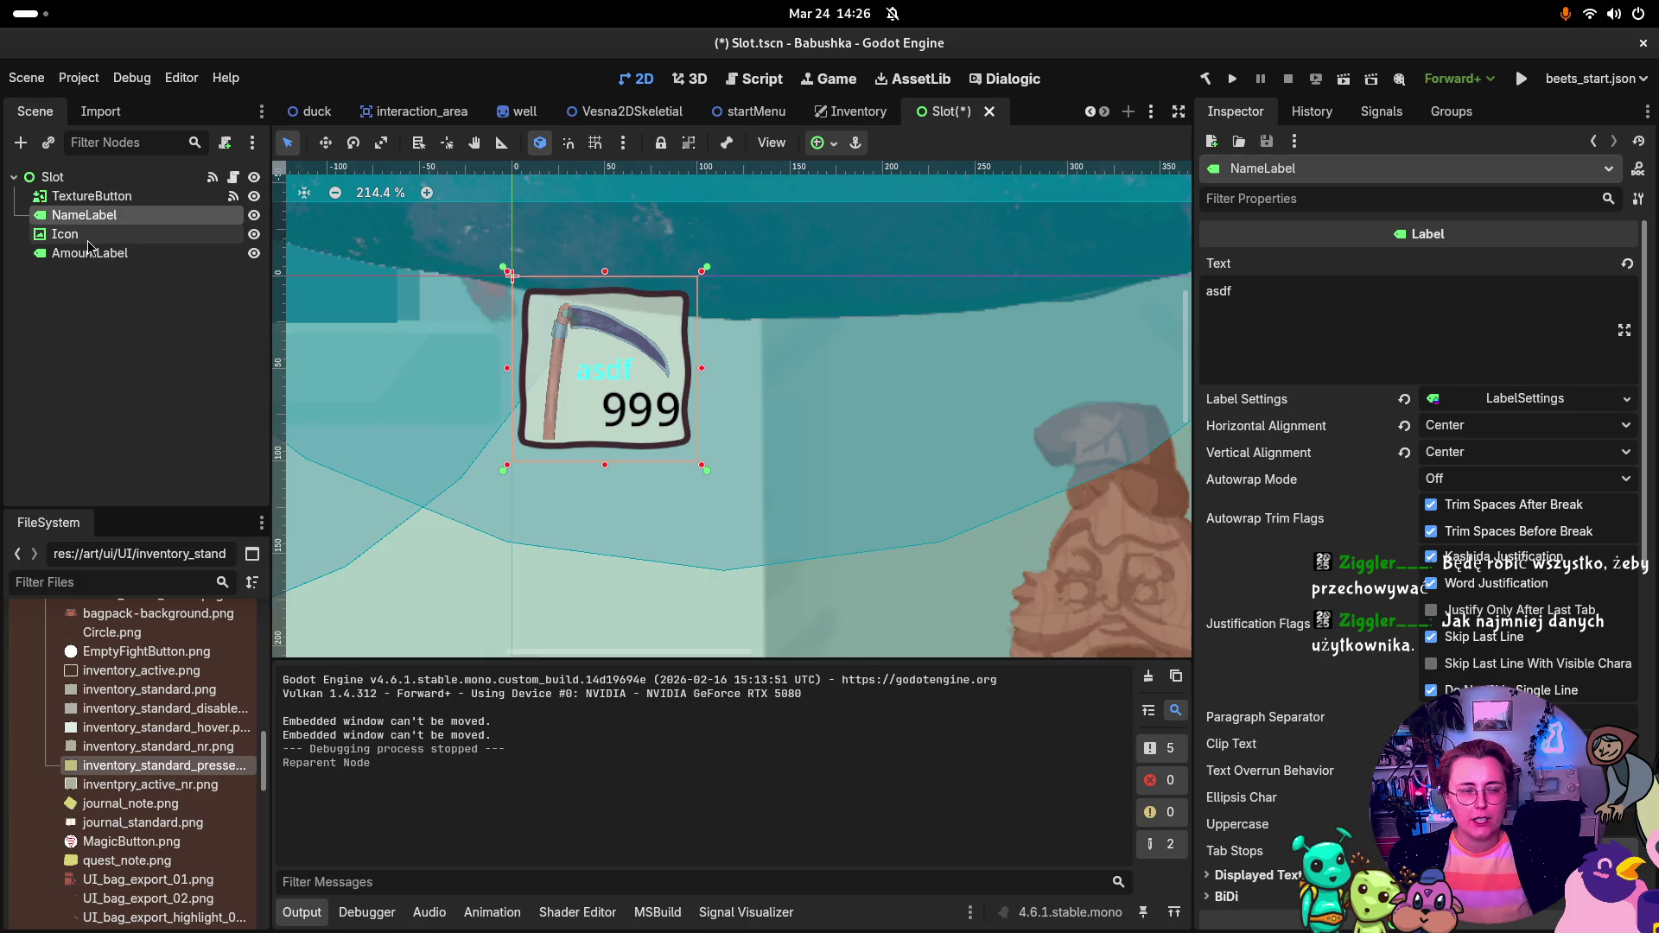
{"action": "left_click", "coordinate": [89, 241]}
{"action": "left_click", "coordinate": [95, 254]}
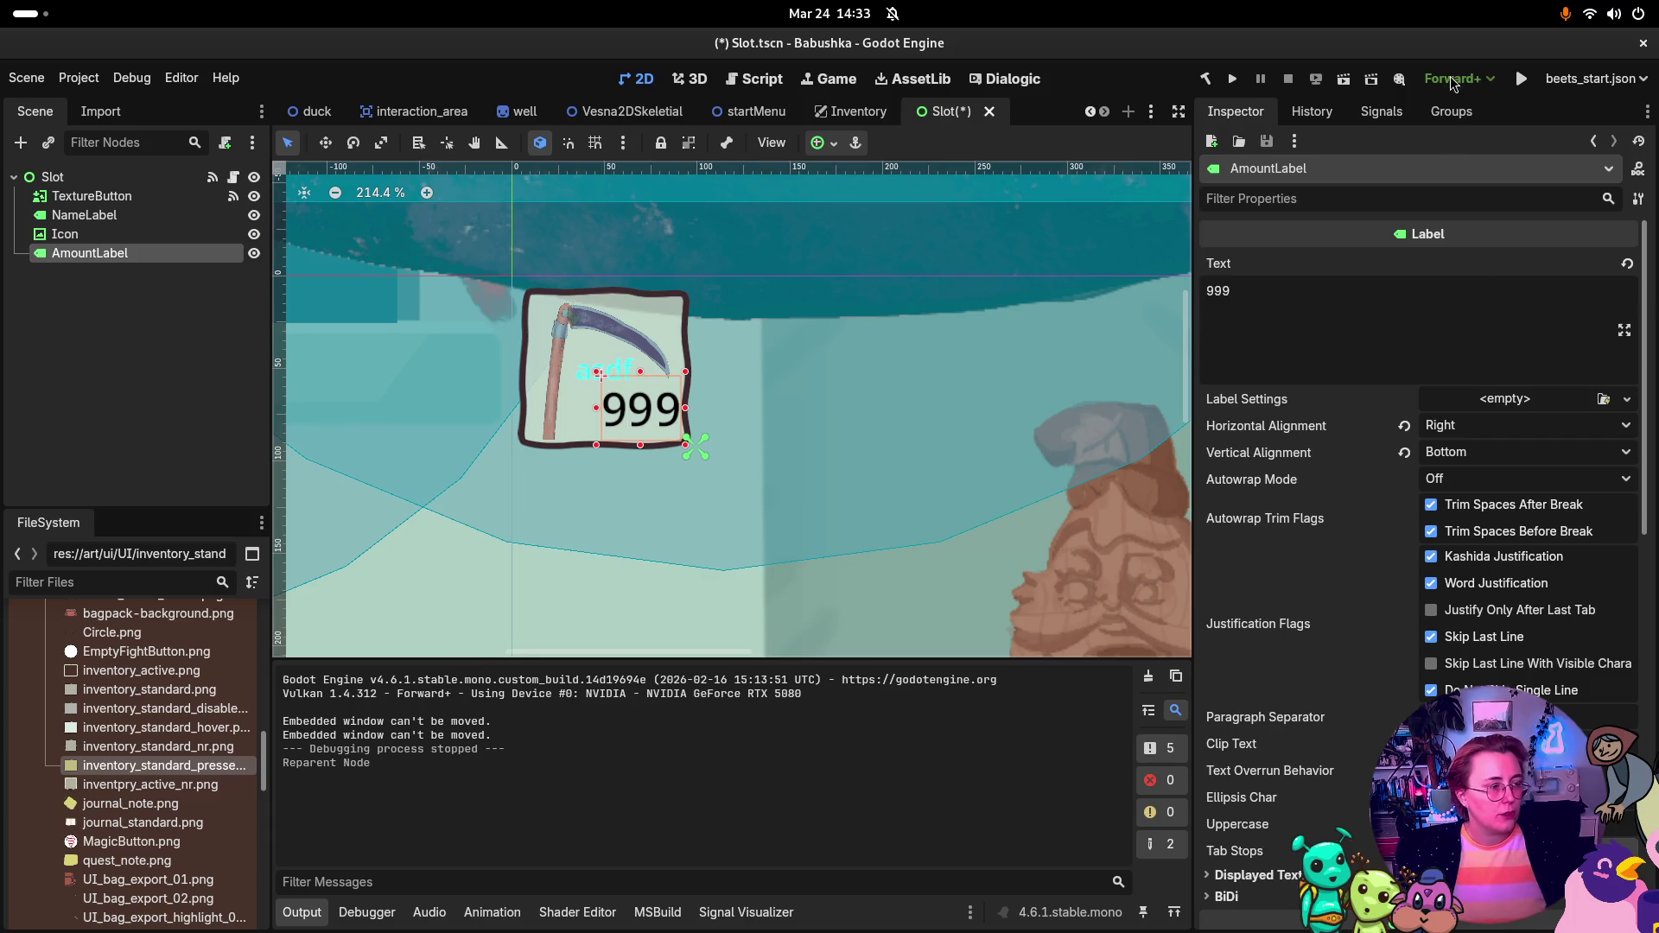
Step: Read the Control class mouse_filter docs in Chrome, then return to the Godot editor
{"action": "key", "text": "super"}
{"action": "key", "text": "super"}
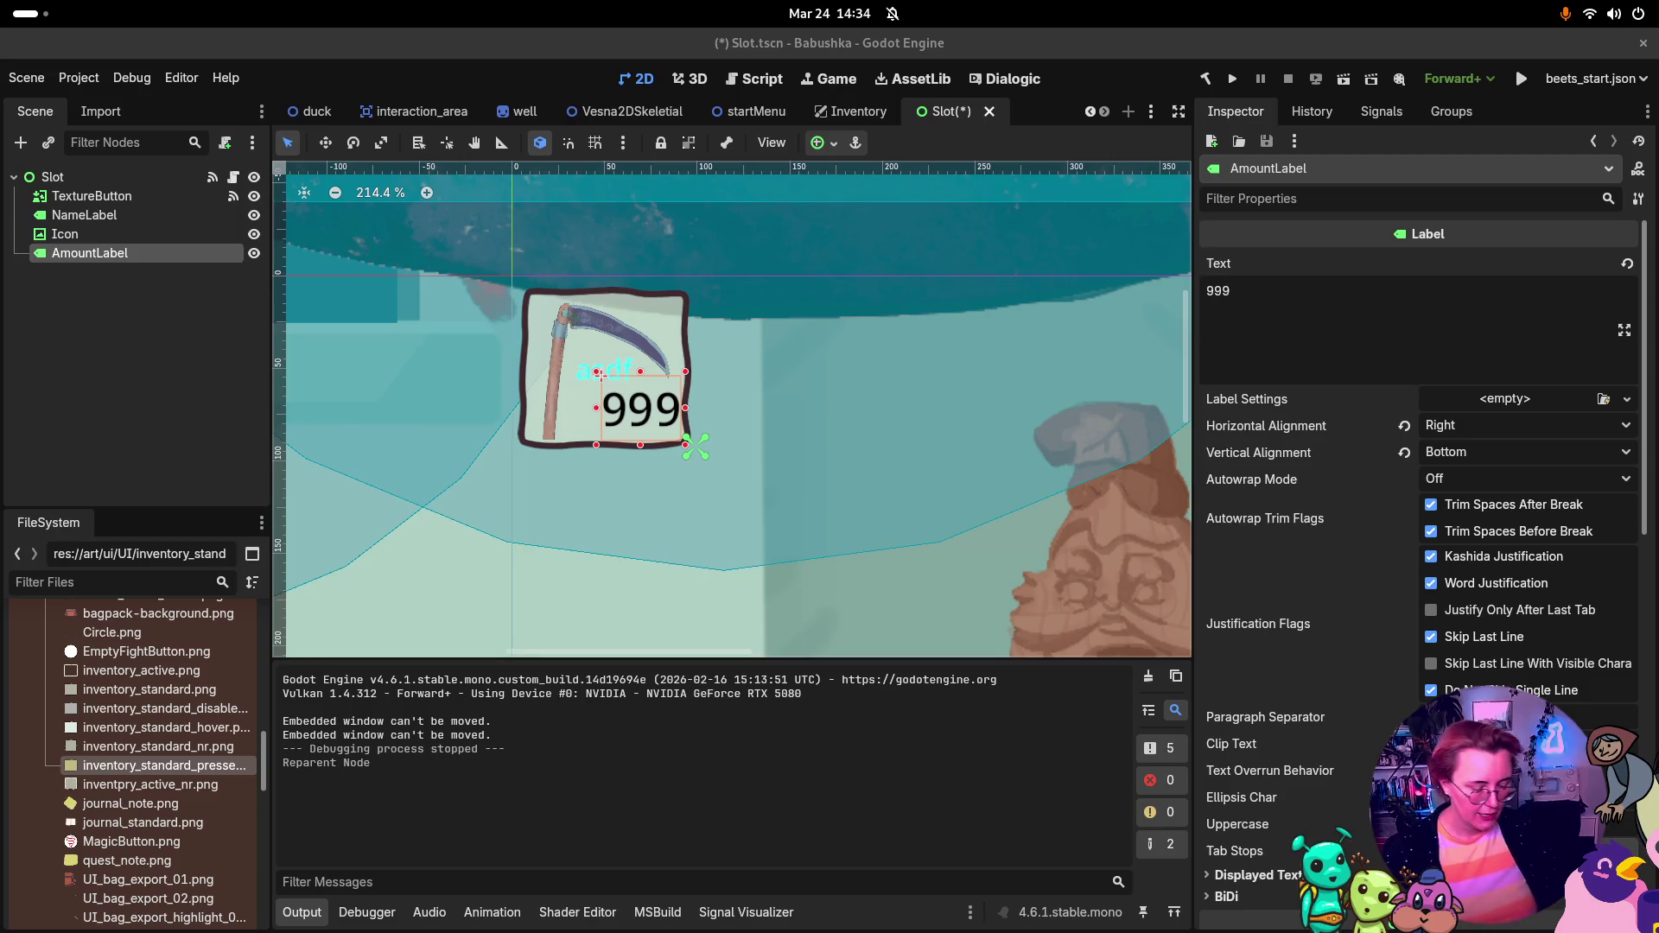
{"action": "key", "text": "super"}
{"action": "key", "text": "super"}
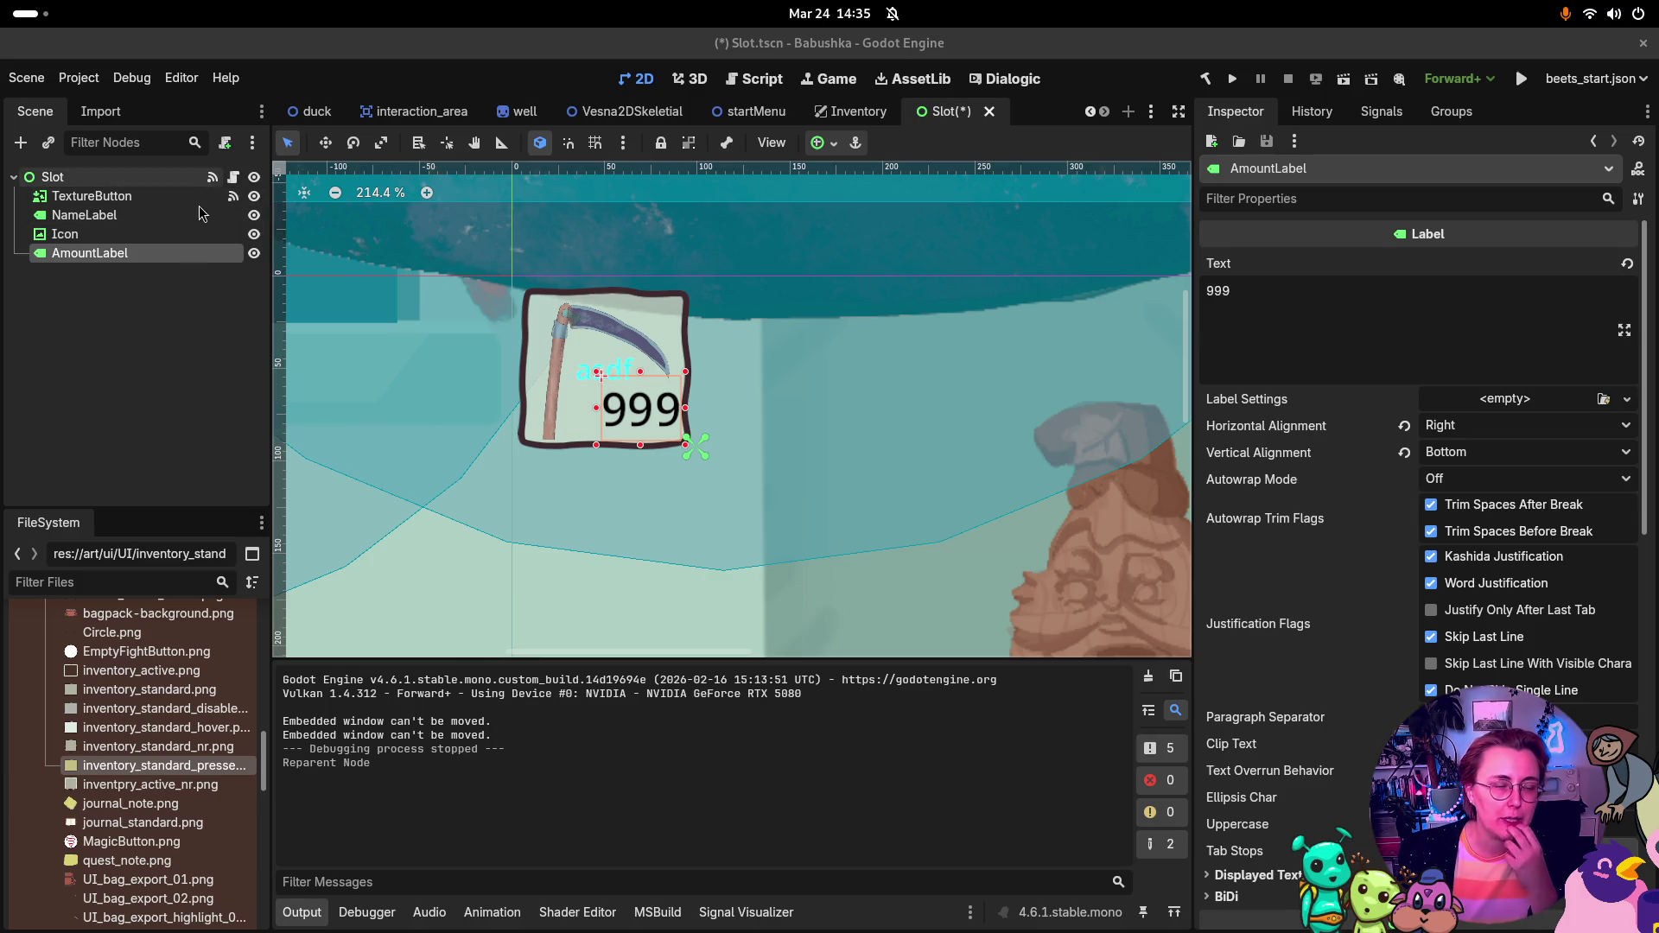
{"action": "key", "text": "super"}
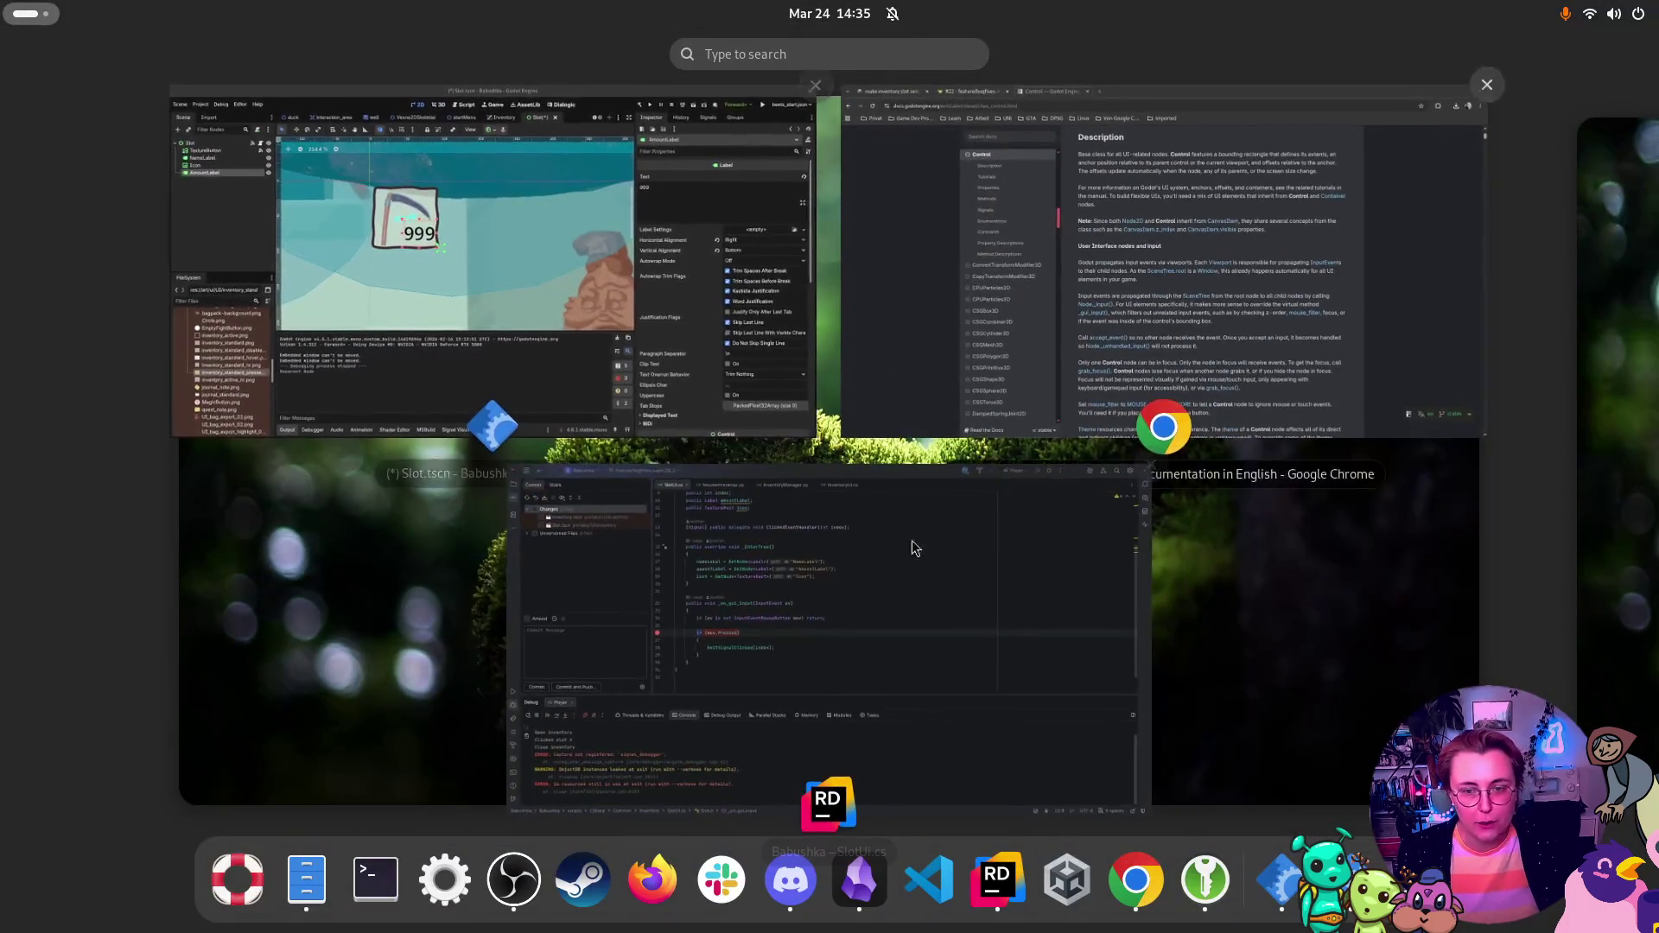
{"action": "left_click", "coordinate": [1132, 232]}
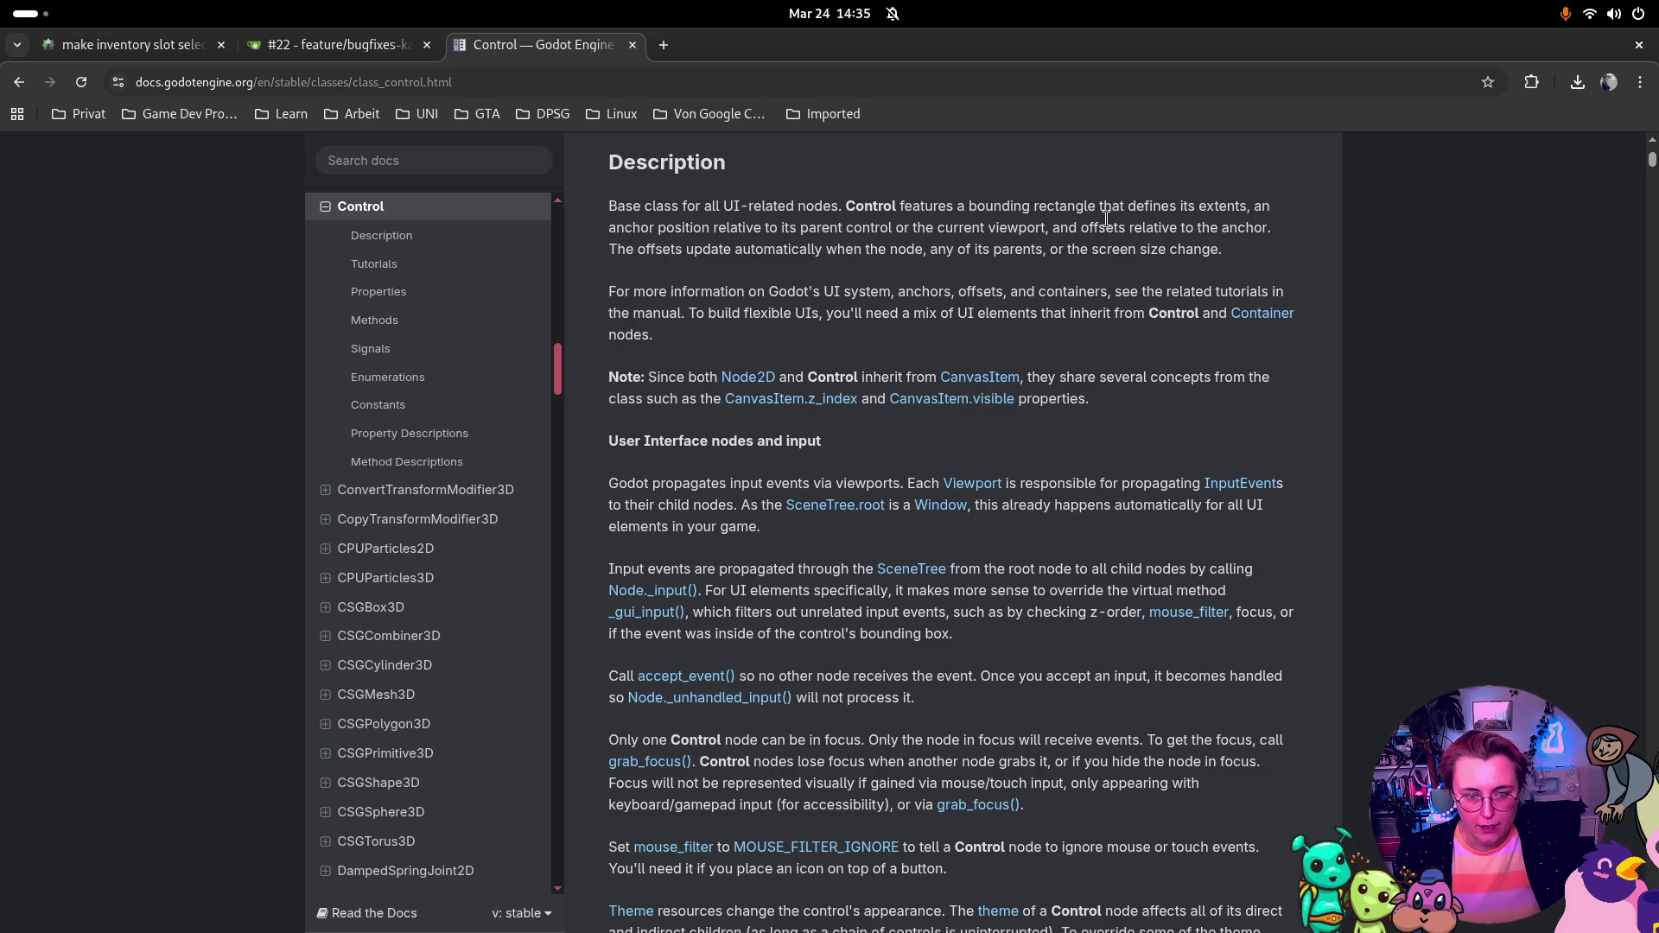
{"action": "key", "text": "super"}
{"action": "left_click", "coordinate": [364, 319]}
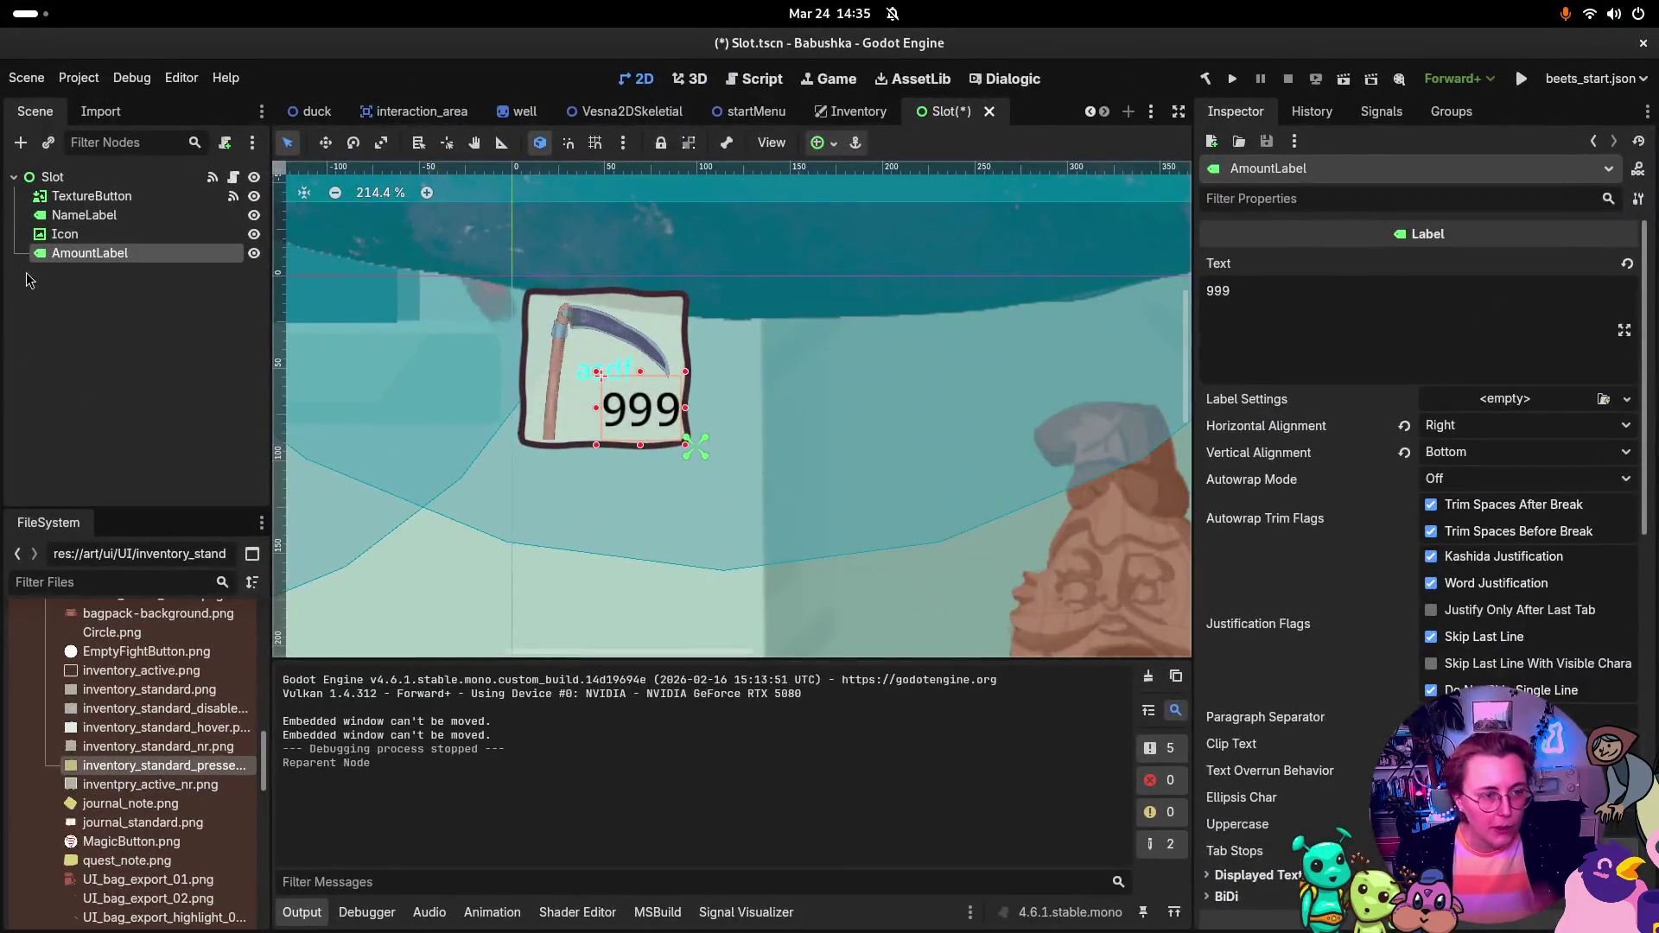
Step: Select NameLabel, Icon and AmountLabel together in the Scene dock
{"action": "left_click", "coordinate": [84, 215]}
{"action": "left_click", "coordinate": [70, 252], "text": "shift"}
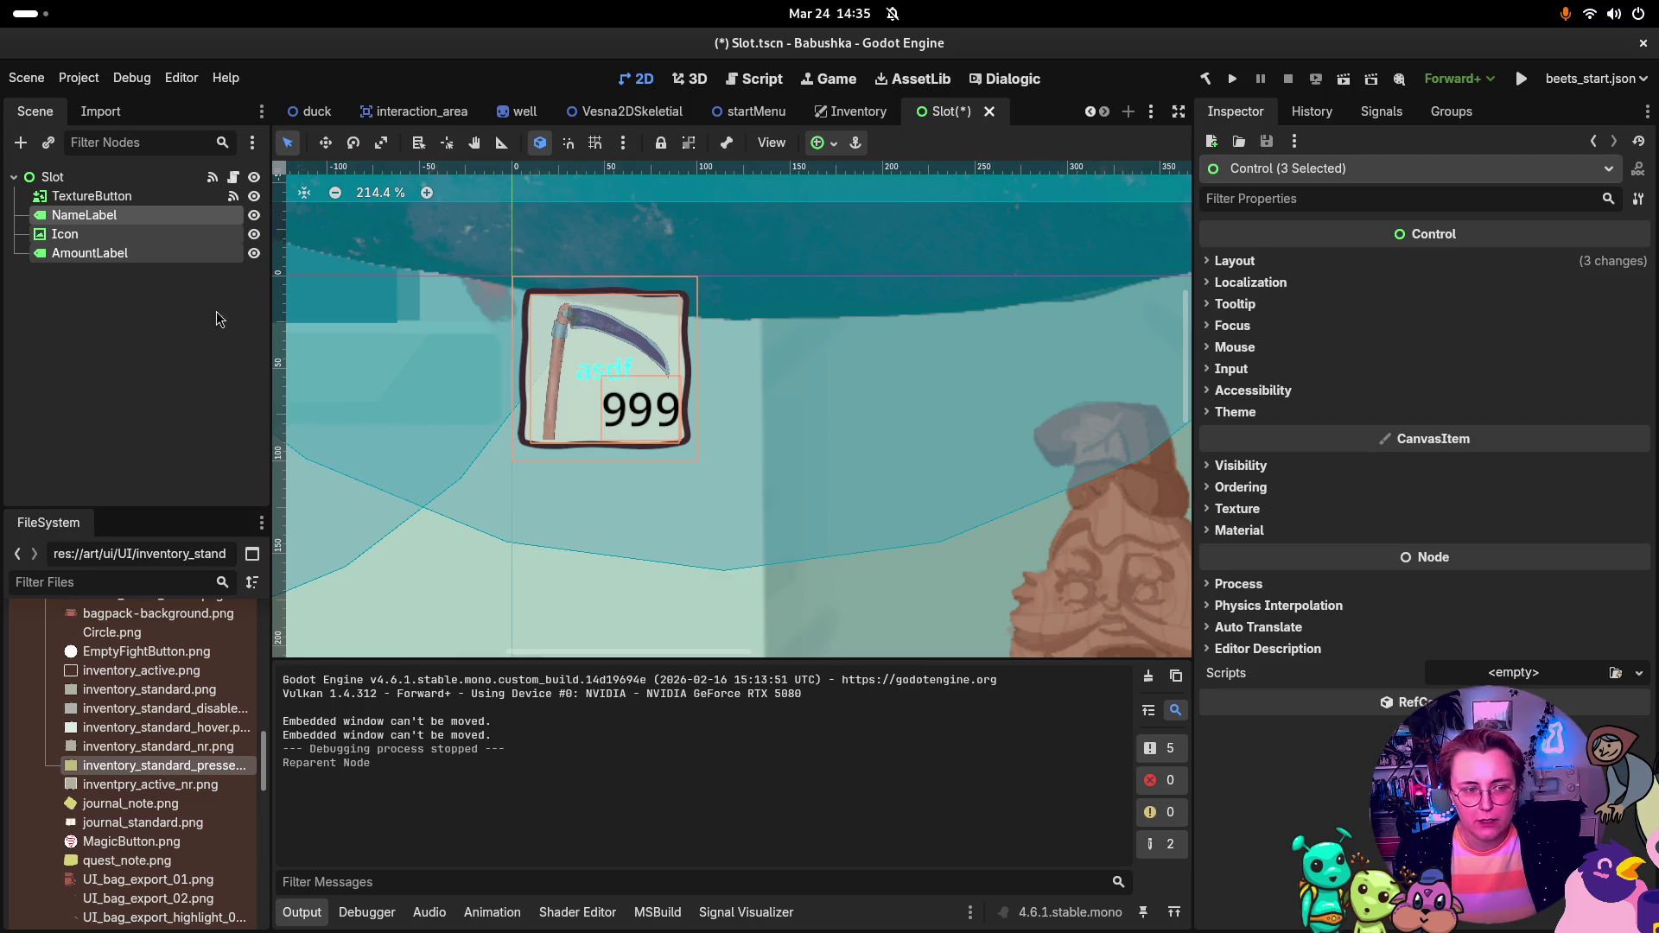
{"action": "left_click", "coordinate": [167, 195]}
{"action": "left_click", "coordinate": [161, 220]}
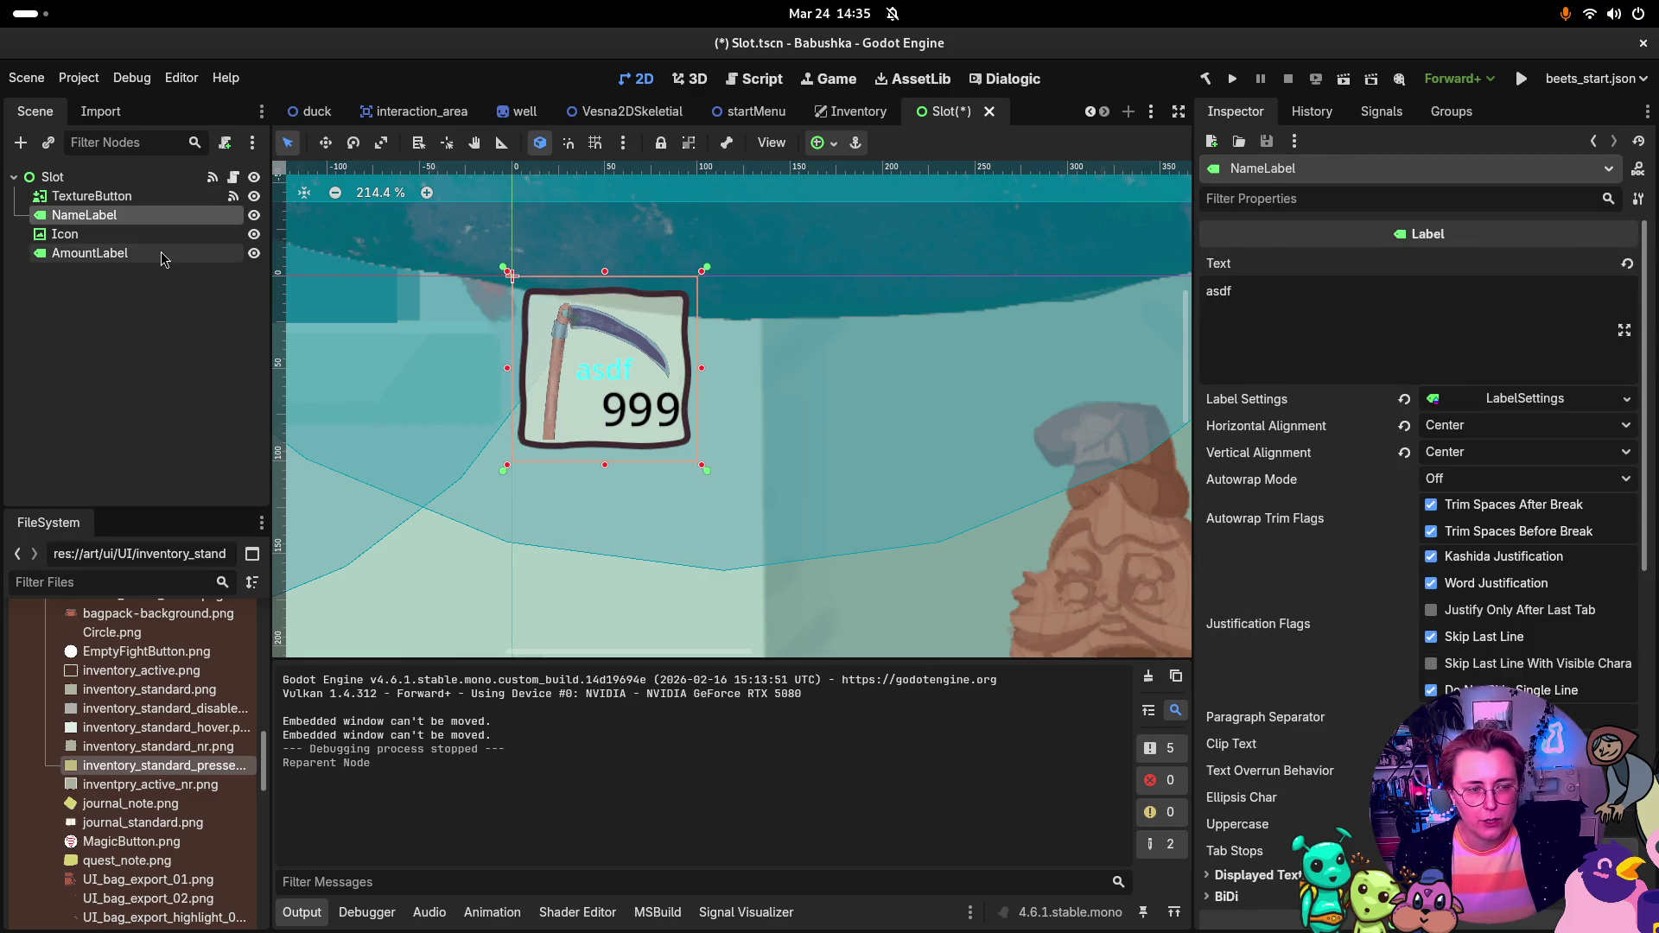
{"action": "left_click", "coordinate": [159, 256], "text": "shift"}
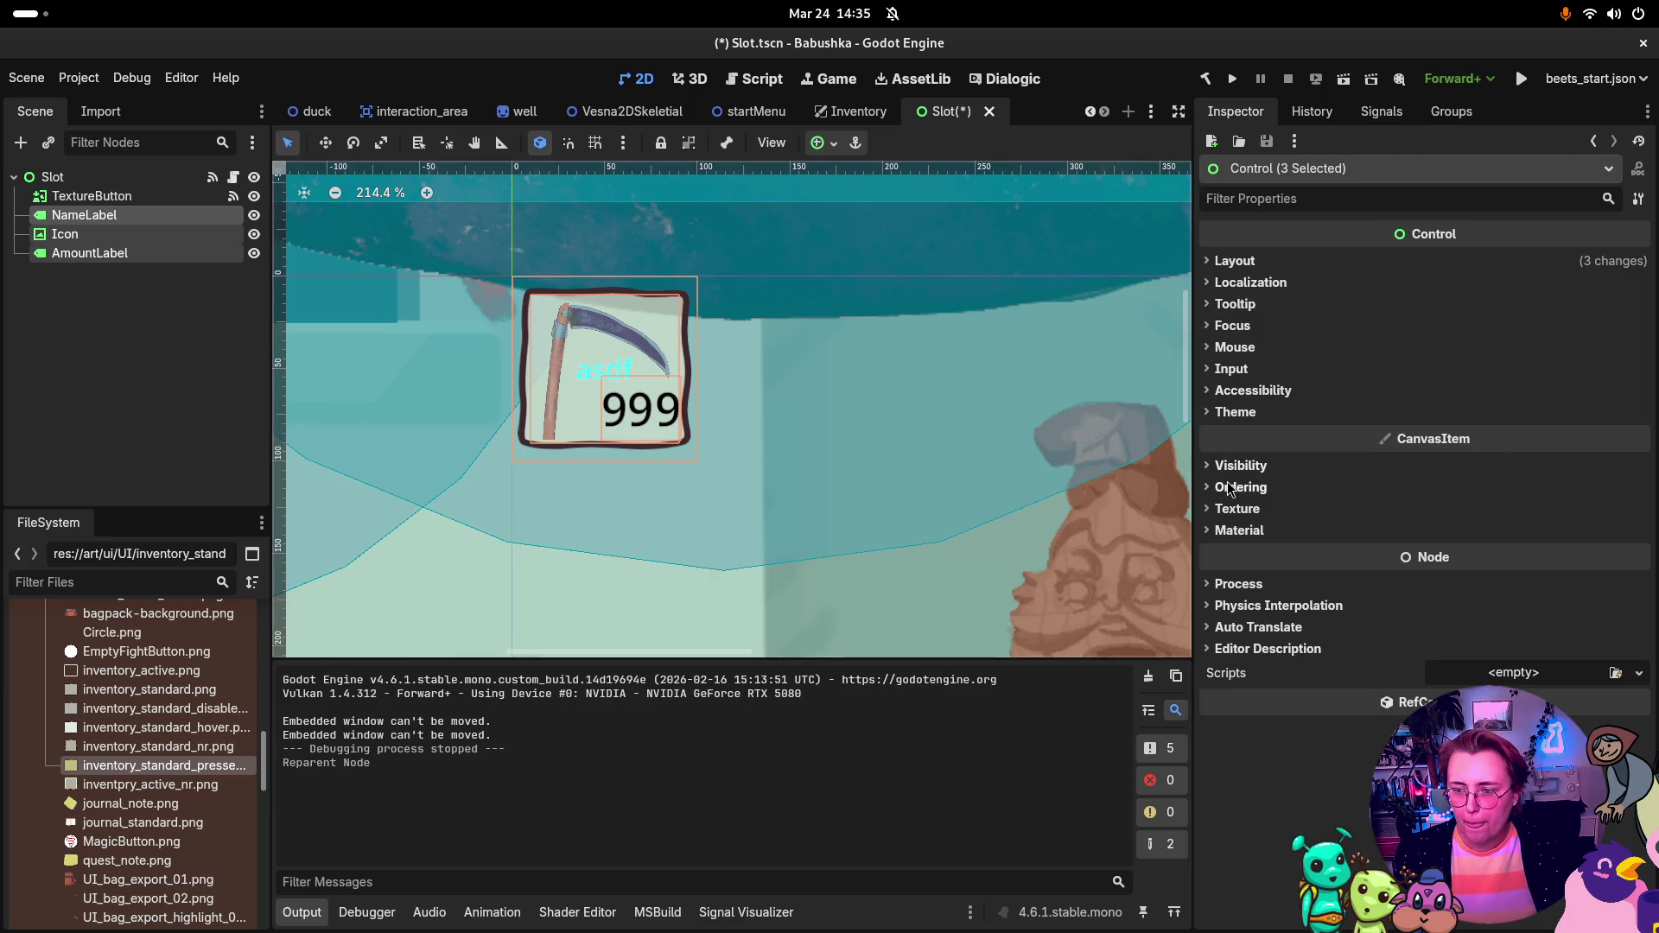
Step: Browse the shared Process, Focus and Mouse Inspector sections of the three nodes
{"action": "left_click", "coordinate": [1237, 586]}
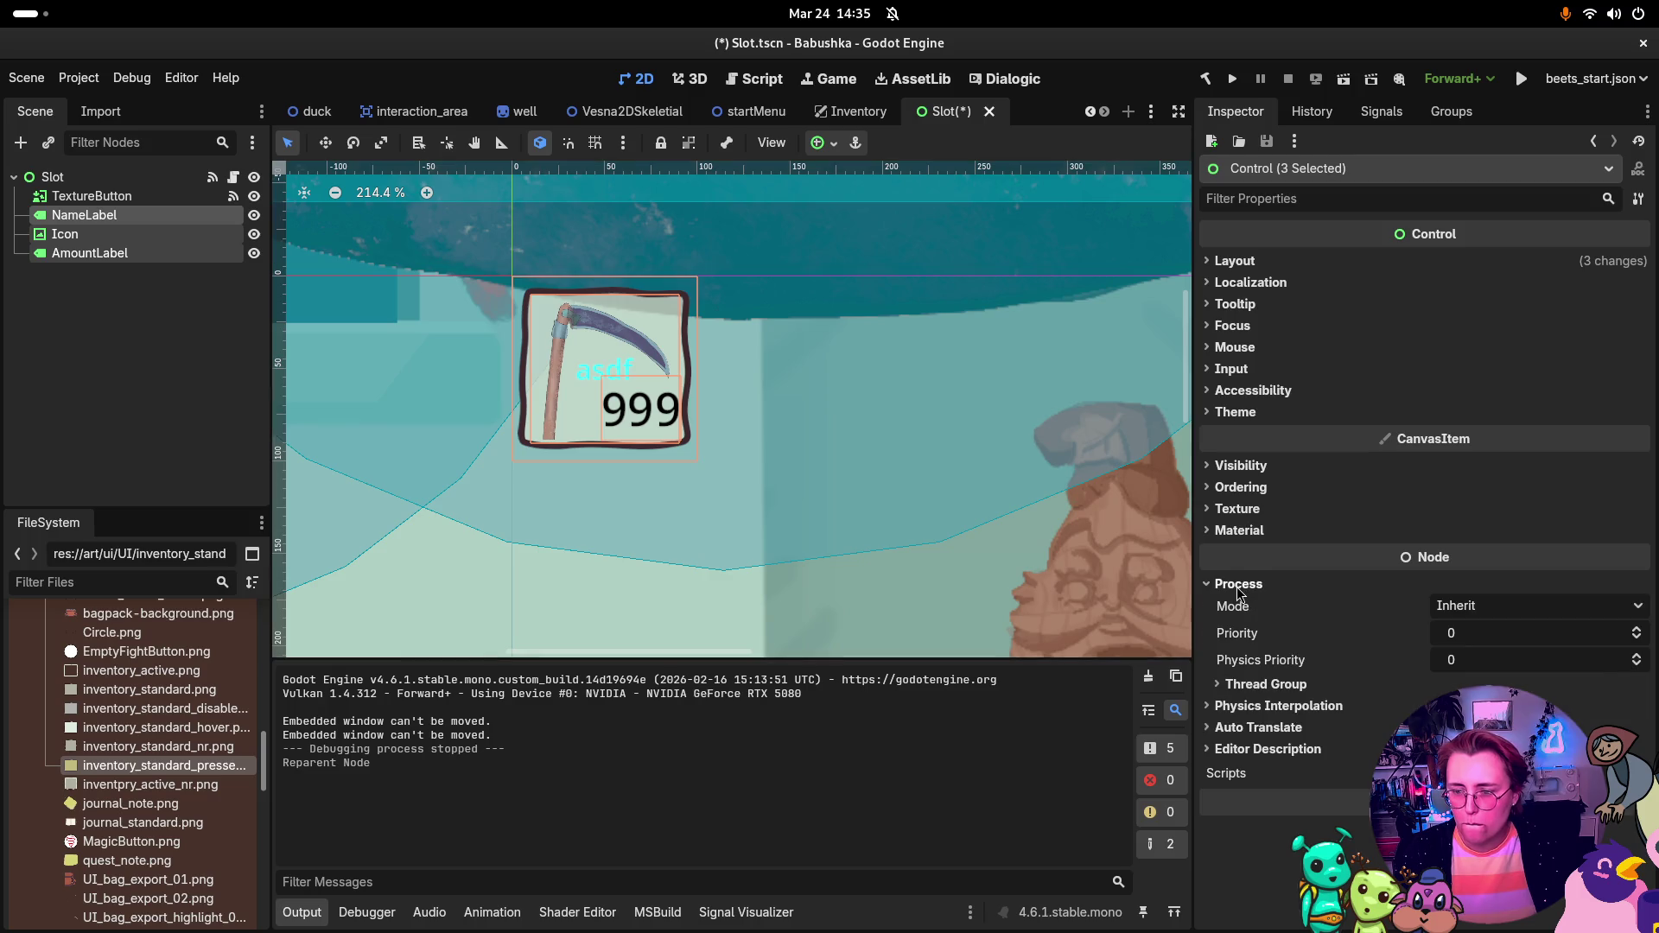
{"action": "left_click", "coordinate": [1237, 585]}
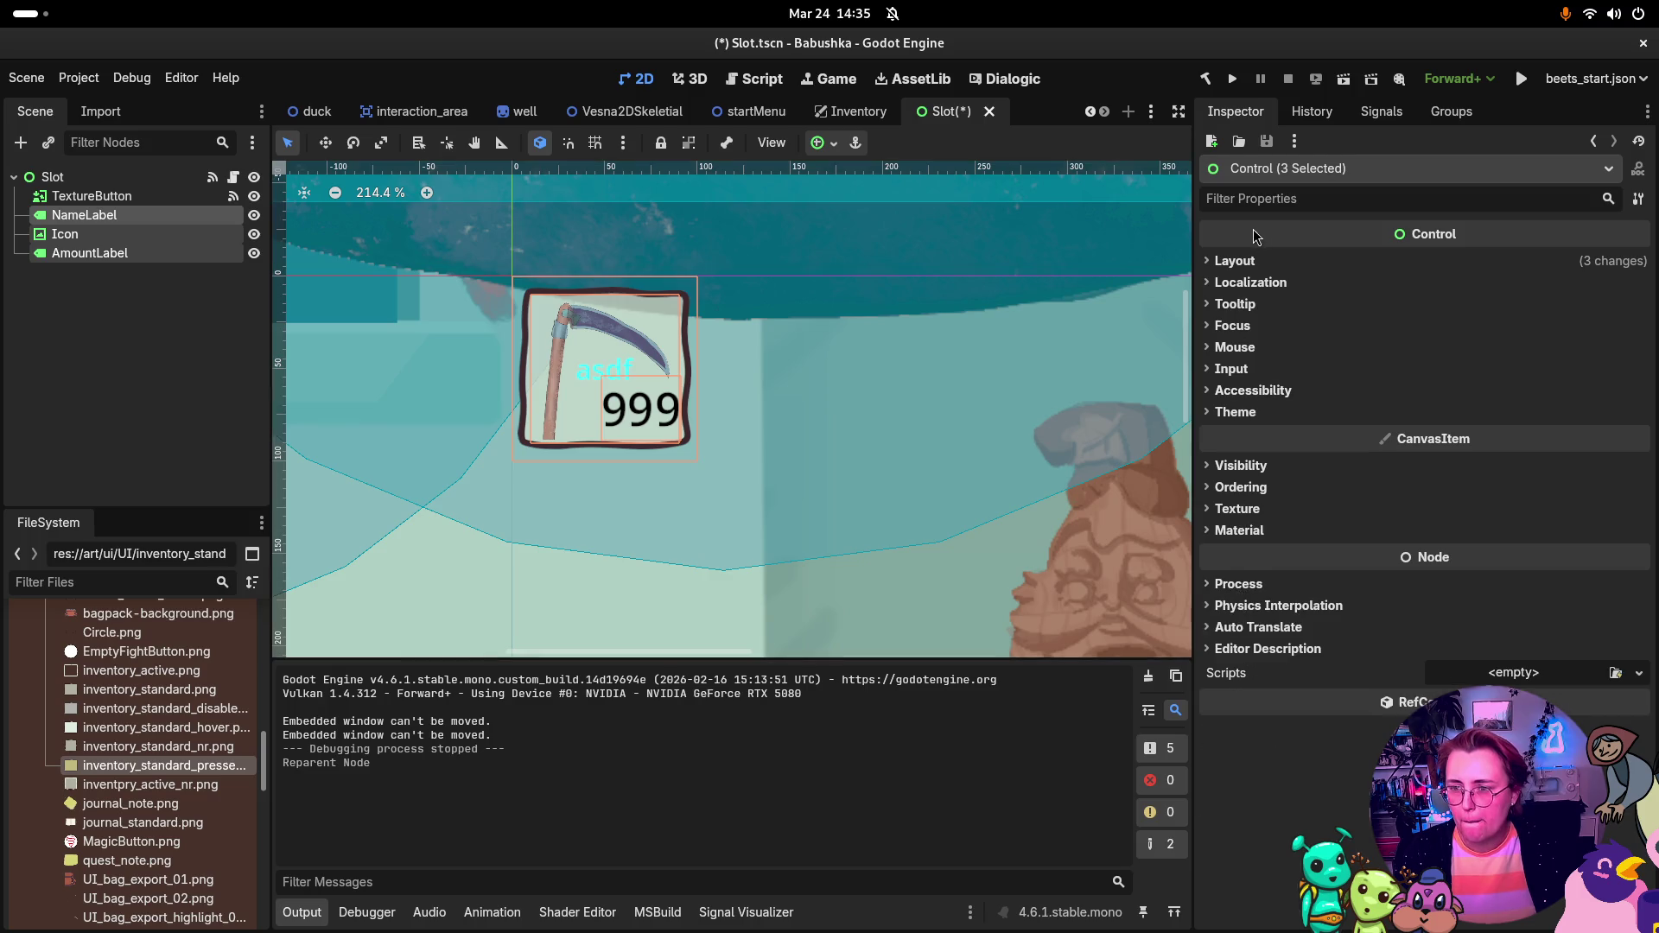
{"action": "left_click", "coordinate": [1237, 328]}
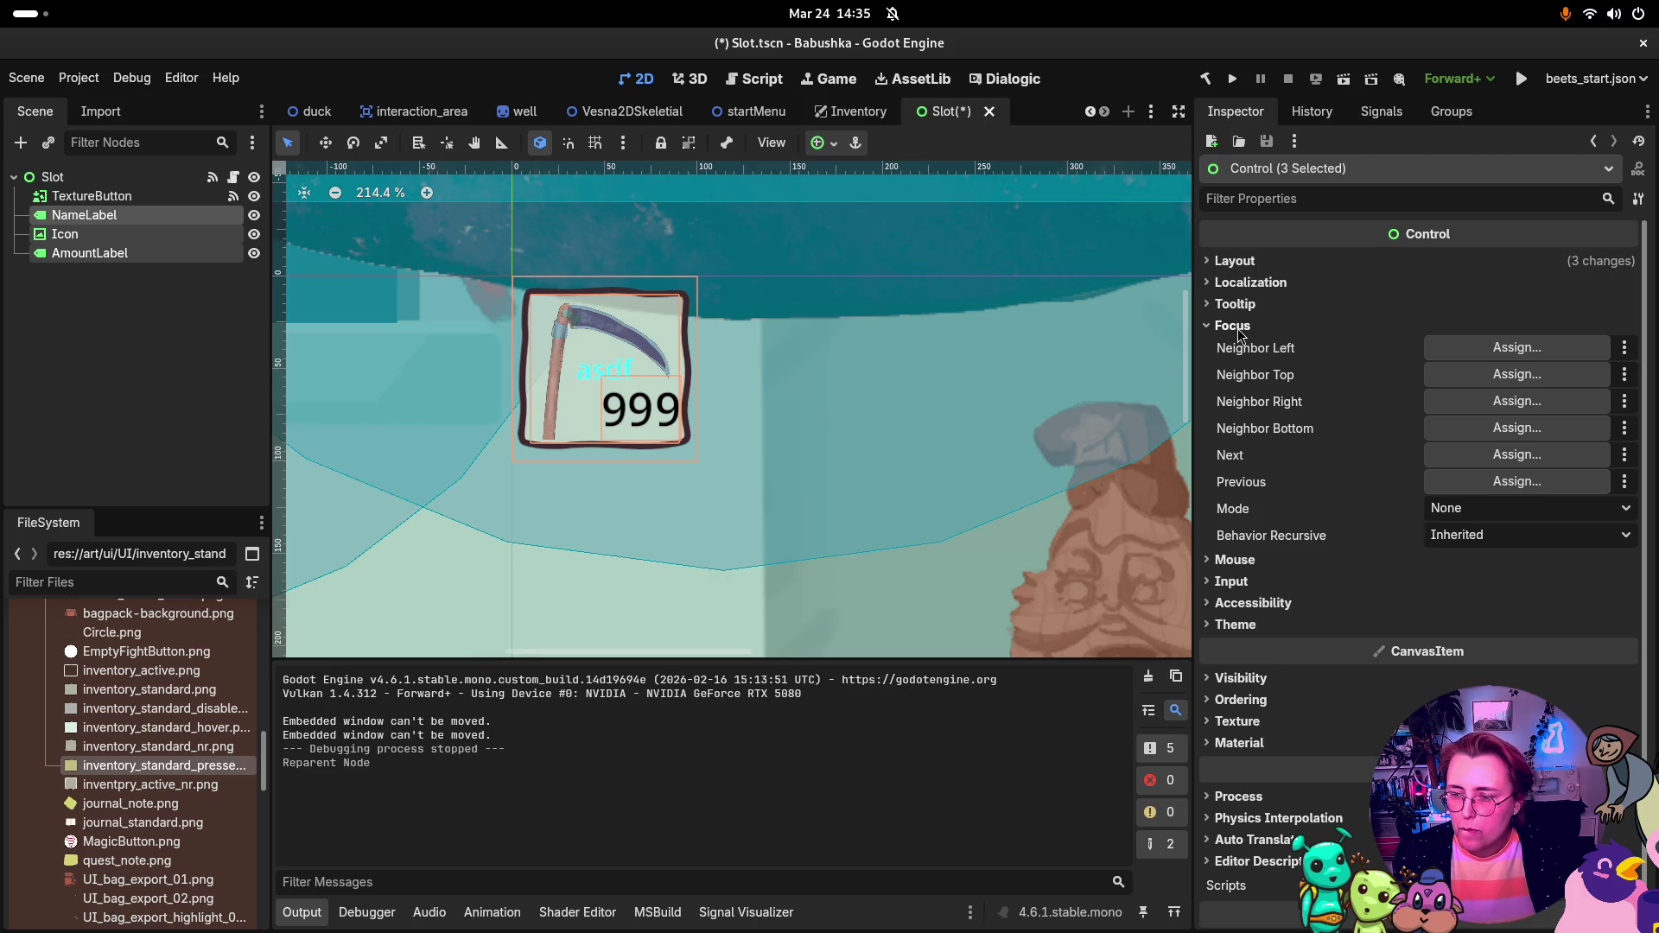
{"action": "left_click", "coordinate": [1237, 329]}
{"action": "left_click", "coordinate": [1242, 328]}
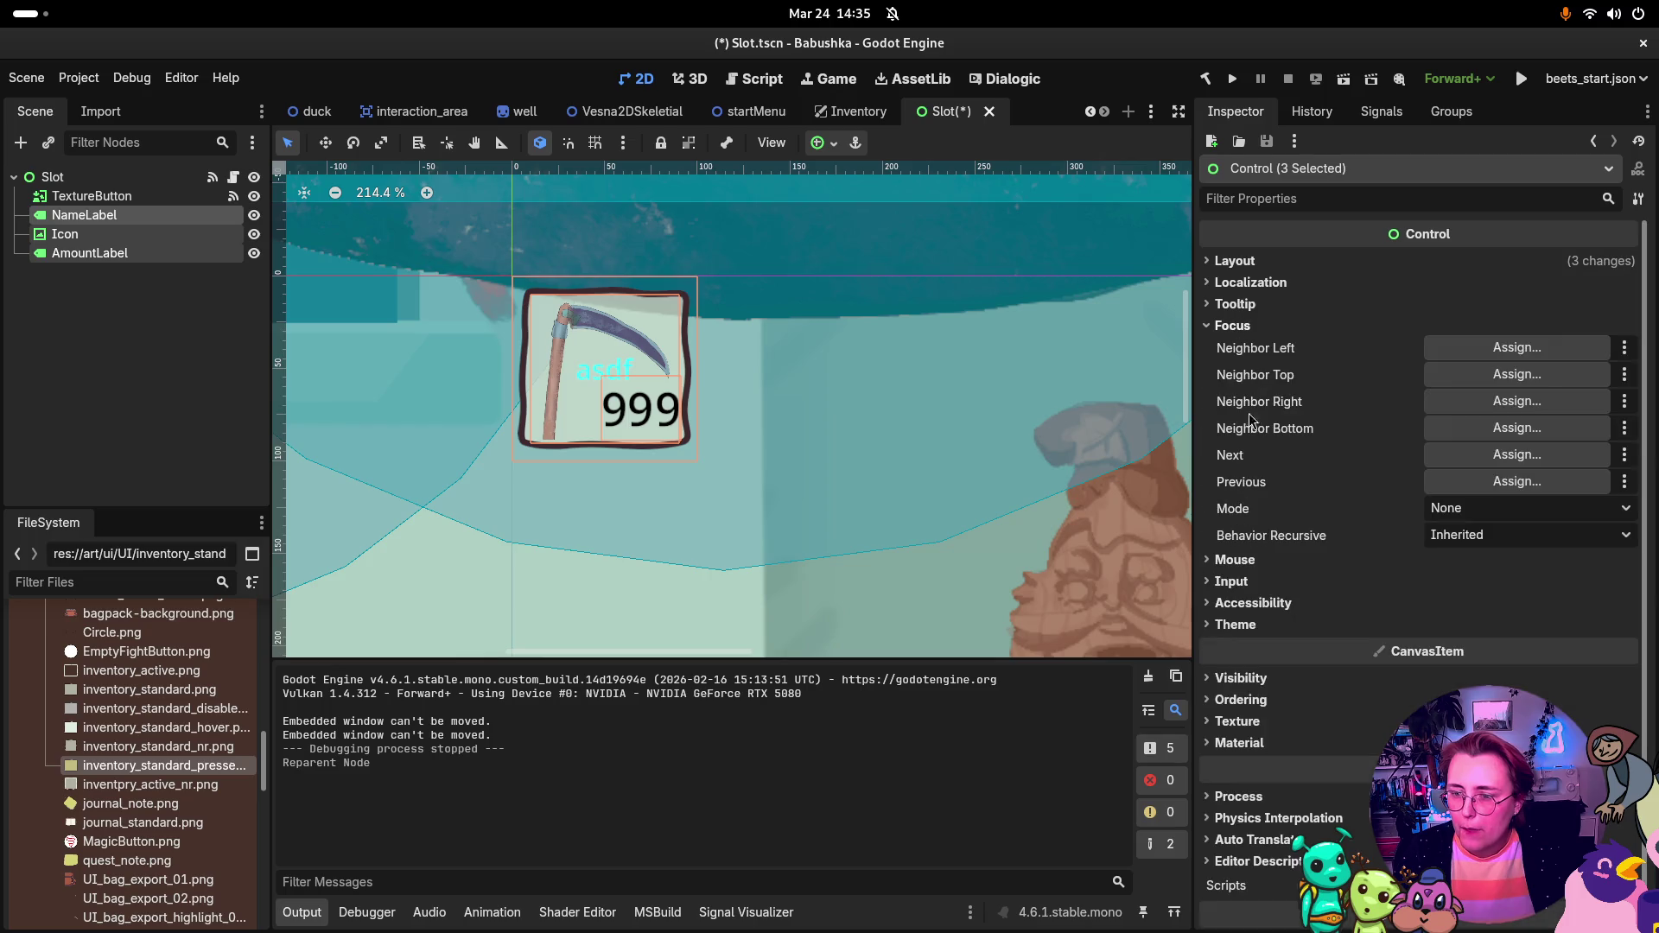
{"action": "left_click", "coordinate": [1244, 560]}
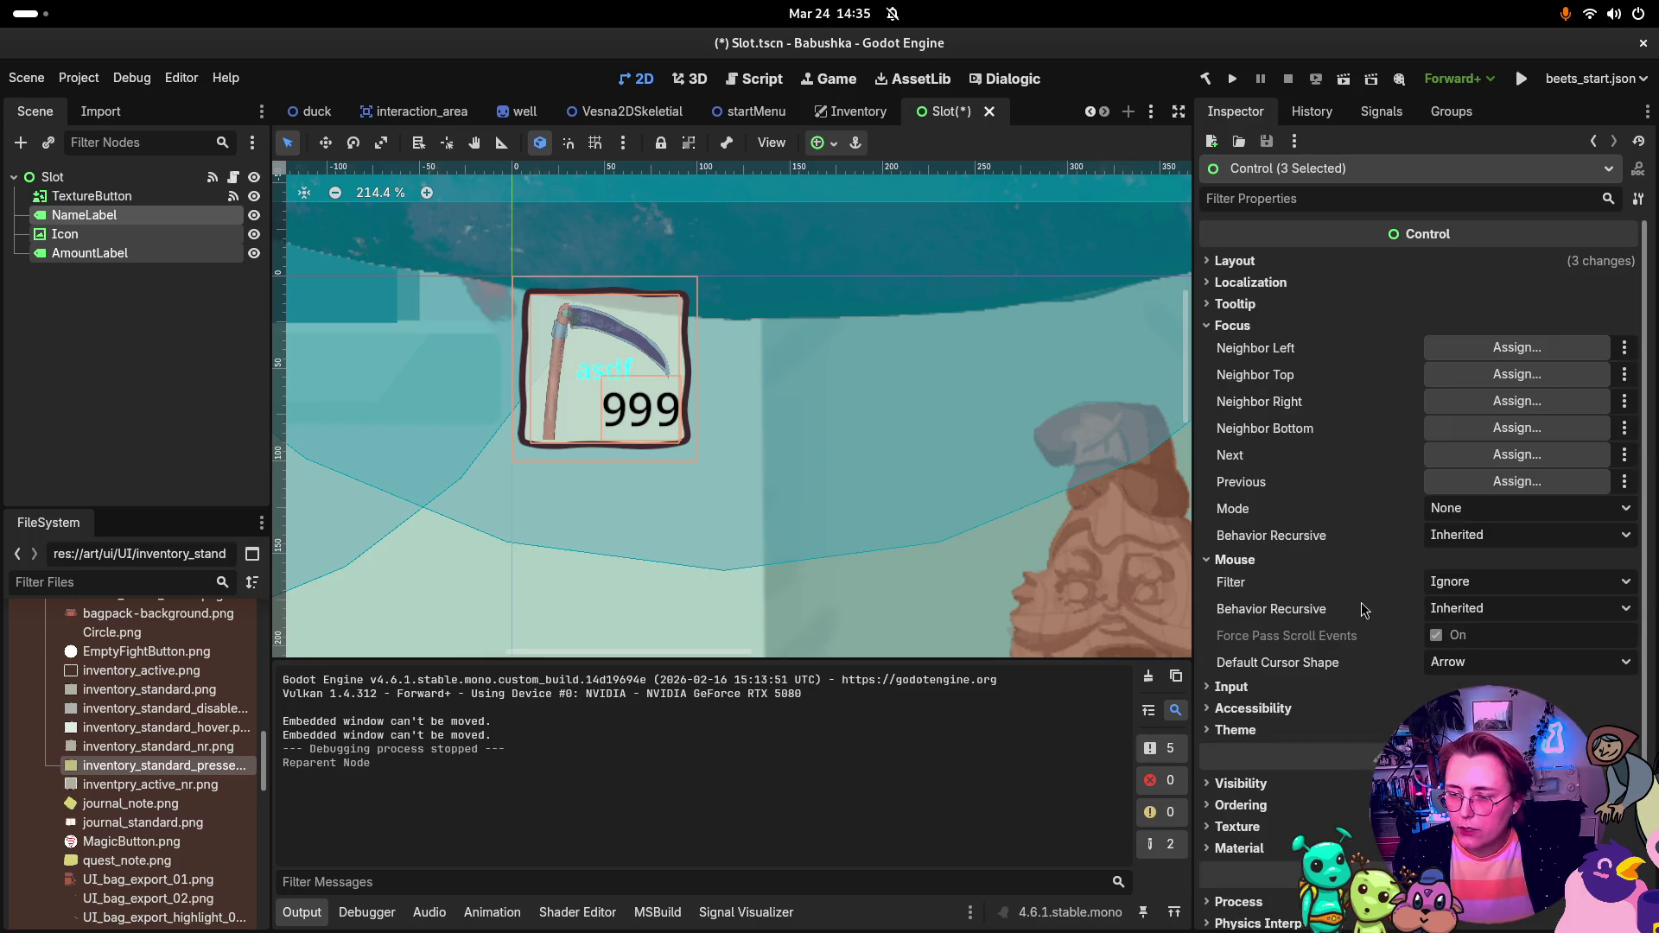
{"action": "left_click", "coordinate": [1451, 609]}
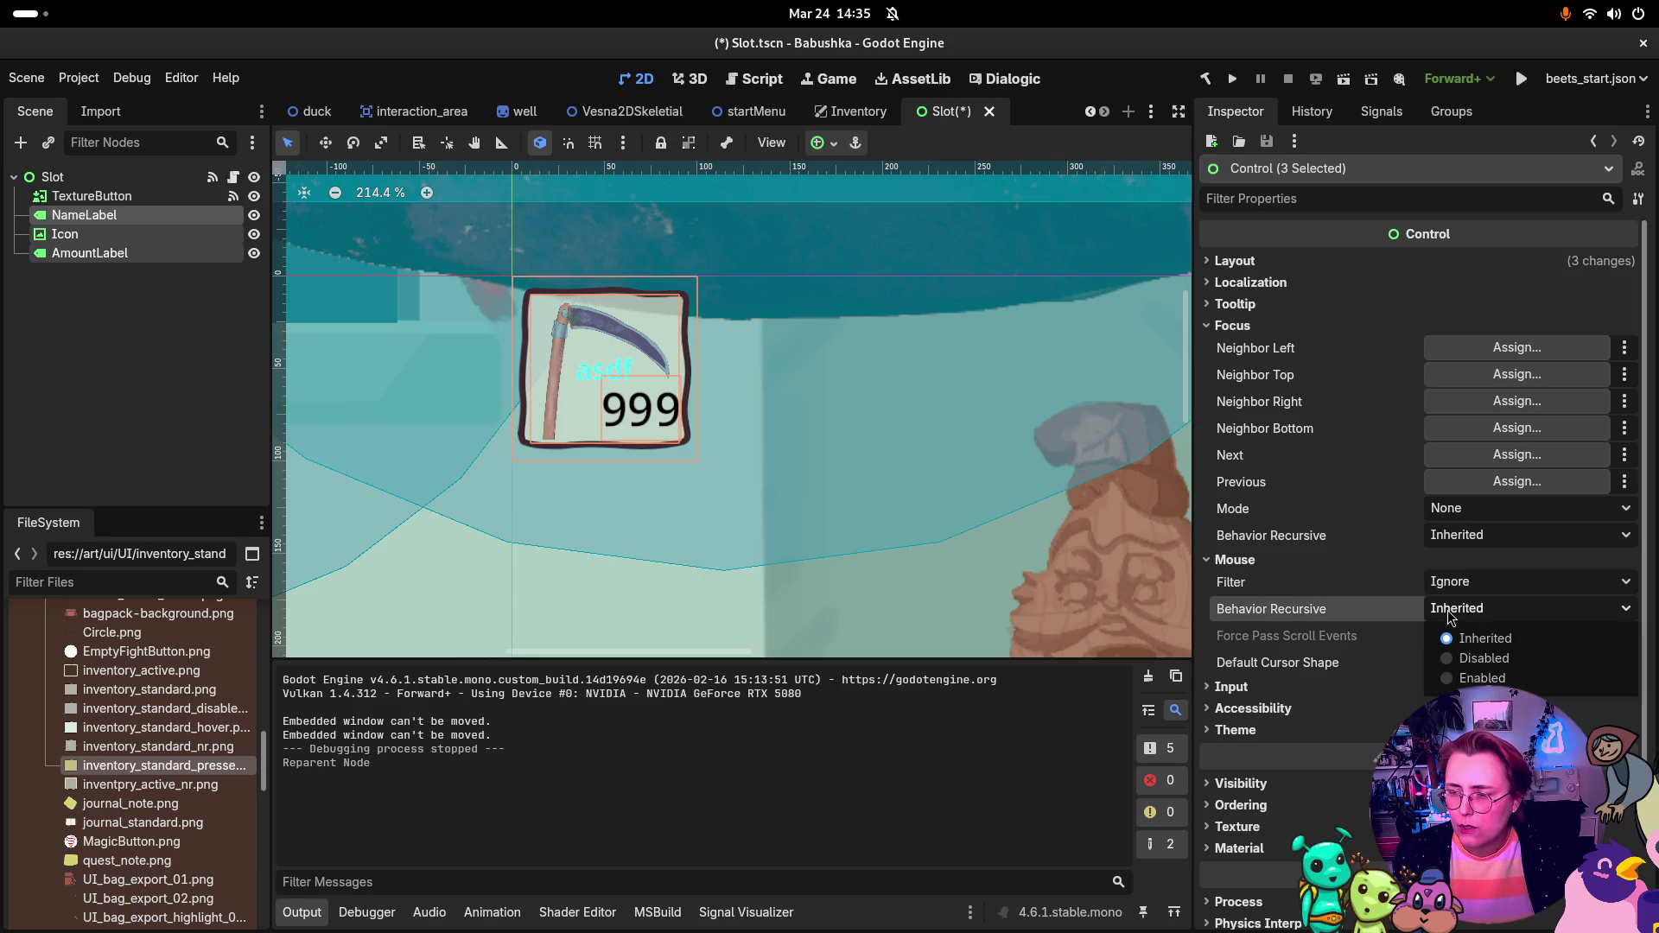
{"action": "left_click", "coordinate": [1452, 615]}
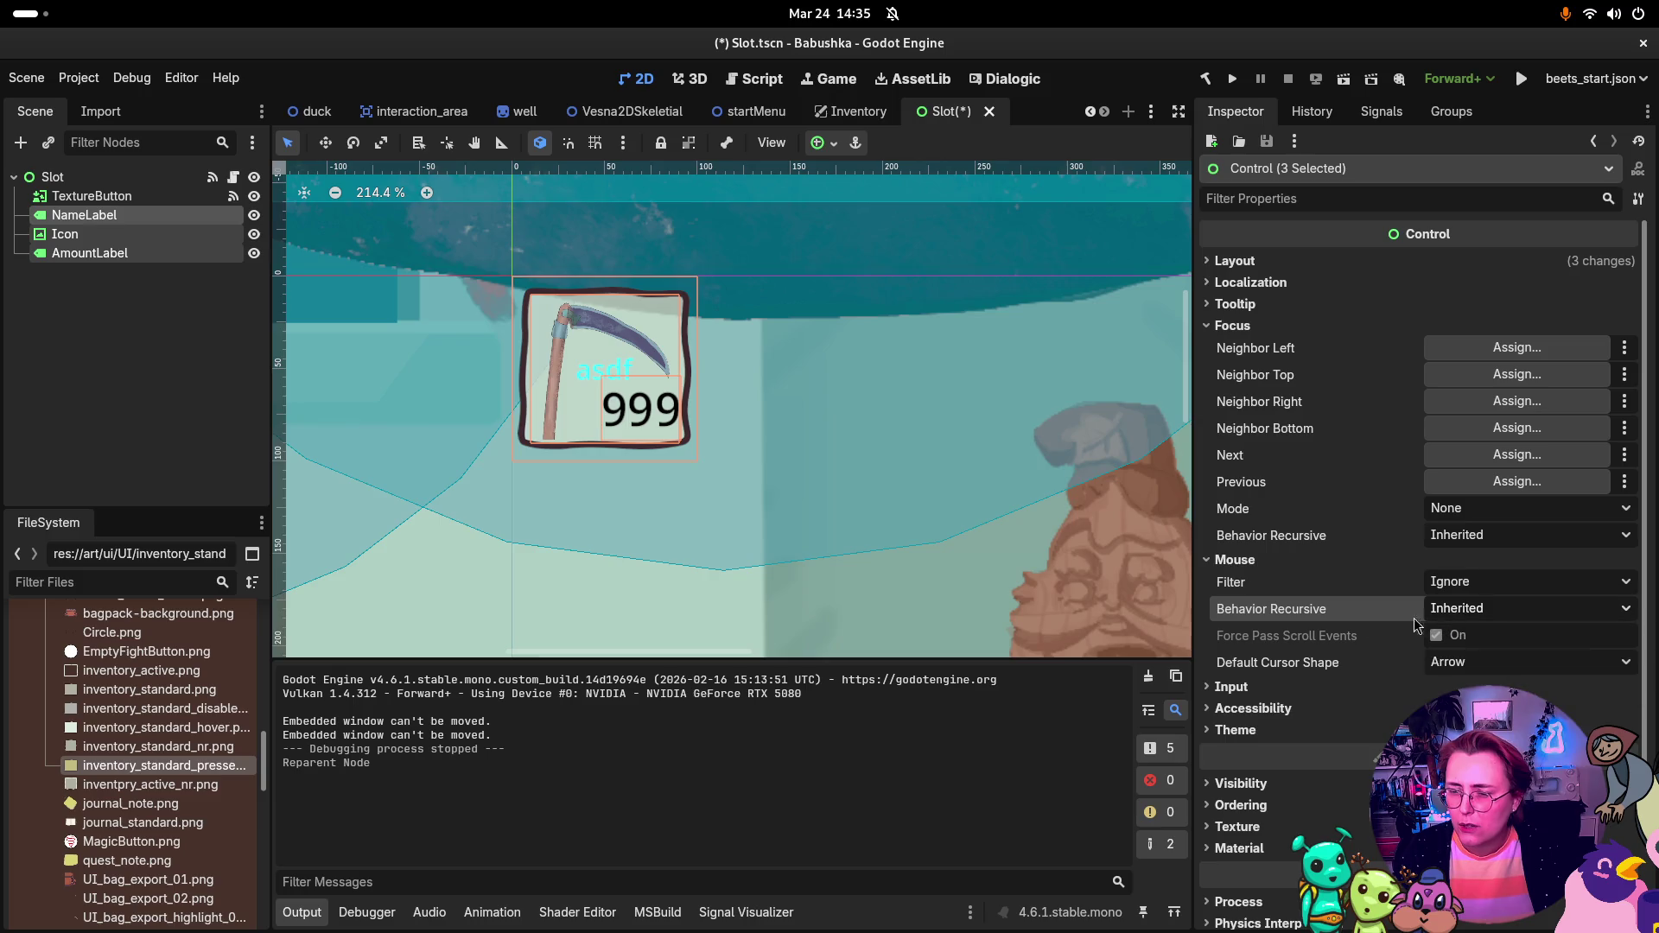
Step: Set Mouse Behavior Recursive to Disabled, save Slot.tscn, and run the game
{"action": "mouse_move", "coordinate": [1258, 616]}
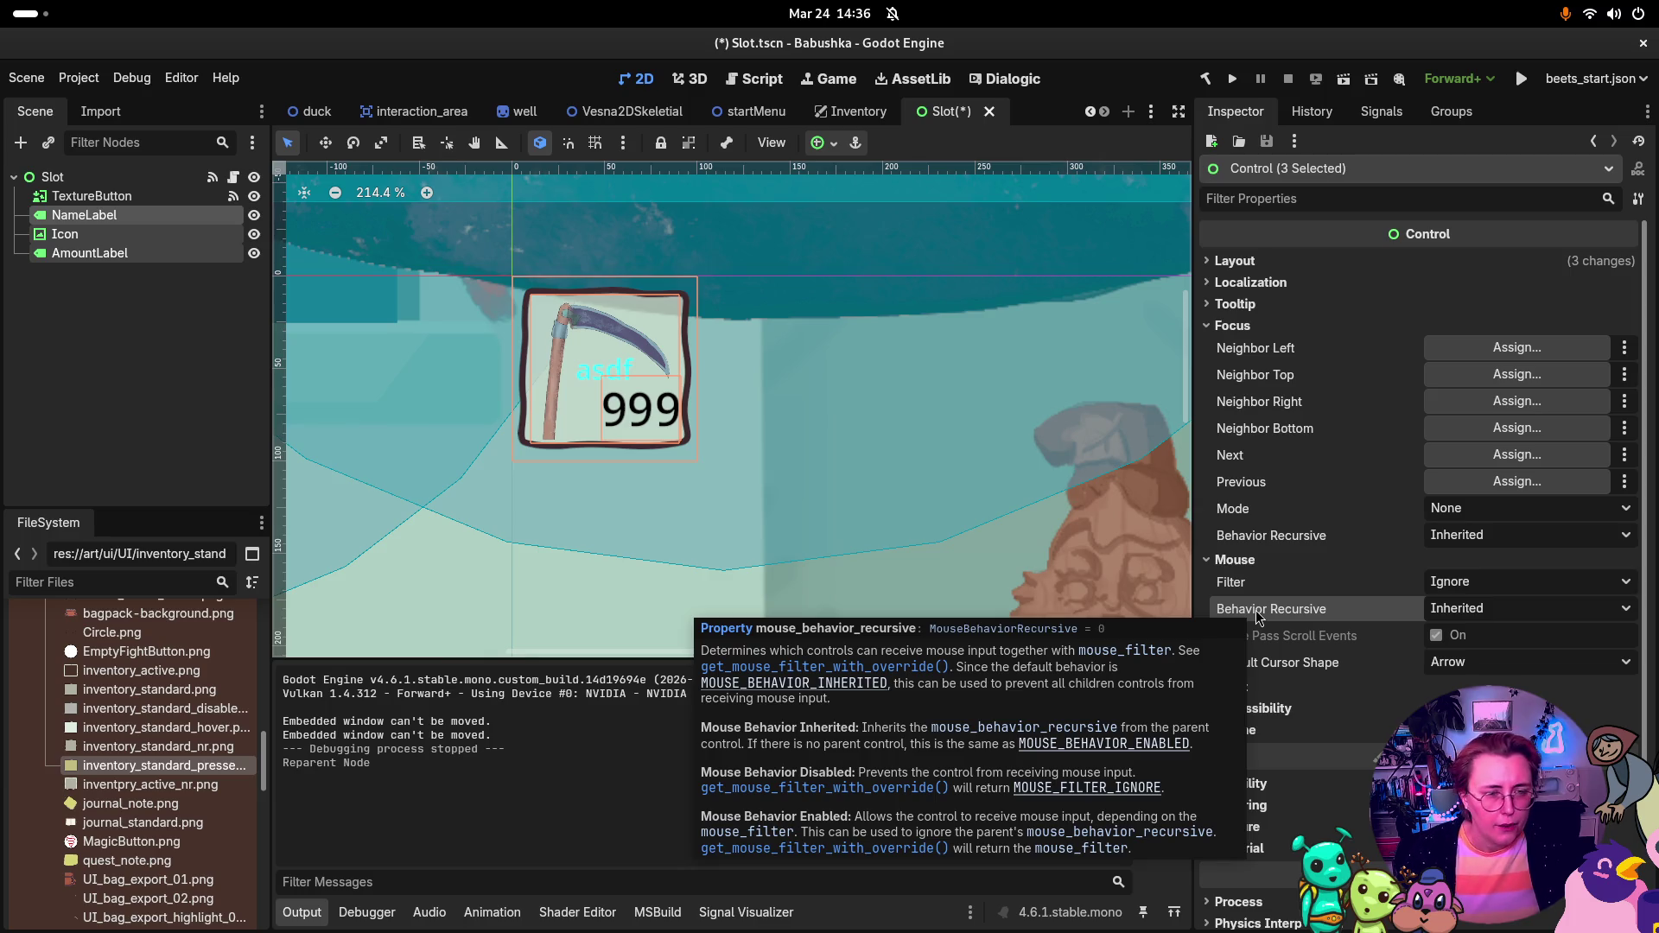
{"action": "left_click", "coordinate": [1508, 610]}
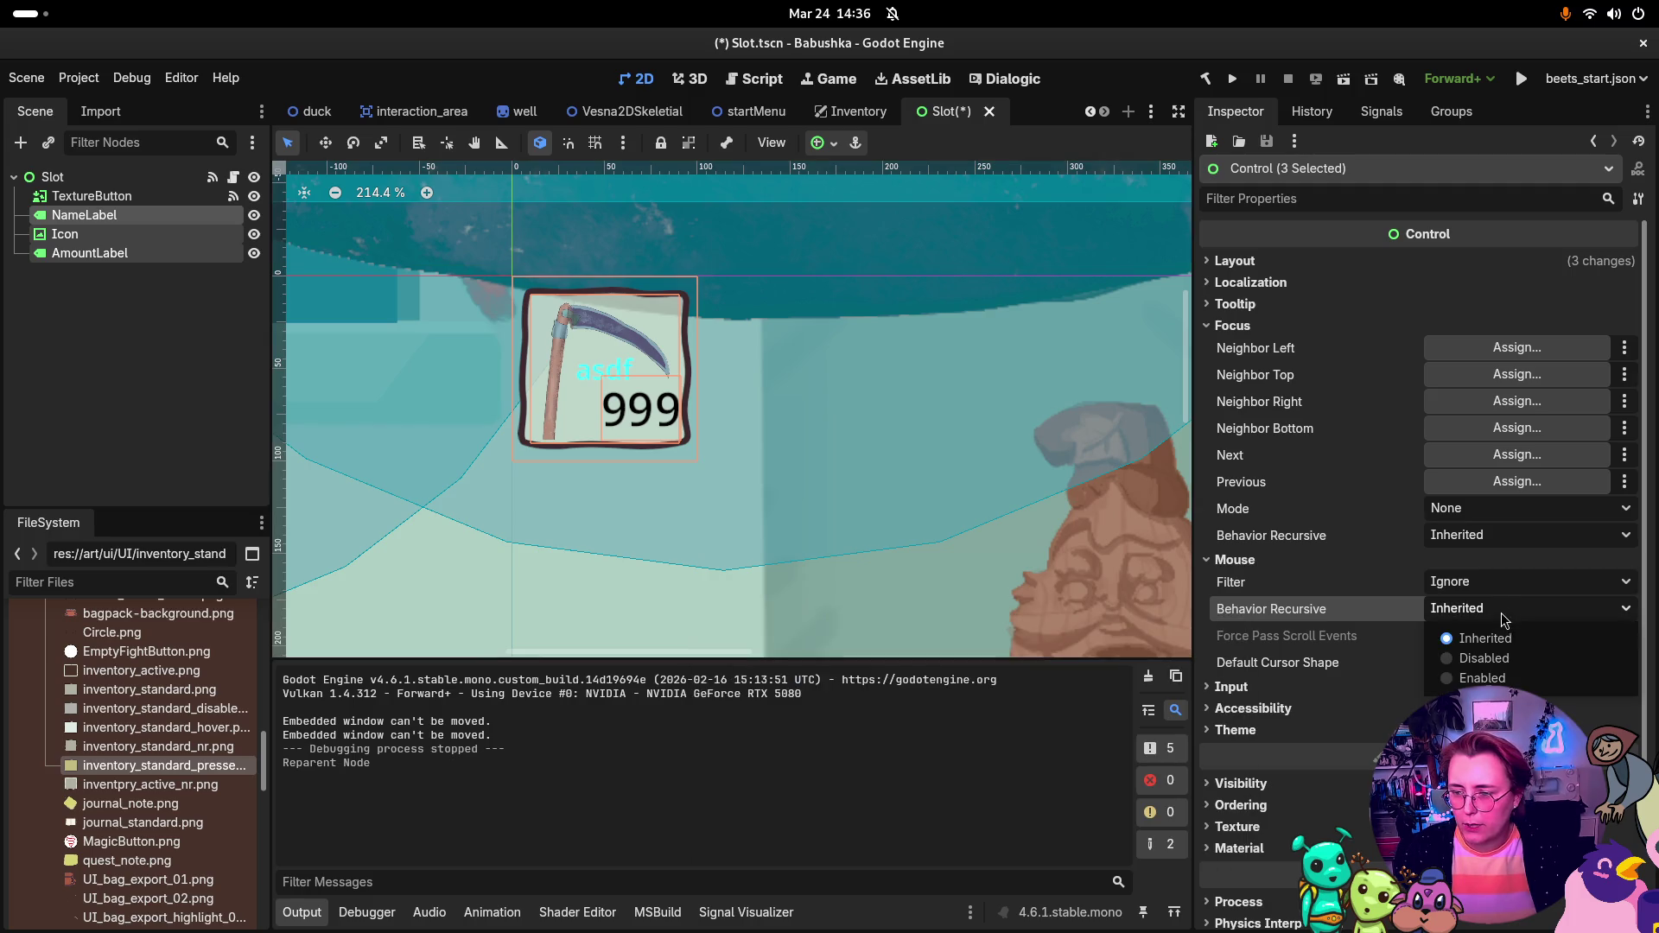
{"action": "left_click", "coordinate": [1507, 656]}
{"action": "key", "text": "ctrl+s"}
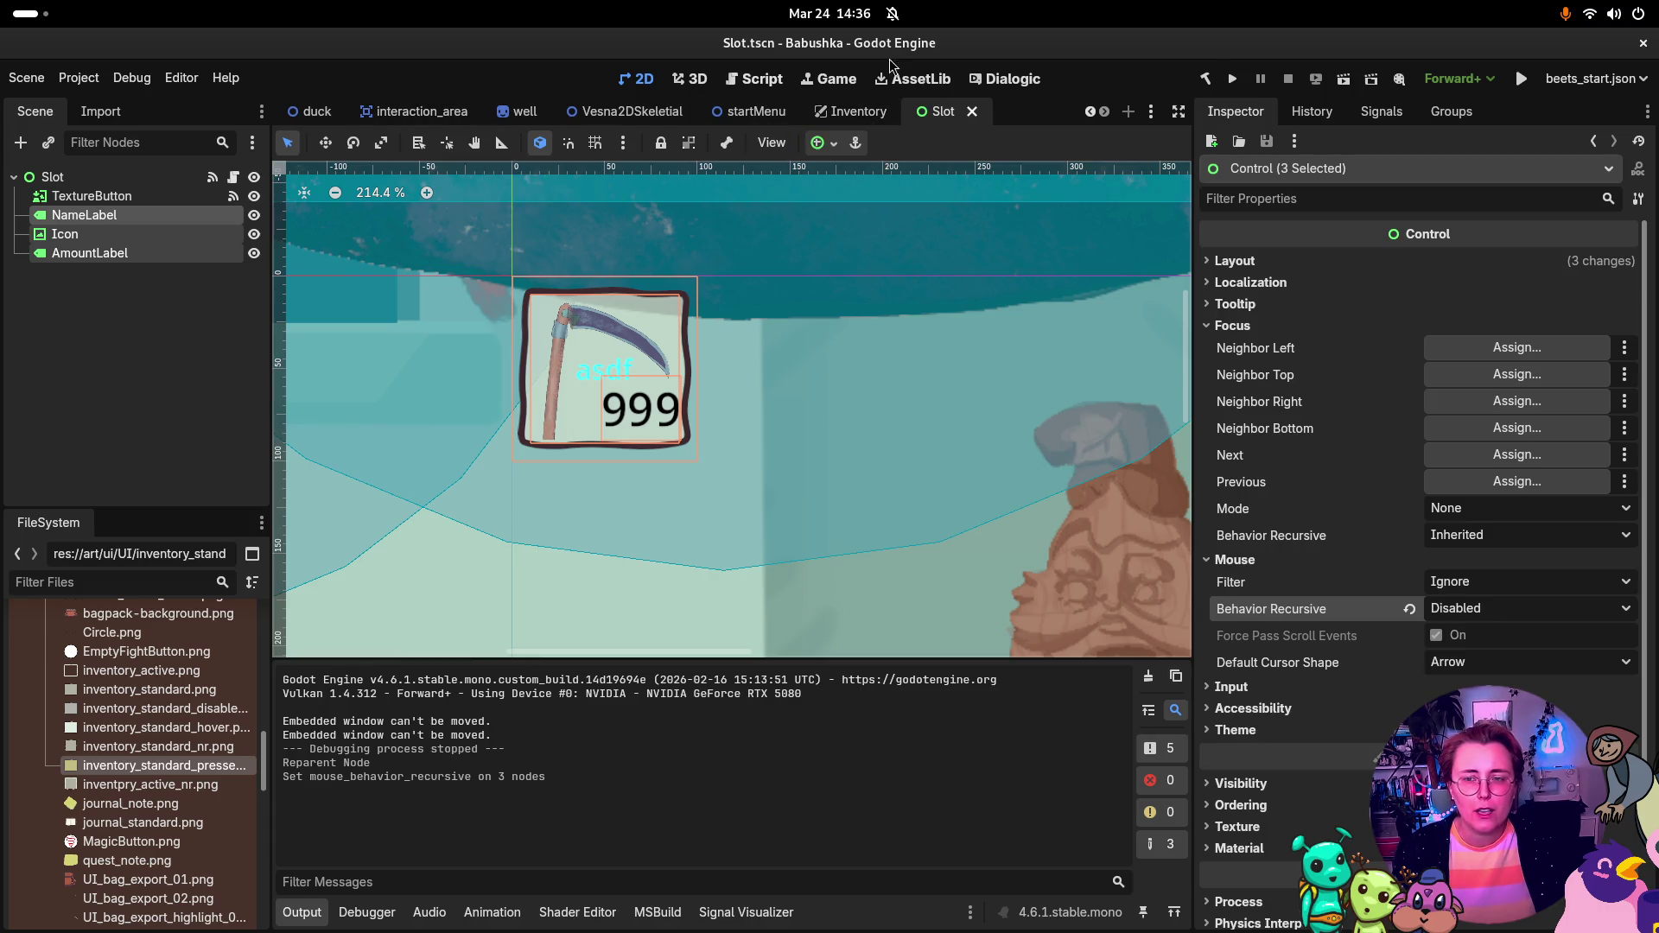
{"action": "left_click", "coordinate": [1231, 82]}
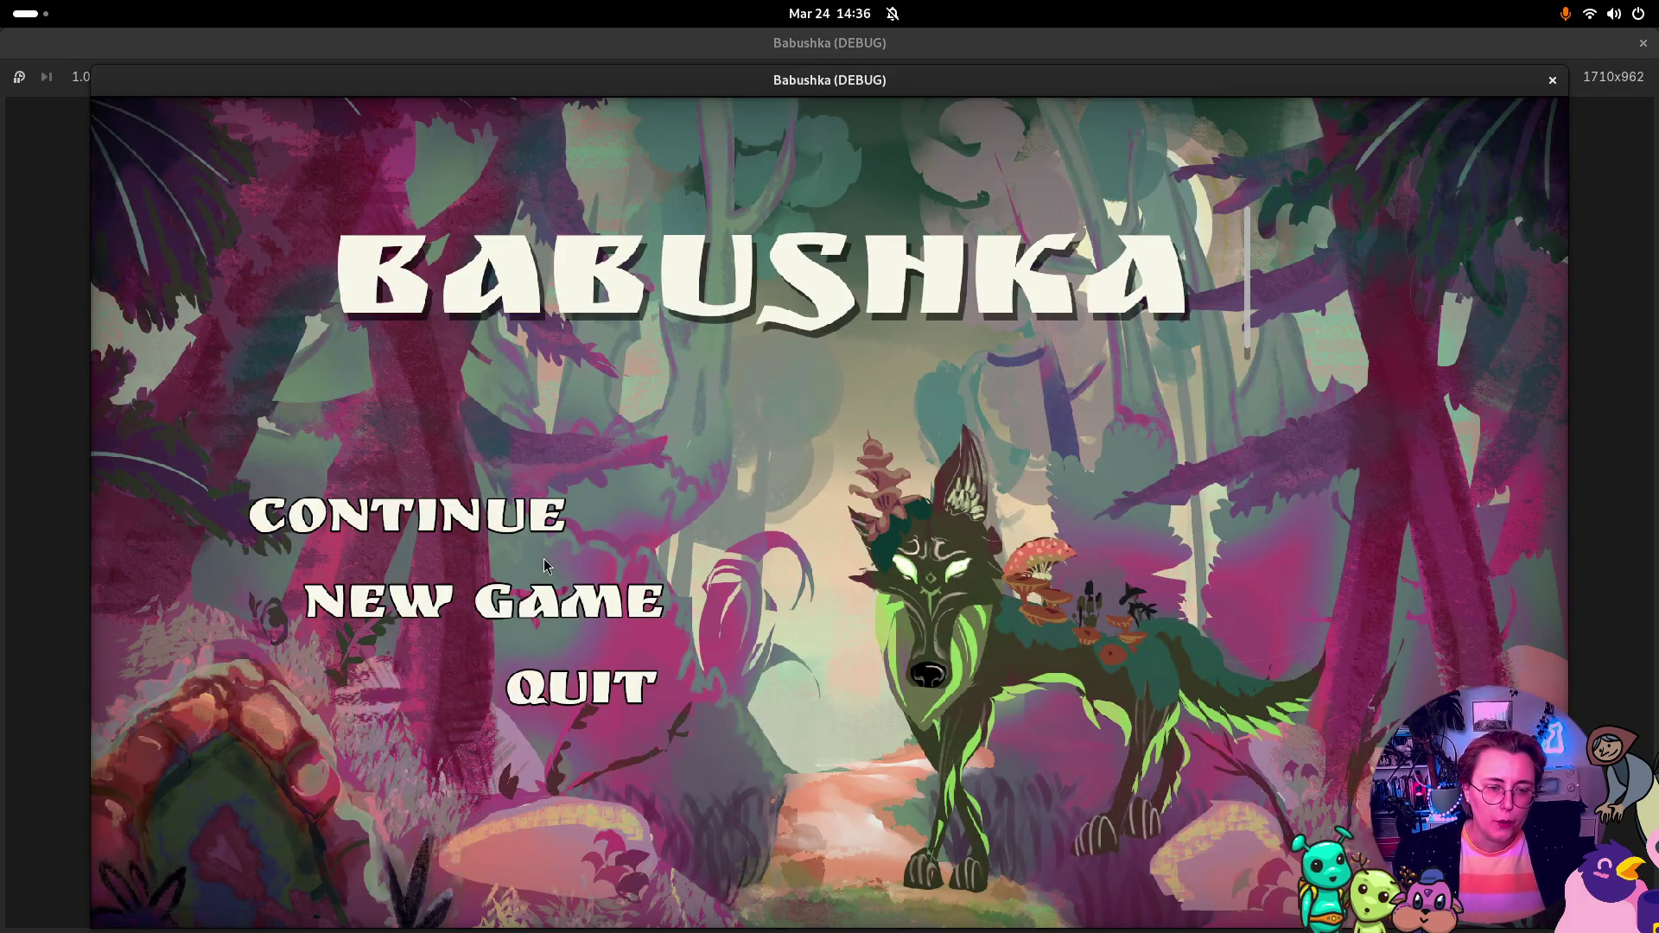
{"action": "left_click", "coordinate": [529, 527]}
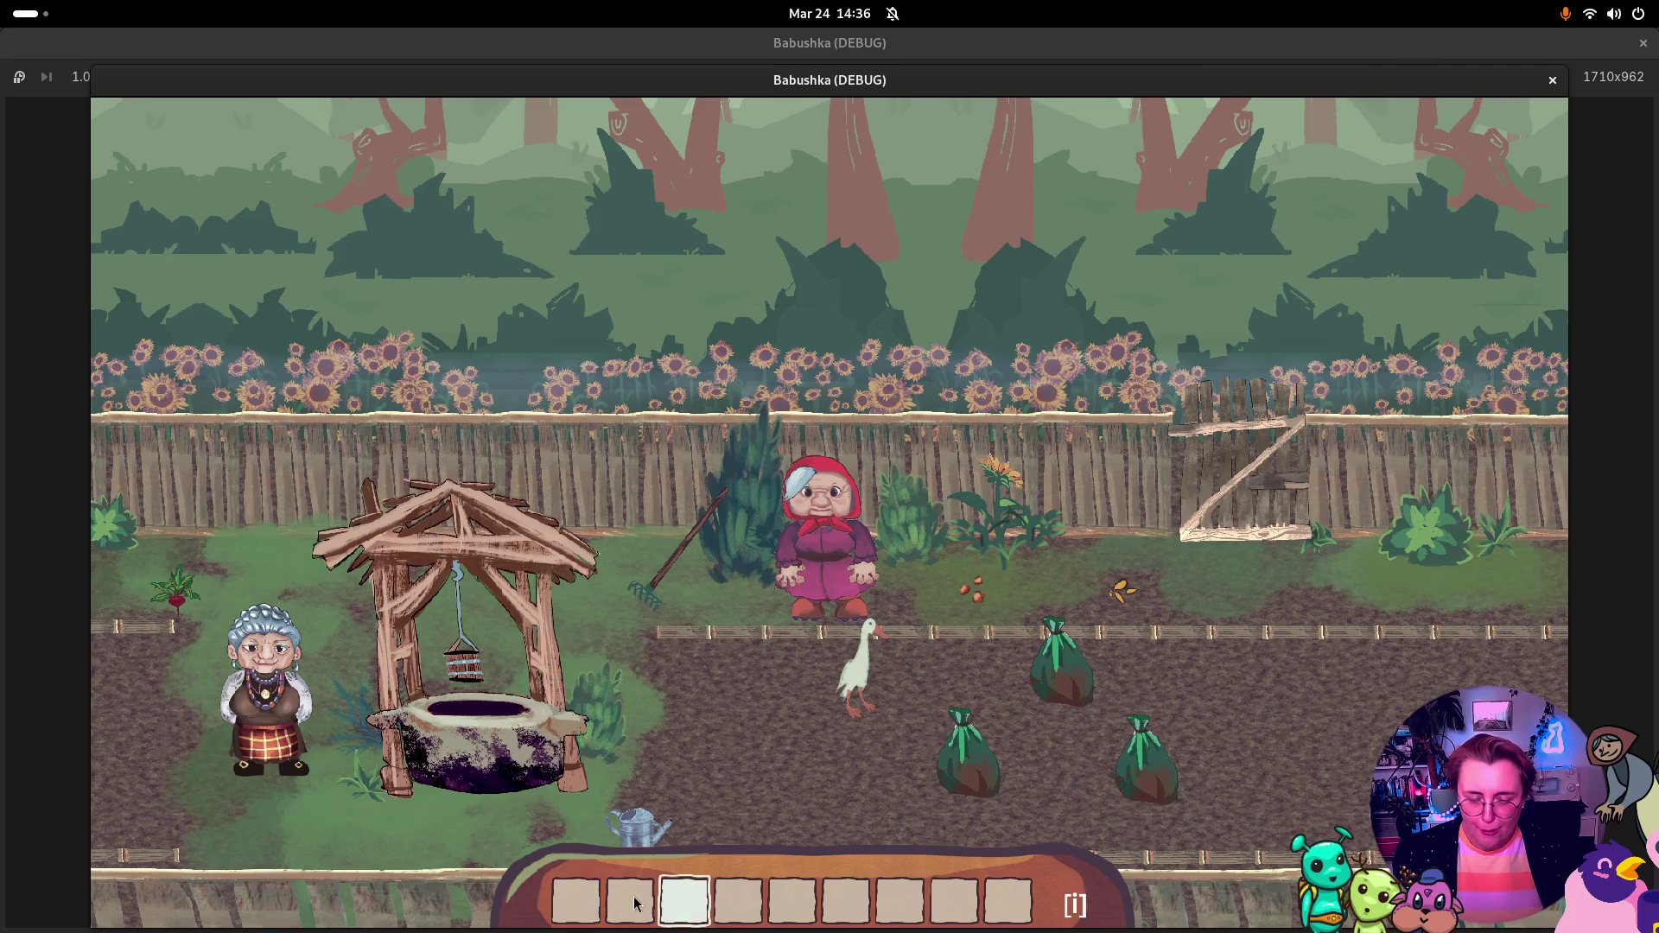
{"action": "left_click", "coordinate": [1552, 81]}
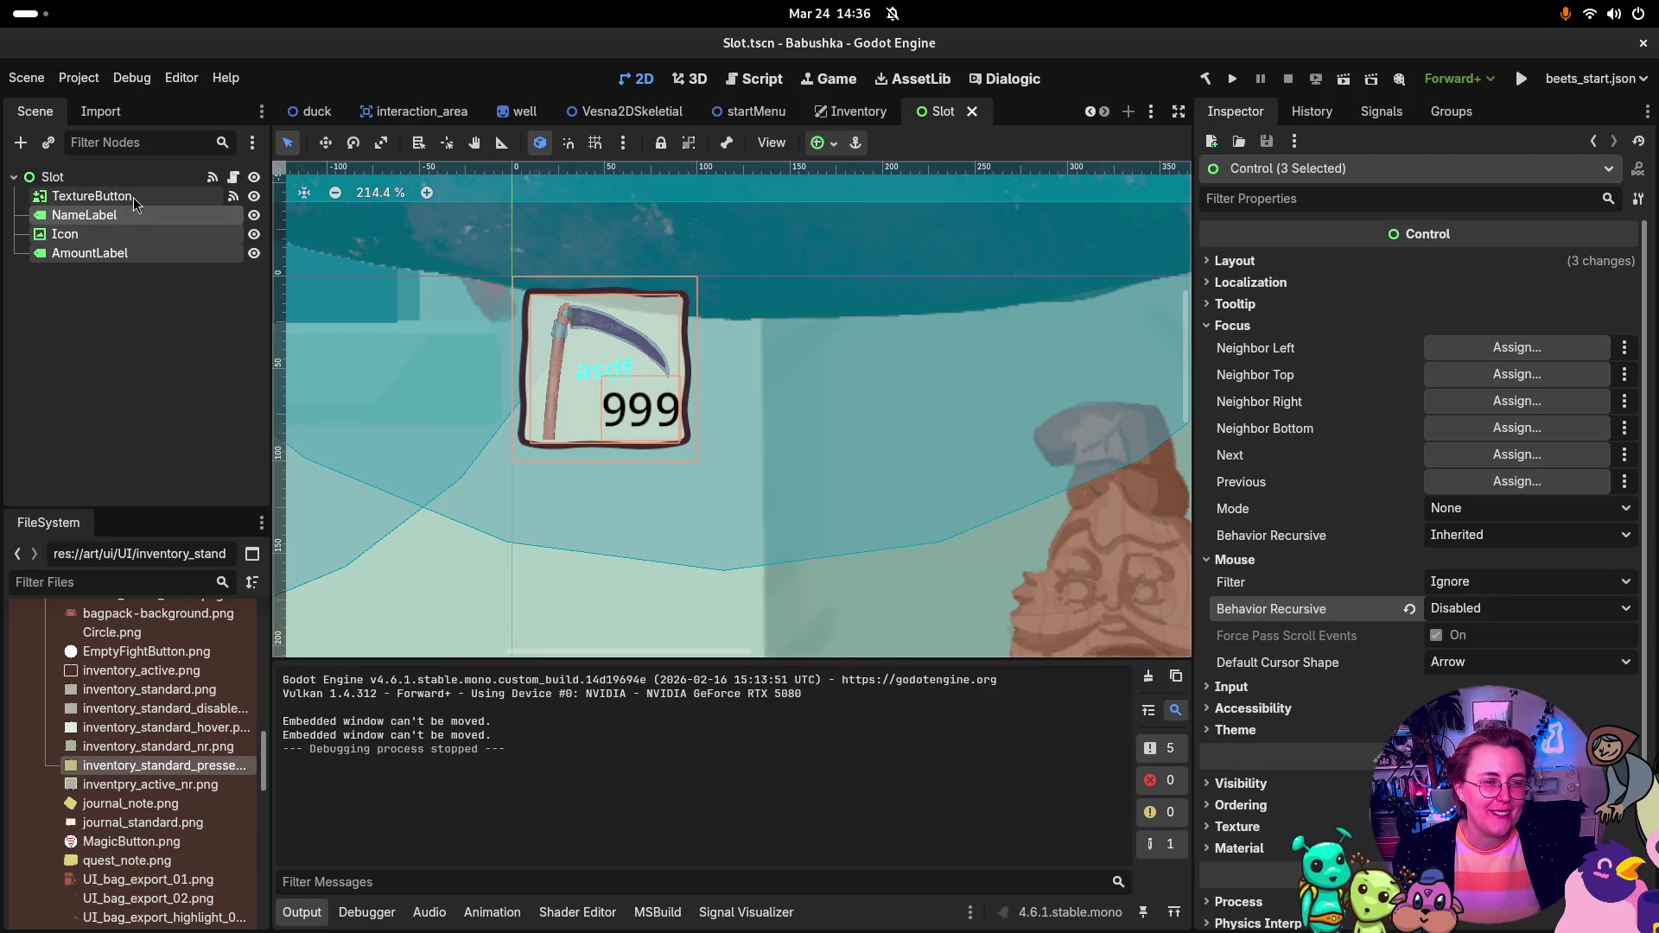
Step: Check the signal connections on TextureButton and Slot, then return to the Inventory scene
{"action": "left_click", "coordinate": [91, 196]}
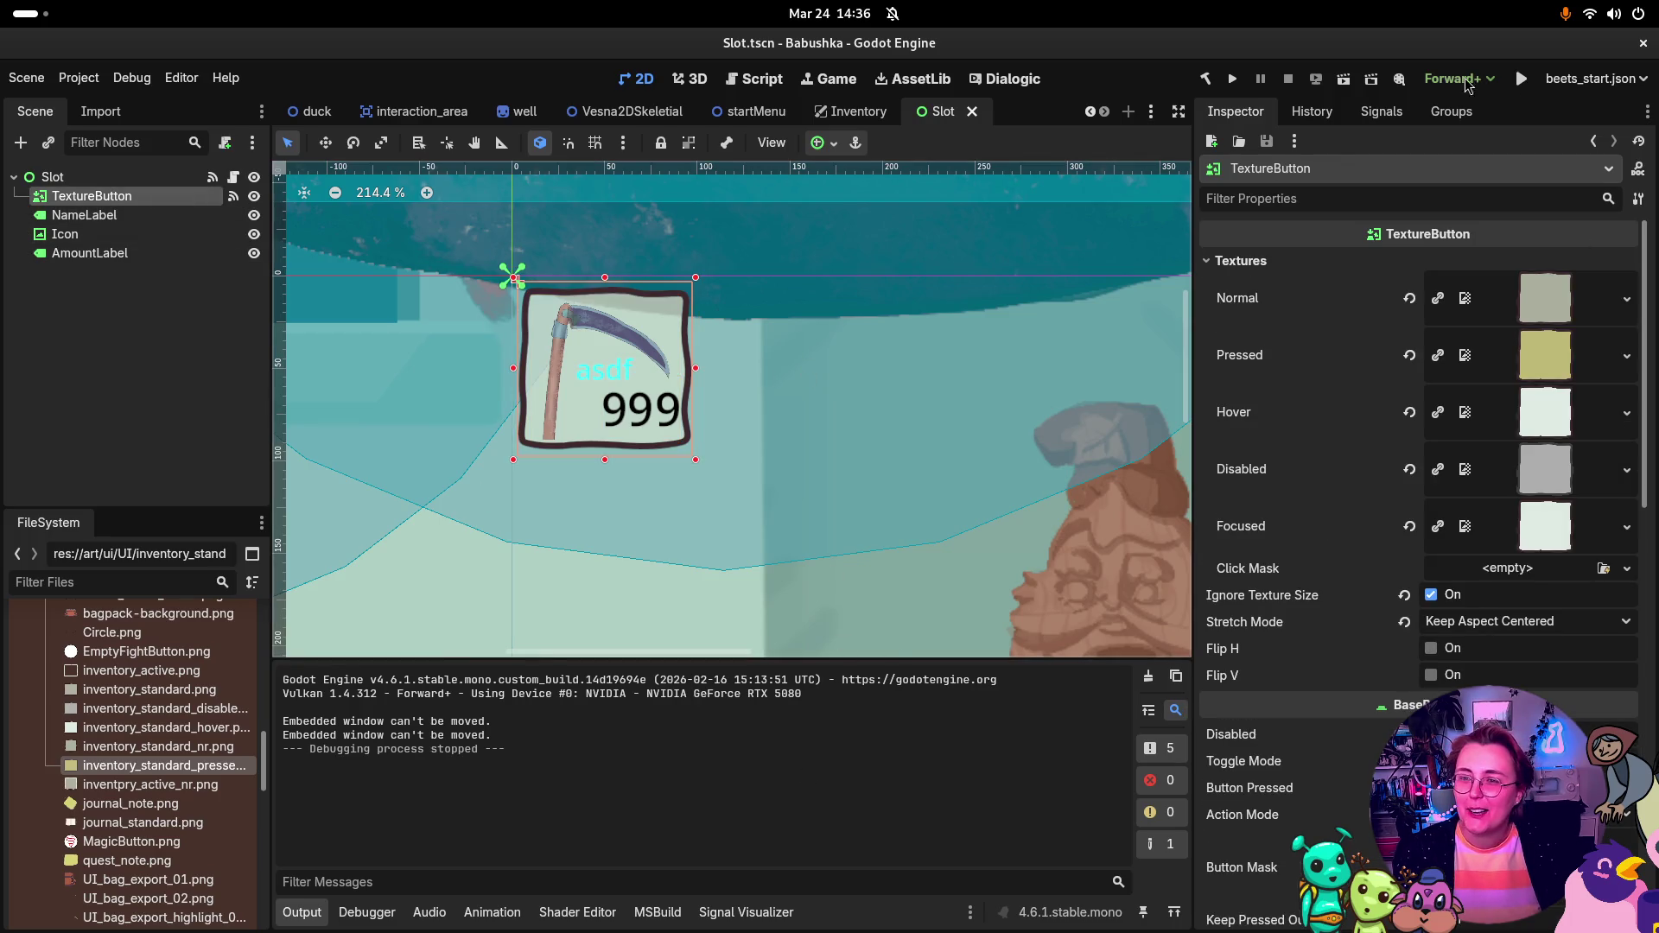
{"action": "left_click", "coordinate": [1372, 113]}
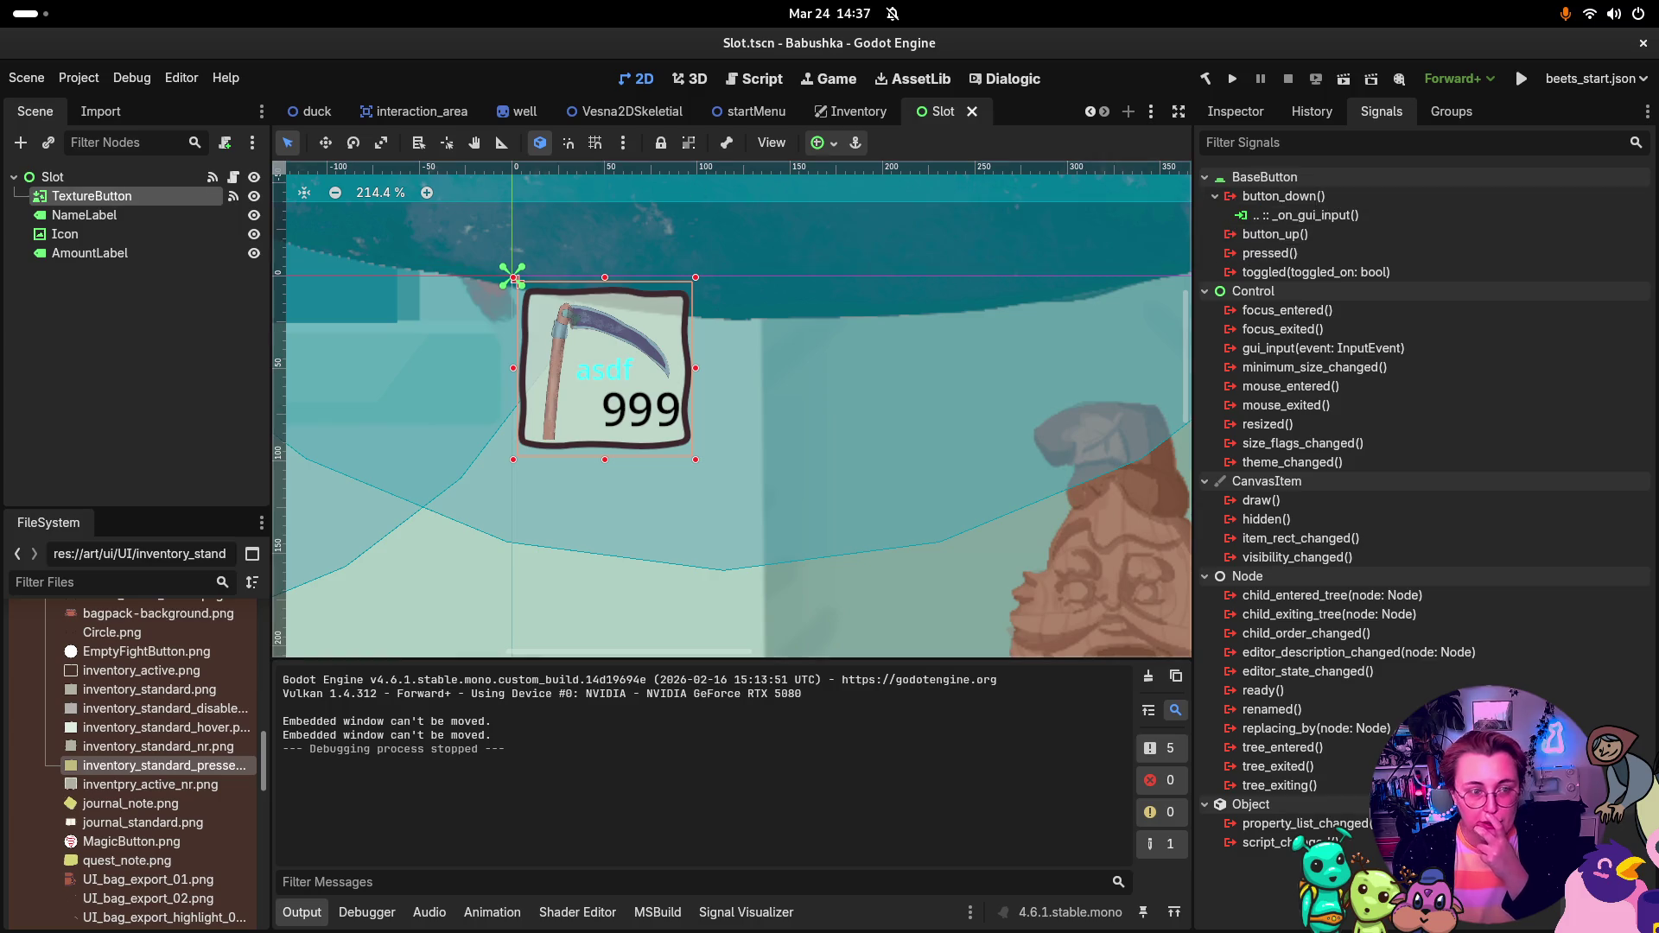
{"action": "left_click", "coordinate": [112, 177]}
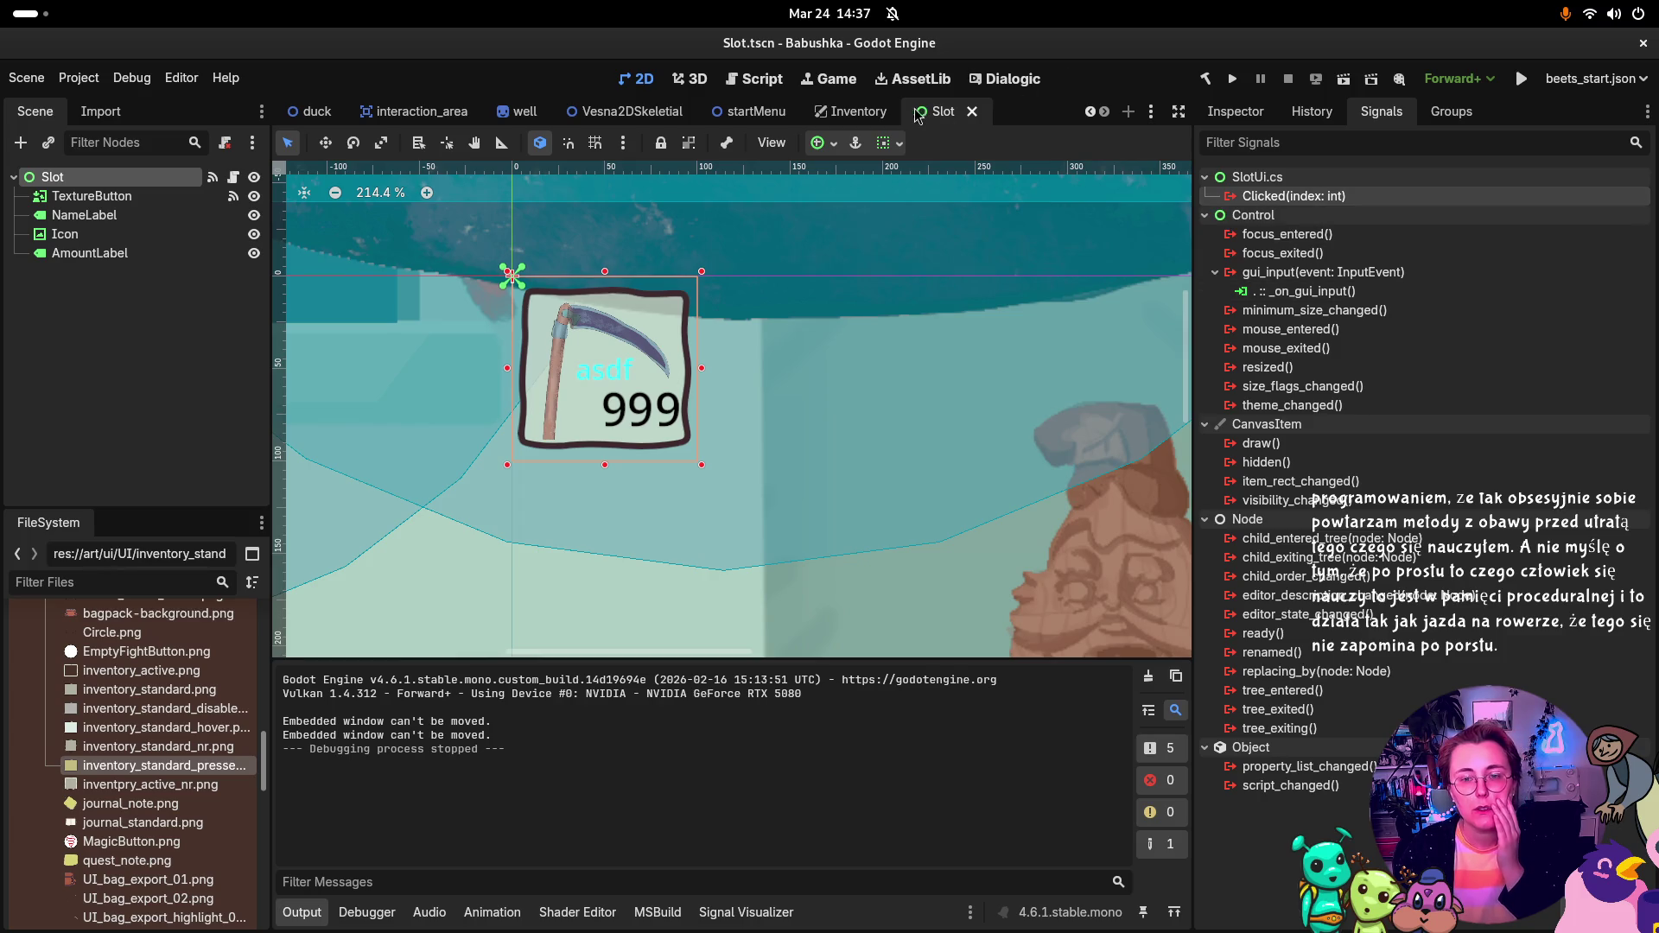
{"action": "left_click", "coordinate": [851, 111]}
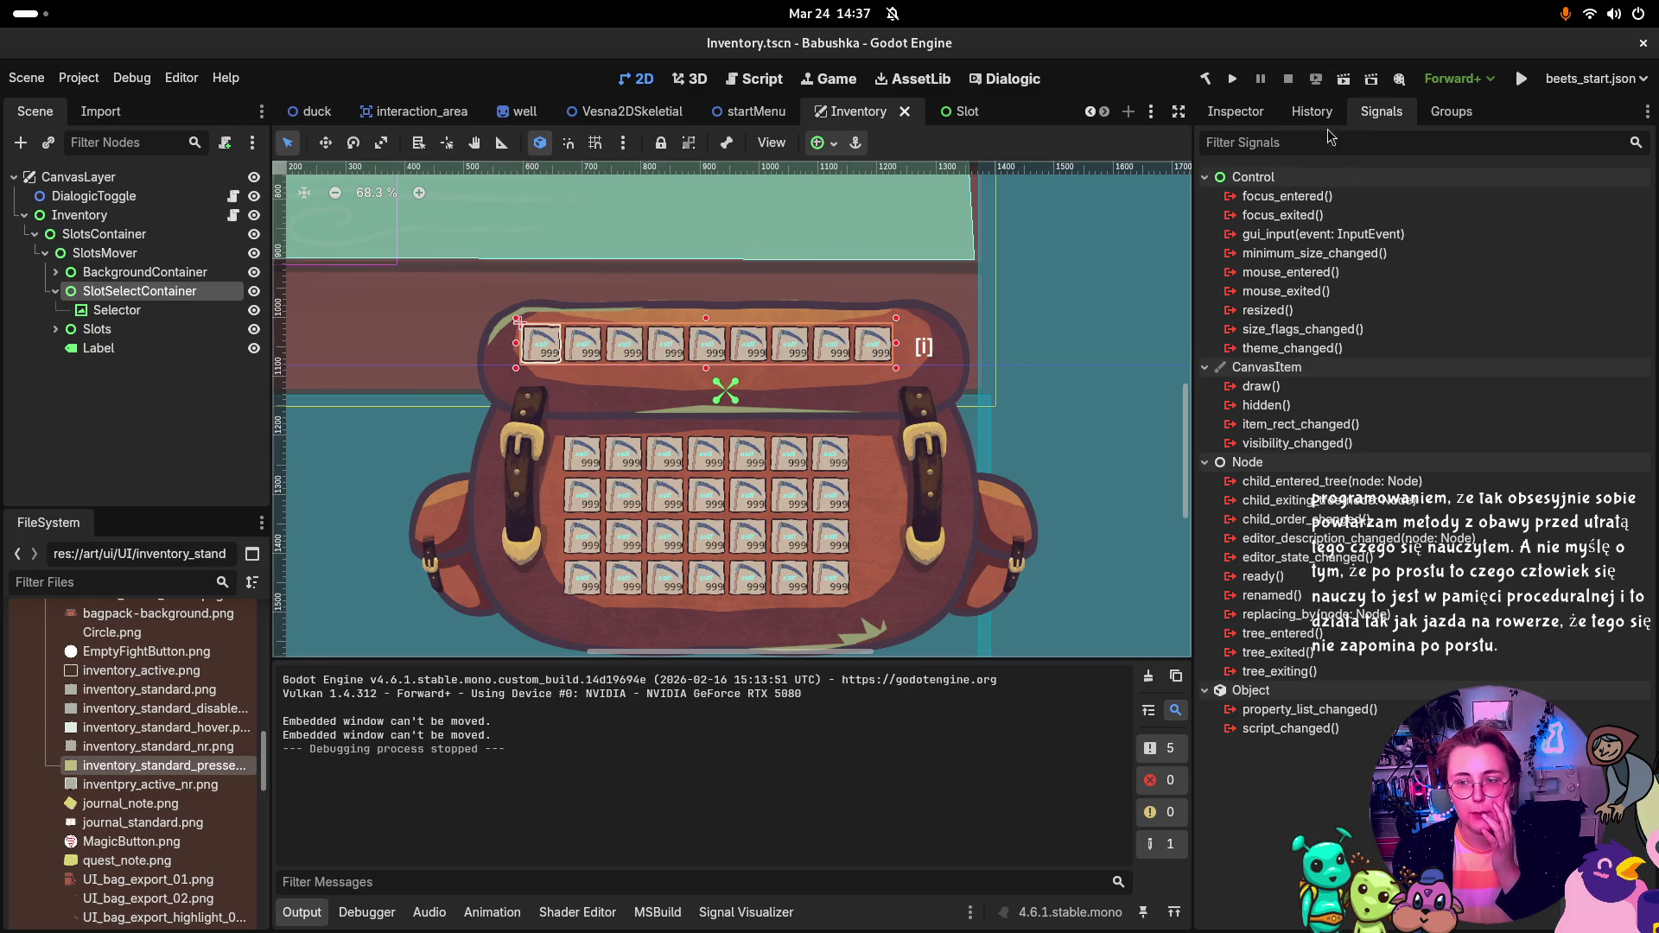
Step: Review the Slots children (Slot through Slot9) and the Inventory node's Inspector properties
{"action": "left_click", "coordinate": [56, 329]}
{"action": "left_click", "coordinate": [104, 348]}
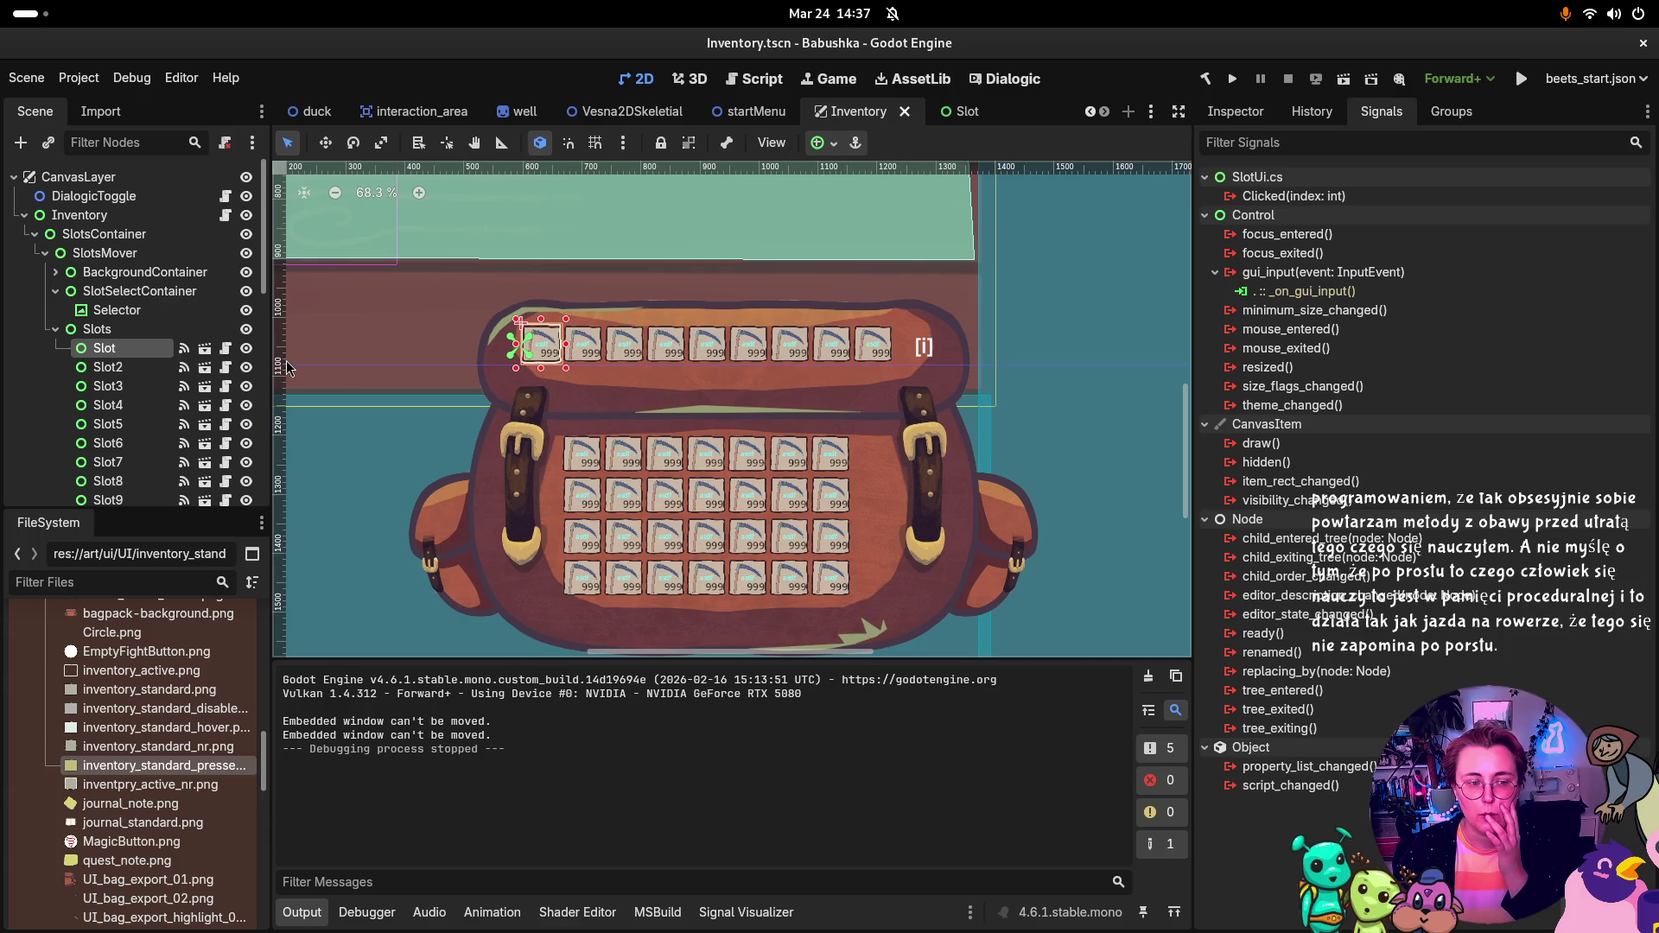
{"action": "left_click", "coordinate": [101, 334]}
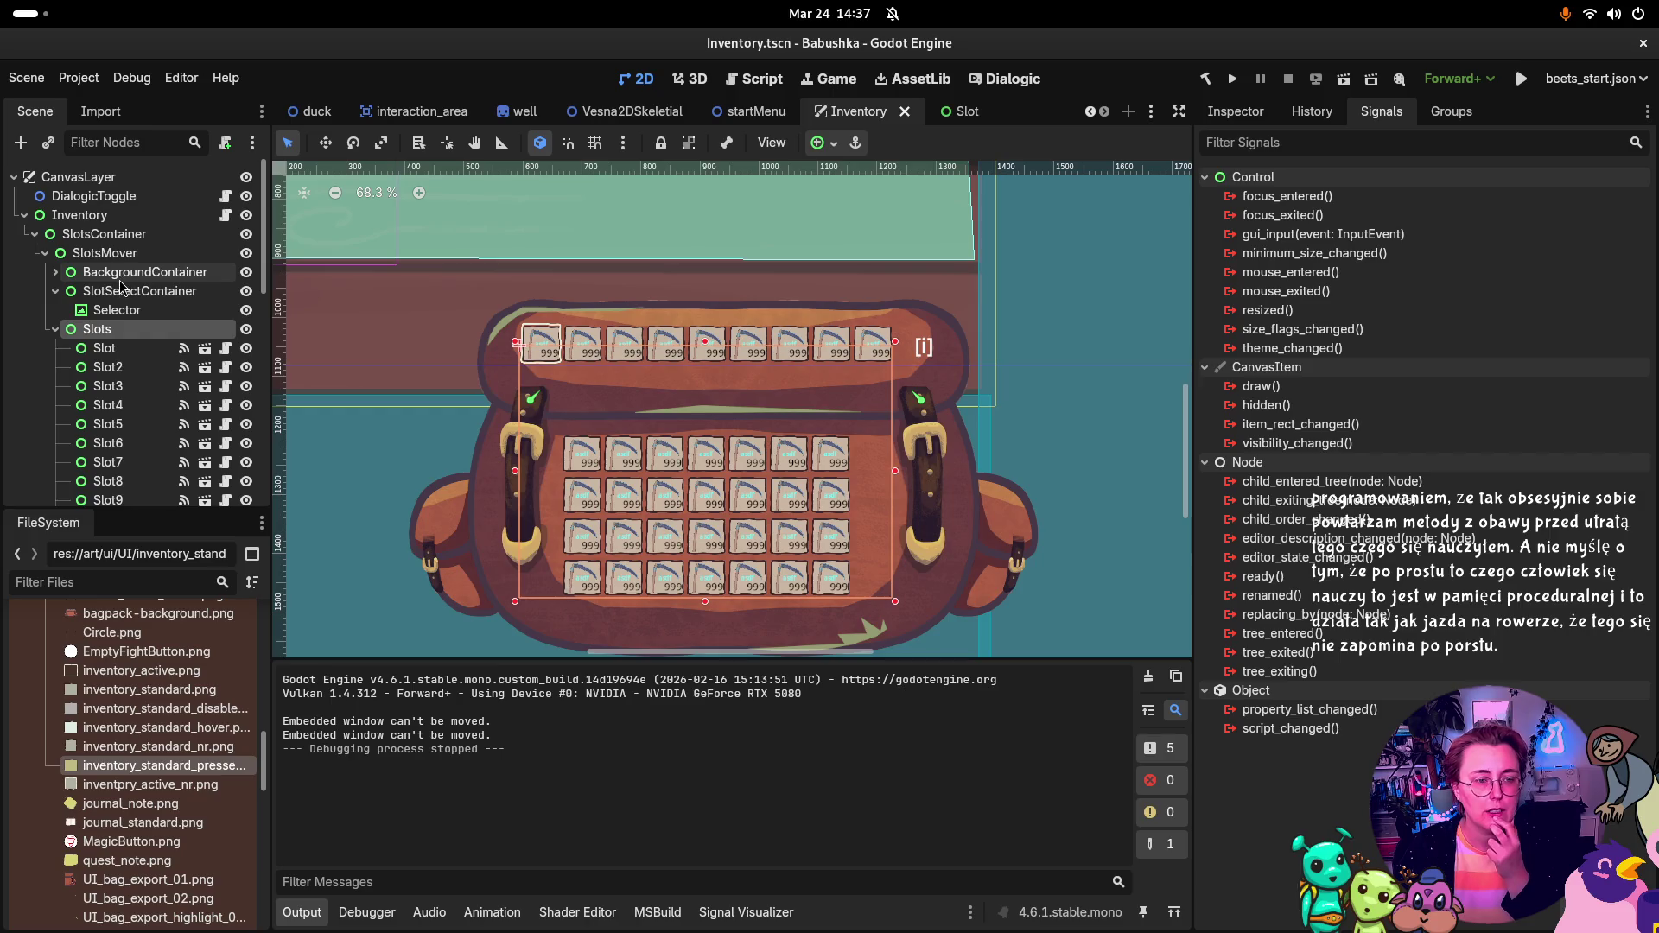
{"action": "left_click", "coordinate": [82, 215]}
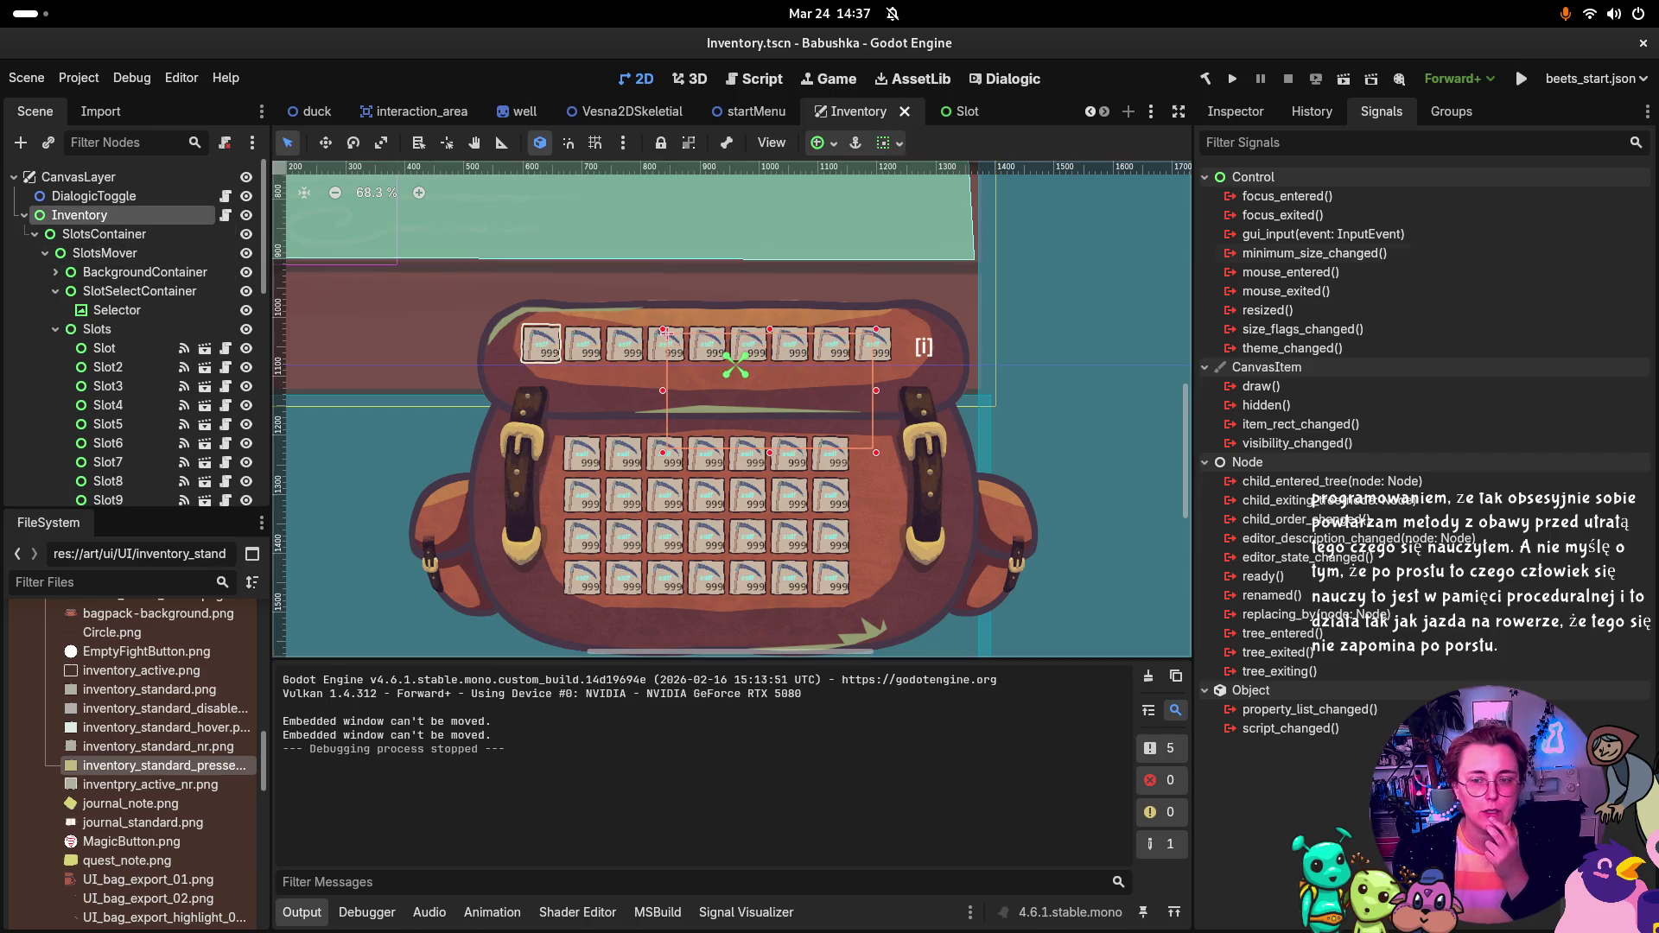
{"action": "left_click", "coordinate": [1224, 118]}
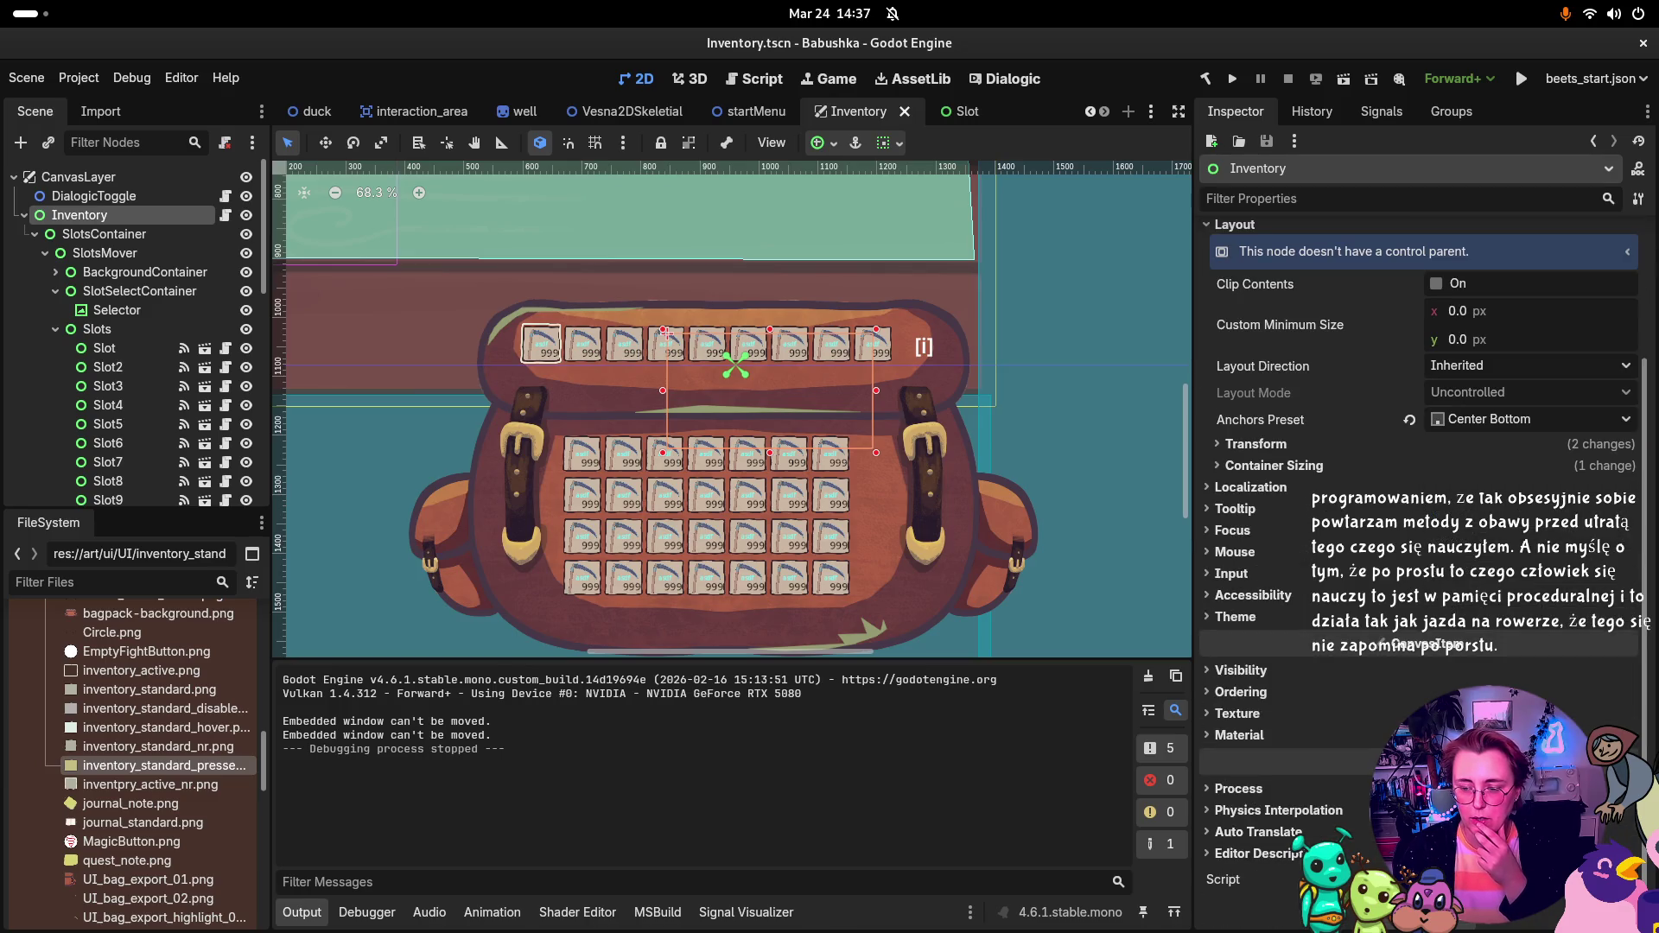
{"action": "key", "text": "alt+Tab"}
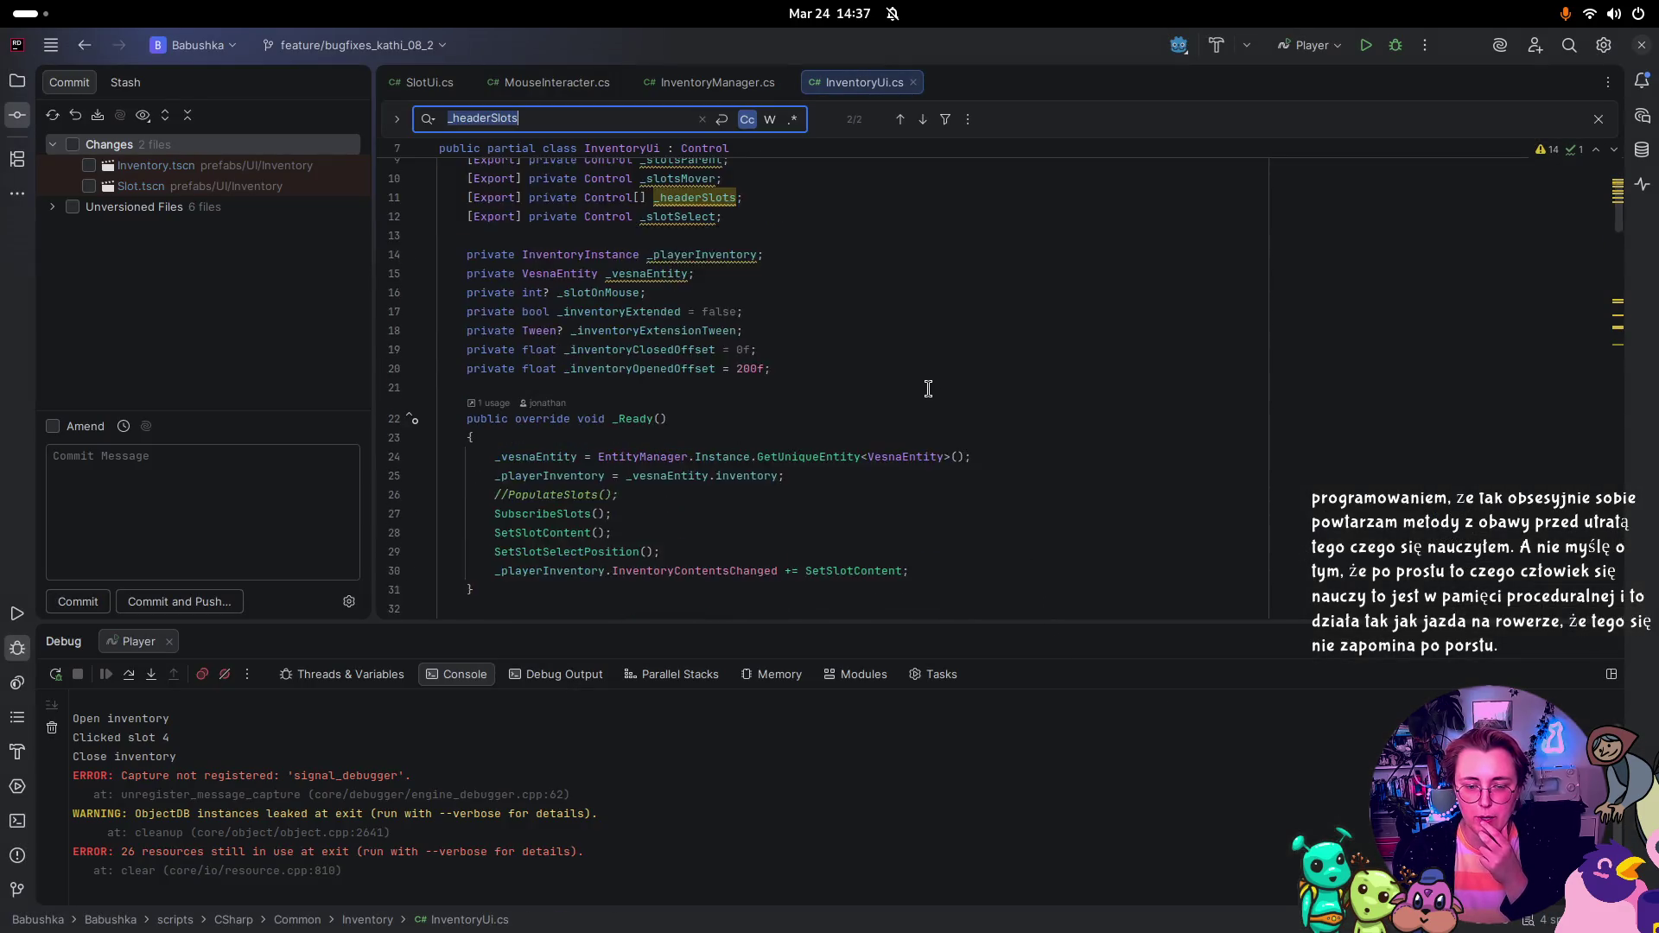
Step: Find and highlight the InventoryUi.cs line that hooks SlotClicked to each slot
{"action": "scroll", "coordinate": [928, 389], "scroll_direction": "down", "scroll_amount": 7}
{"action": "scroll", "coordinate": [919, 392], "scroll_direction": "down", "scroll_amount": 10}
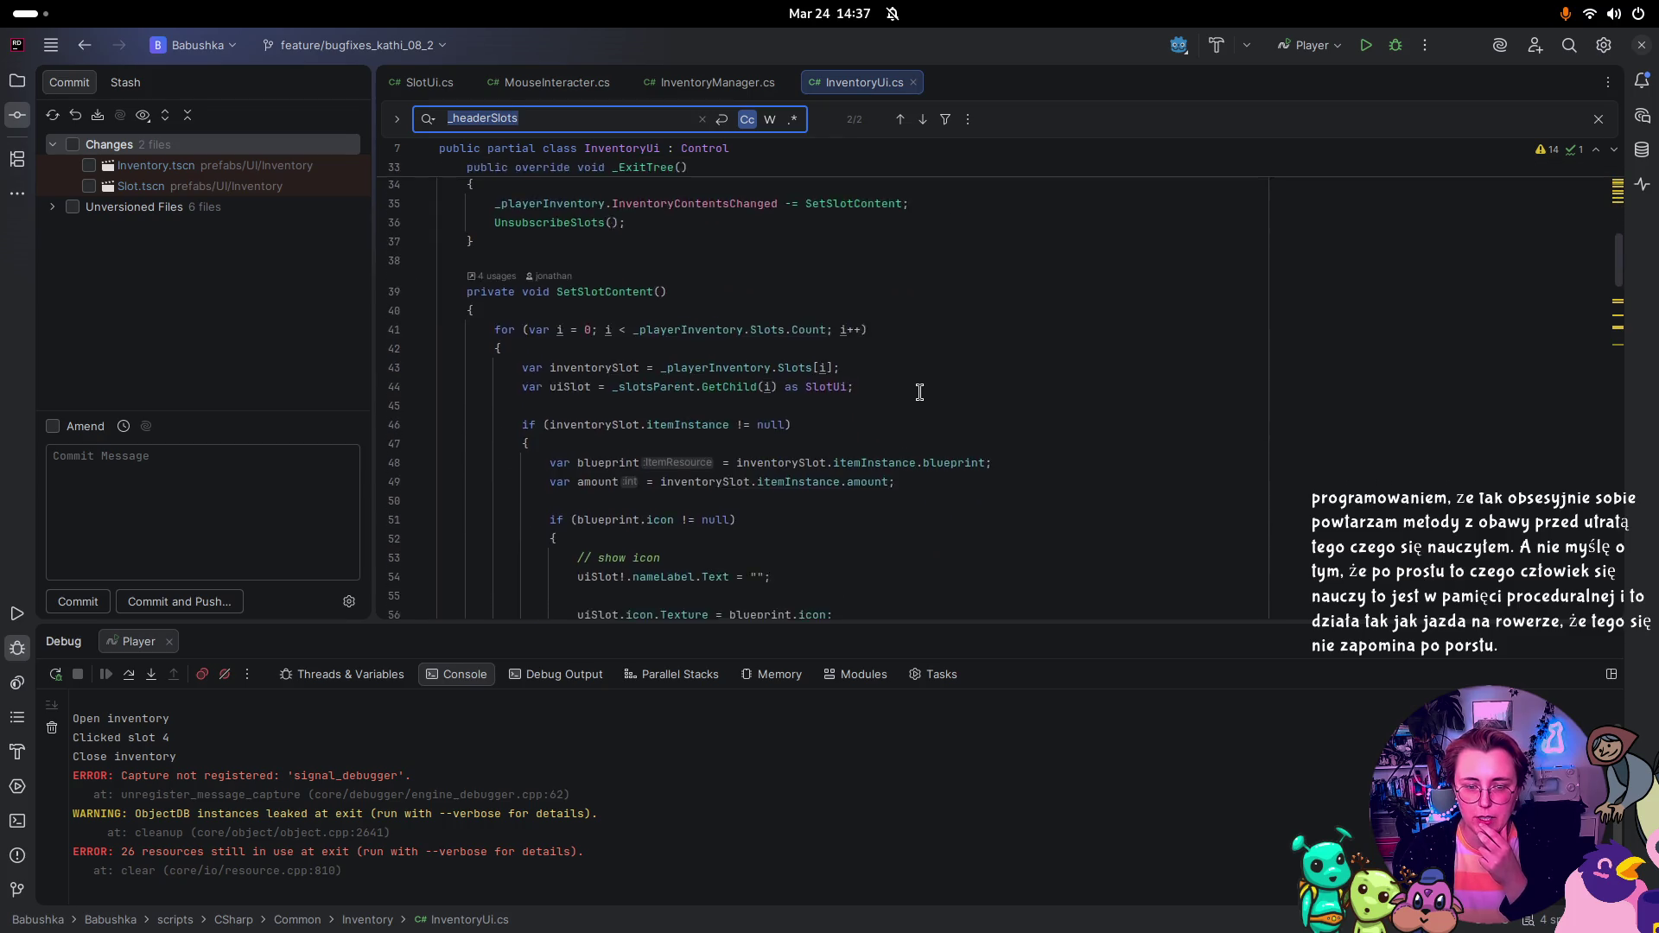
{"action": "scroll", "coordinate": [919, 392], "scroll_direction": "down", "scroll_amount": 5}
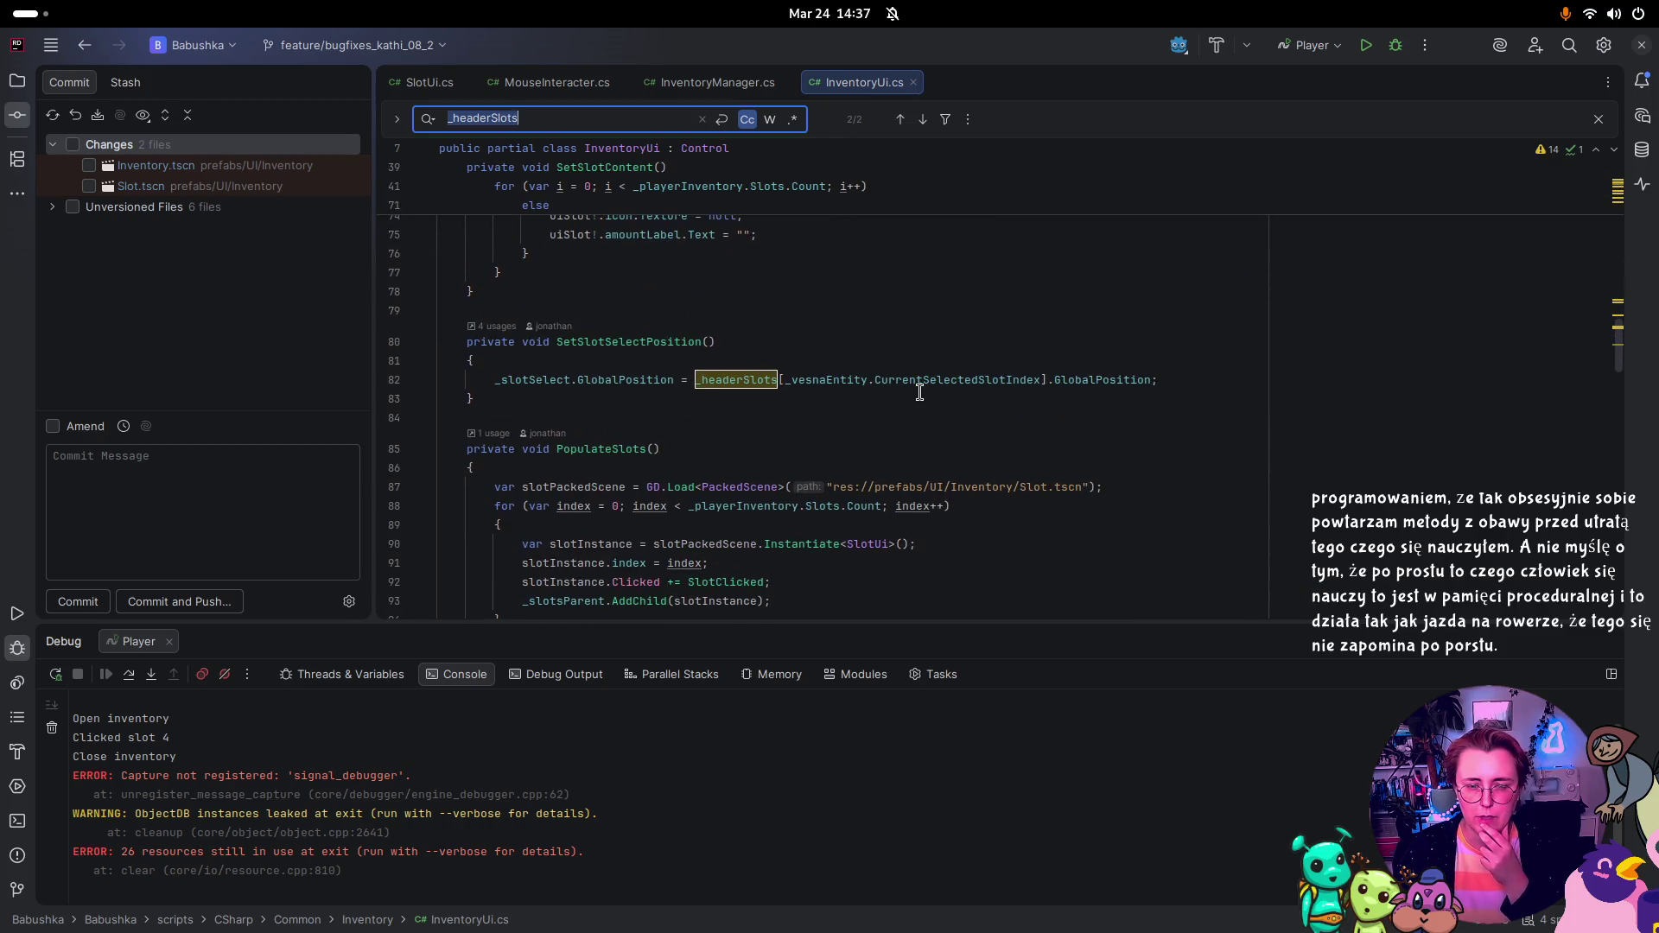
{"action": "scroll", "coordinate": [919, 392], "scroll_direction": "down", "scroll_amount": 2}
{"action": "scroll", "coordinate": [1016, 408], "scroll_direction": "up", "scroll_amount": 18}
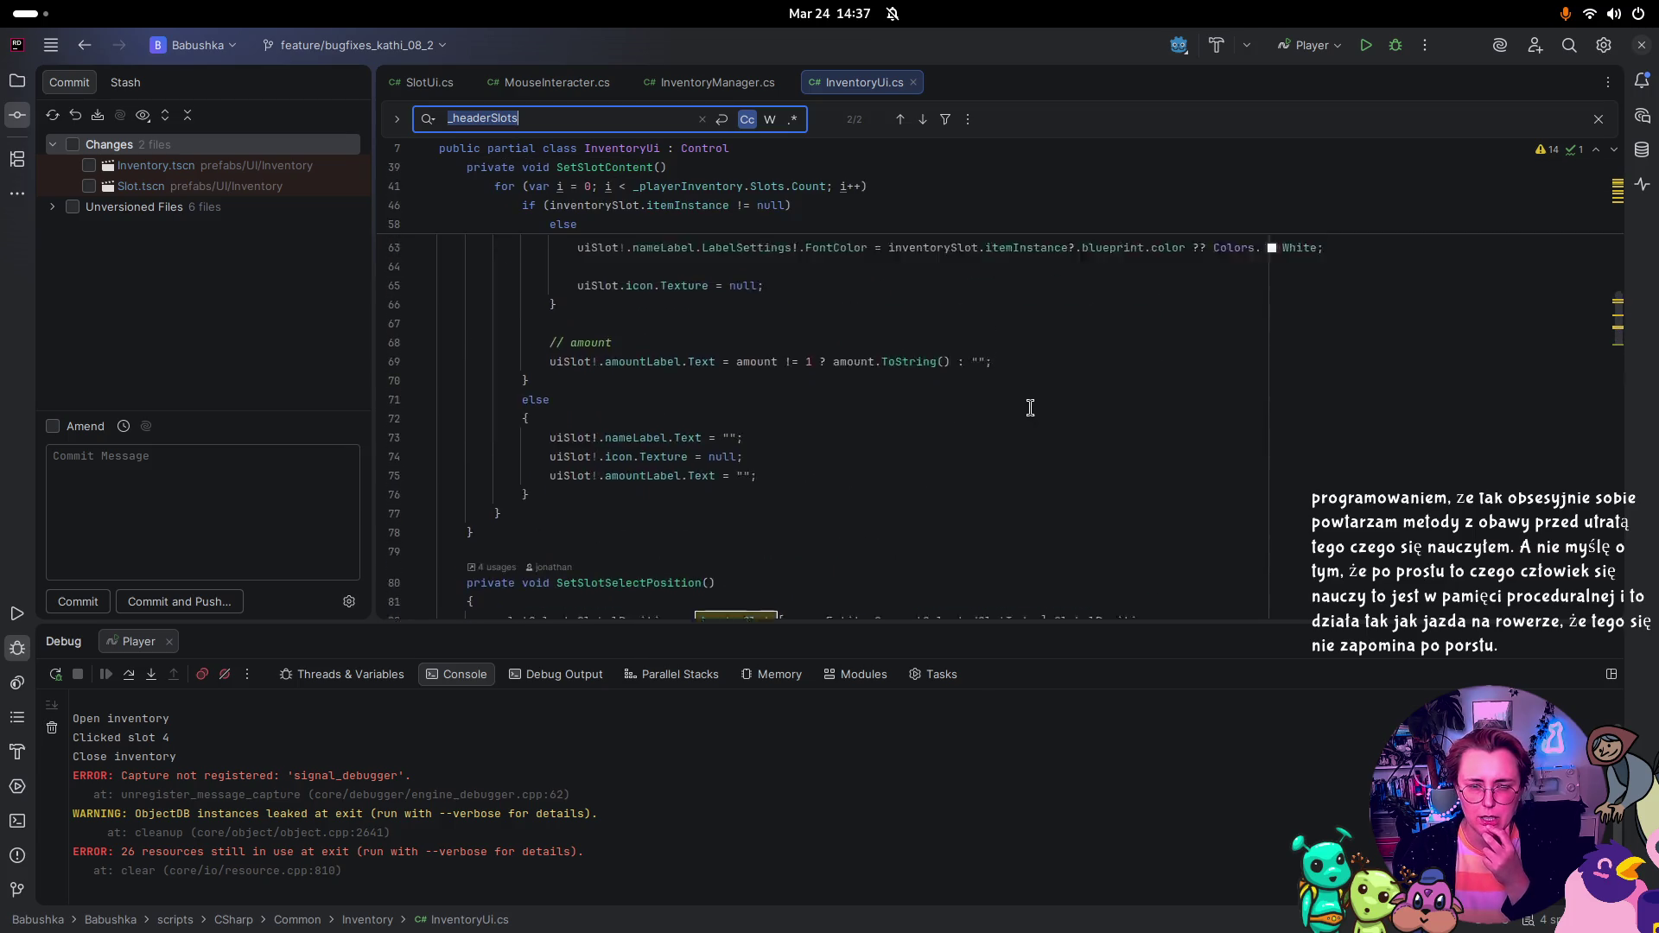
{"action": "scroll", "coordinate": [1014, 410], "scroll_direction": "up", "scroll_amount": 6}
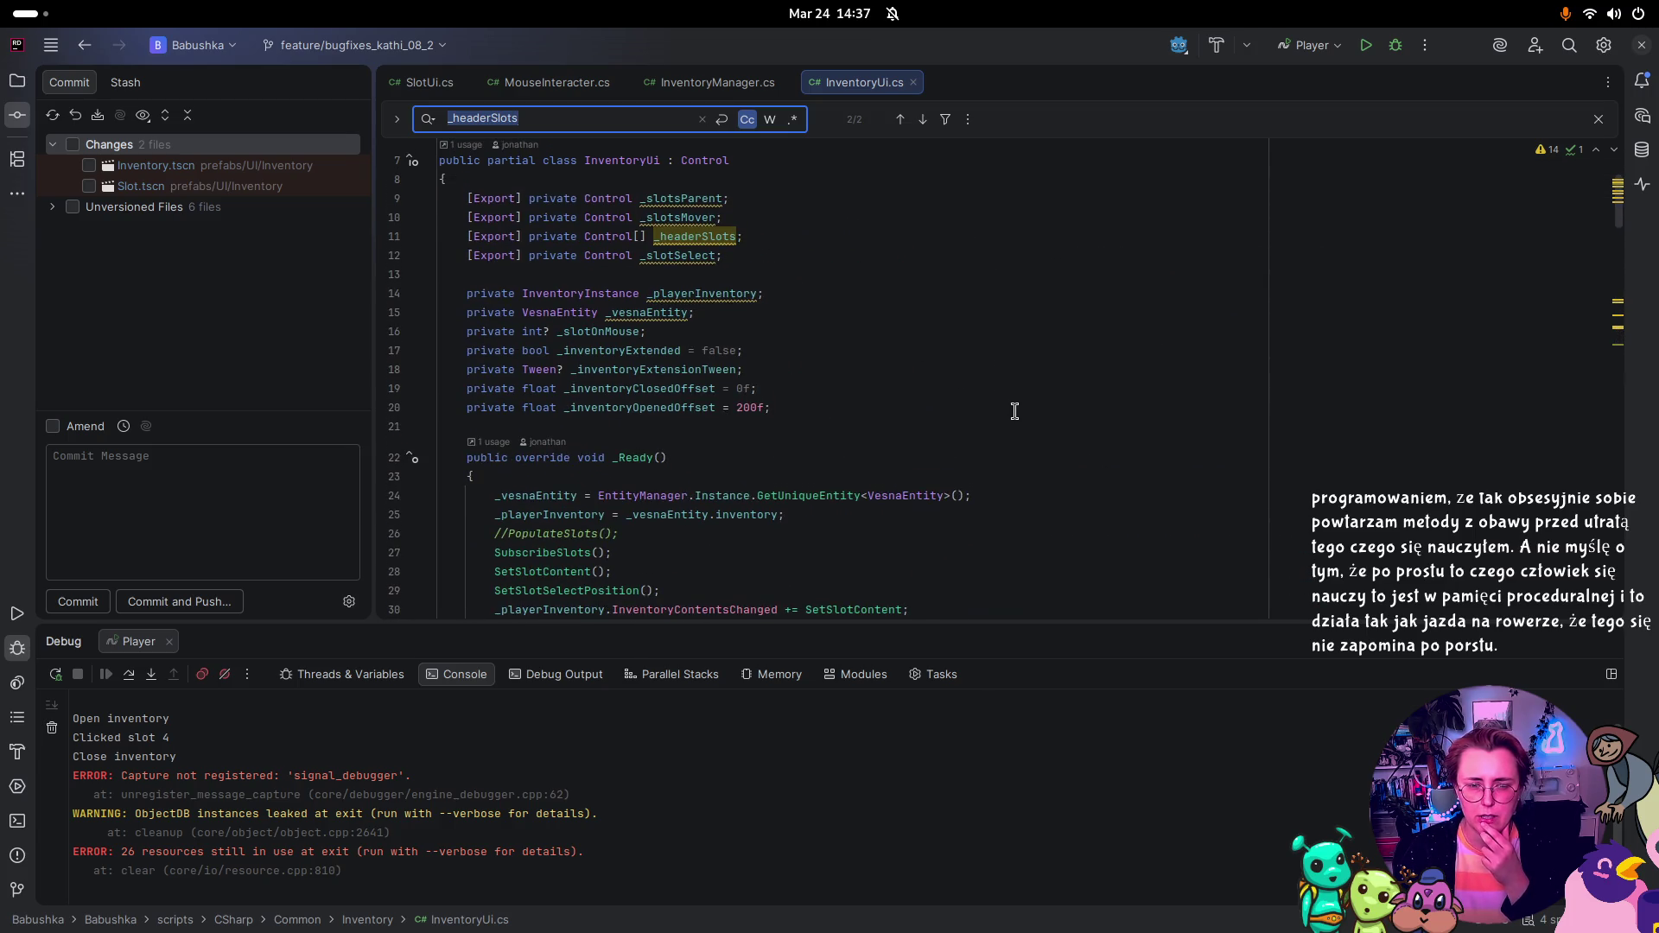
{"action": "scroll", "coordinate": [1014, 411], "scroll_direction": "down", "scroll_amount": 6}
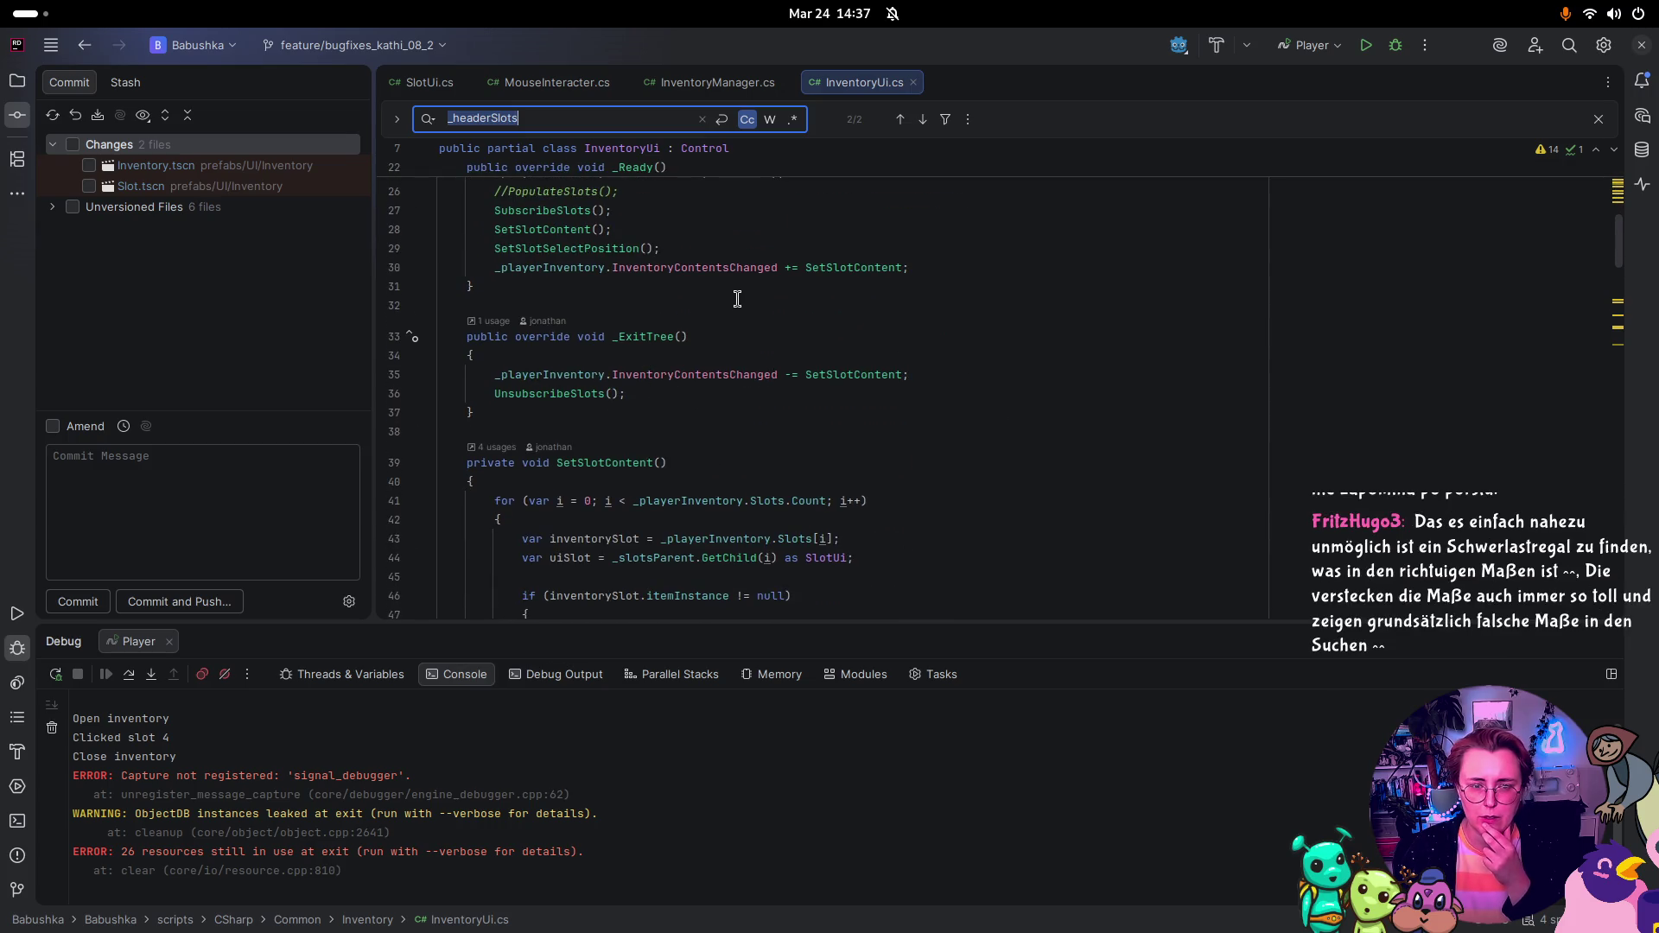
{"action": "scroll", "coordinate": [737, 299], "scroll_direction": "up", "scroll_amount": 1}
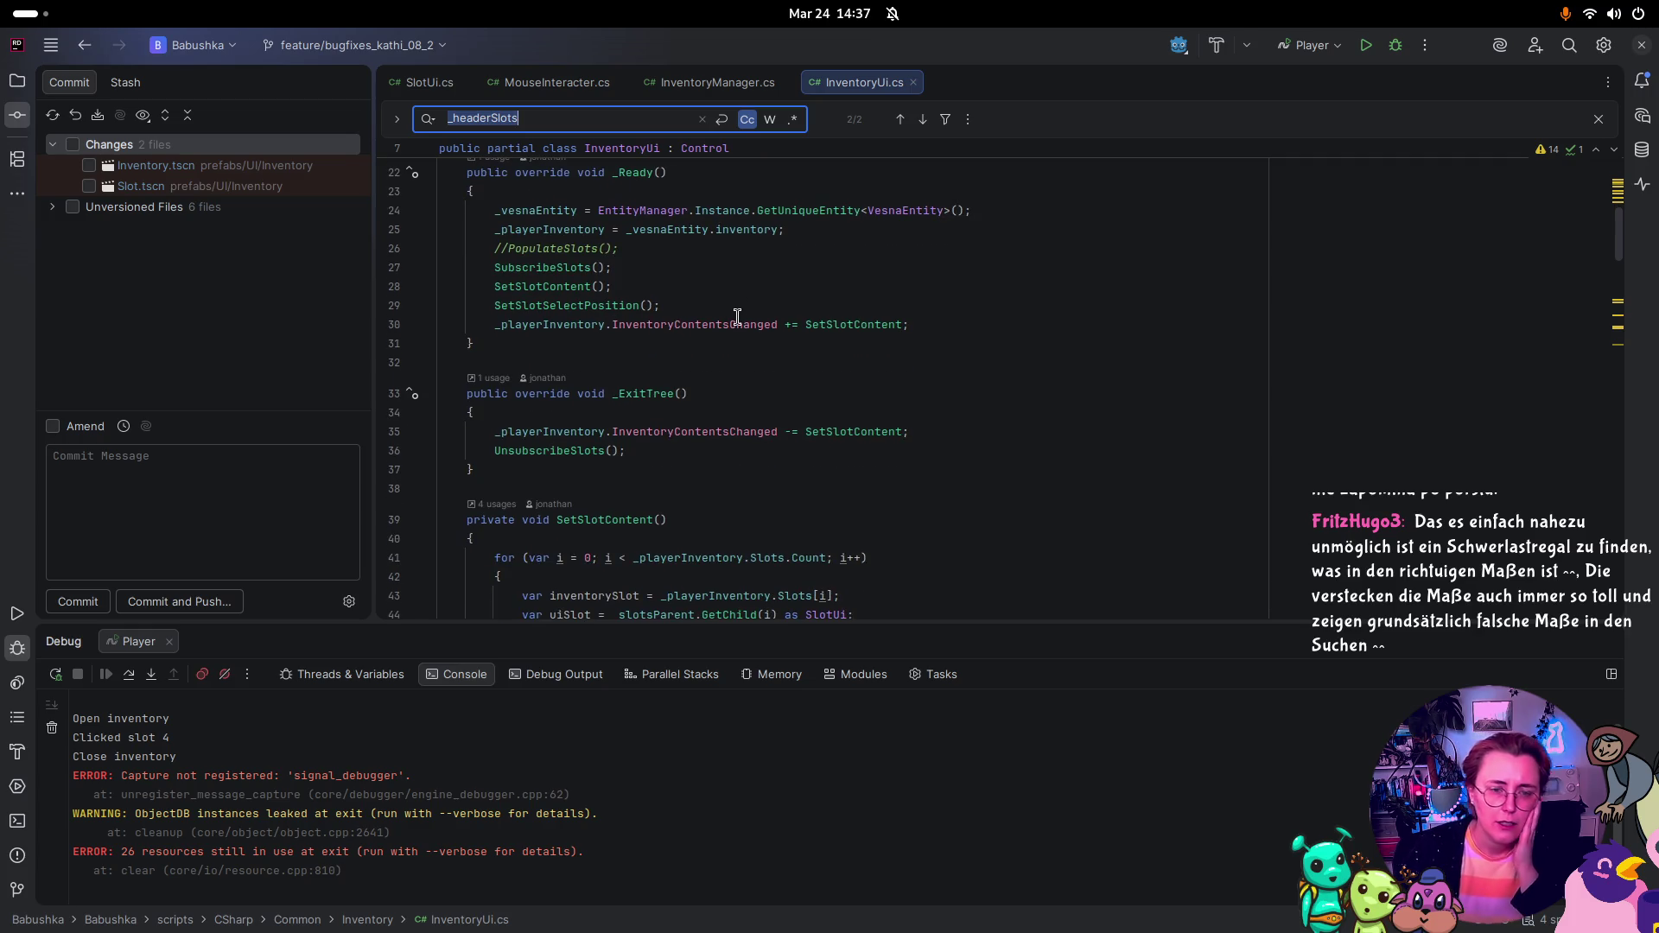
{"action": "scroll", "coordinate": [737, 315], "scroll_direction": "down", "scroll_amount": 2}
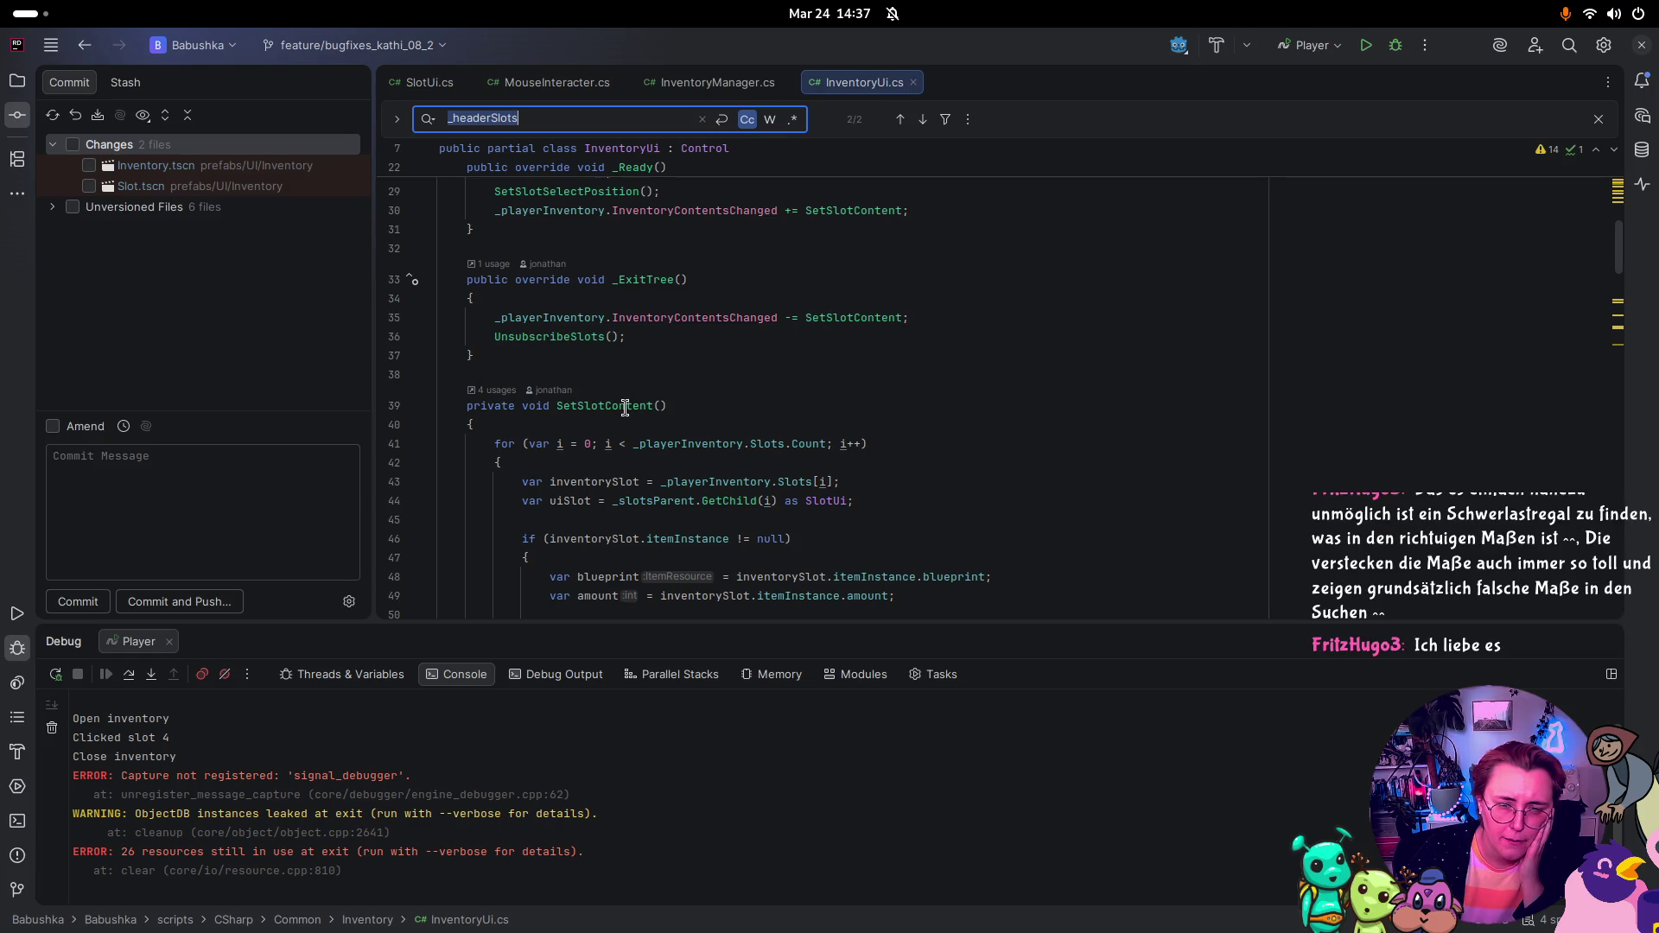
{"action": "scroll", "coordinate": [636, 406], "scroll_direction": "down", "scroll_amount": 4}
{"action": "scroll", "coordinate": [635, 406], "scroll_direction": "down", "scroll_amount": 10}
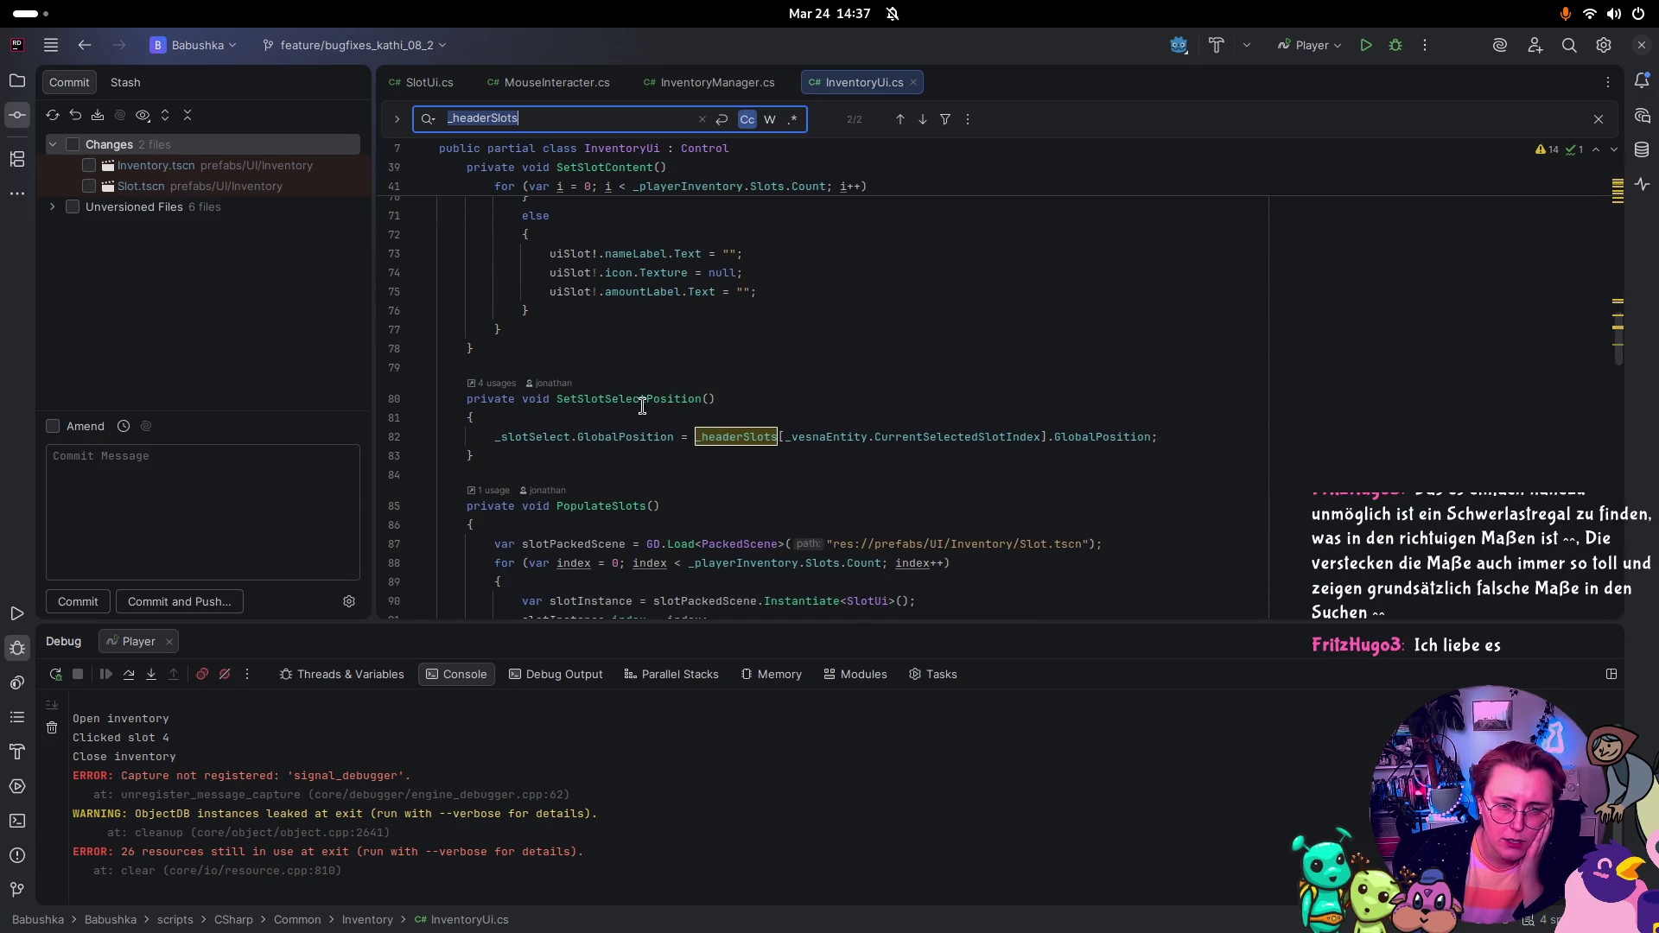
{"action": "scroll", "coordinate": [642, 406], "scroll_direction": "down", "scroll_amount": 10}
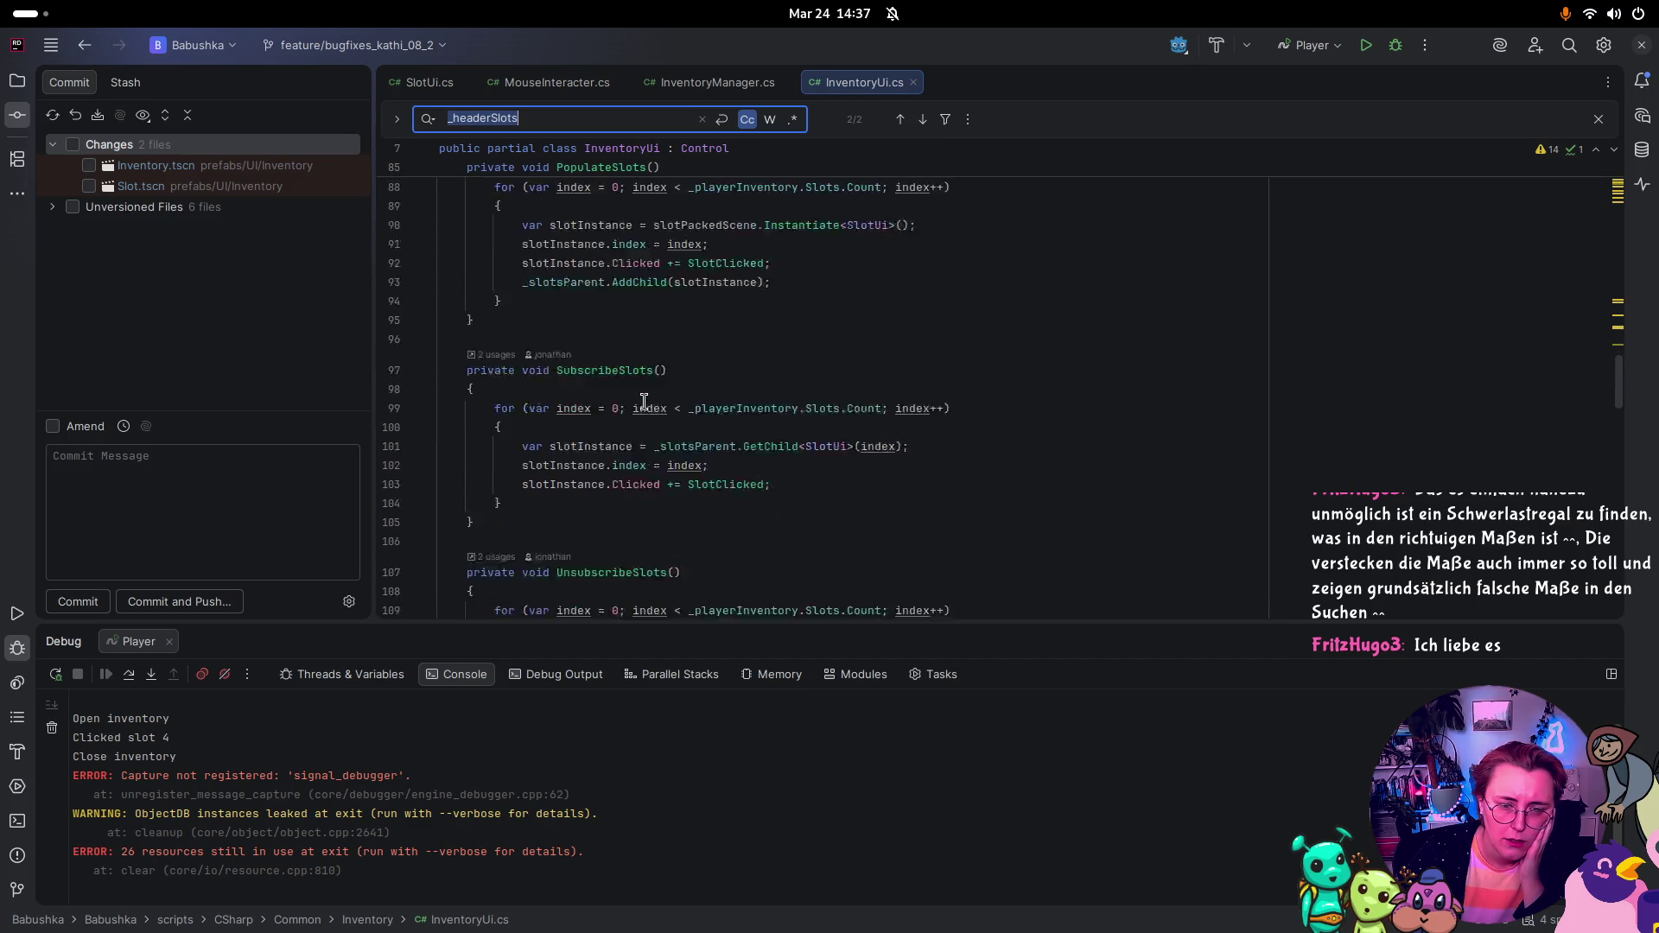
{"action": "scroll", "coordinate": [644, 400], "scroll_direction": "up", "scroll_amount": 5}
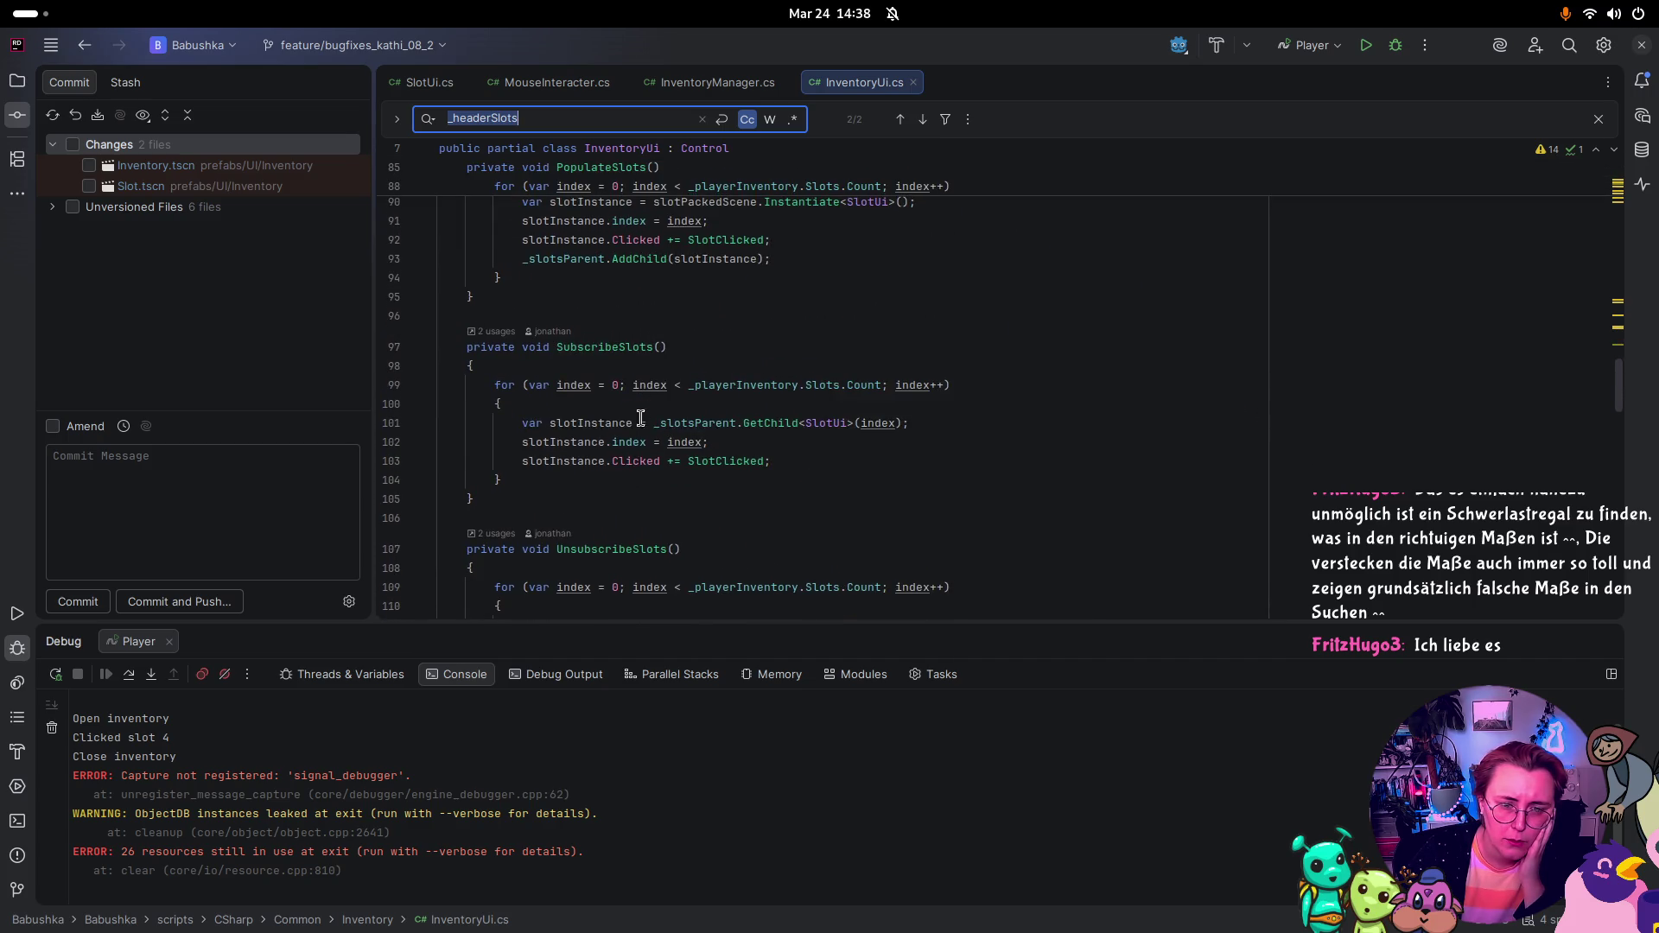
{"action": "mouse_move", "coordinate": [723, 461]}
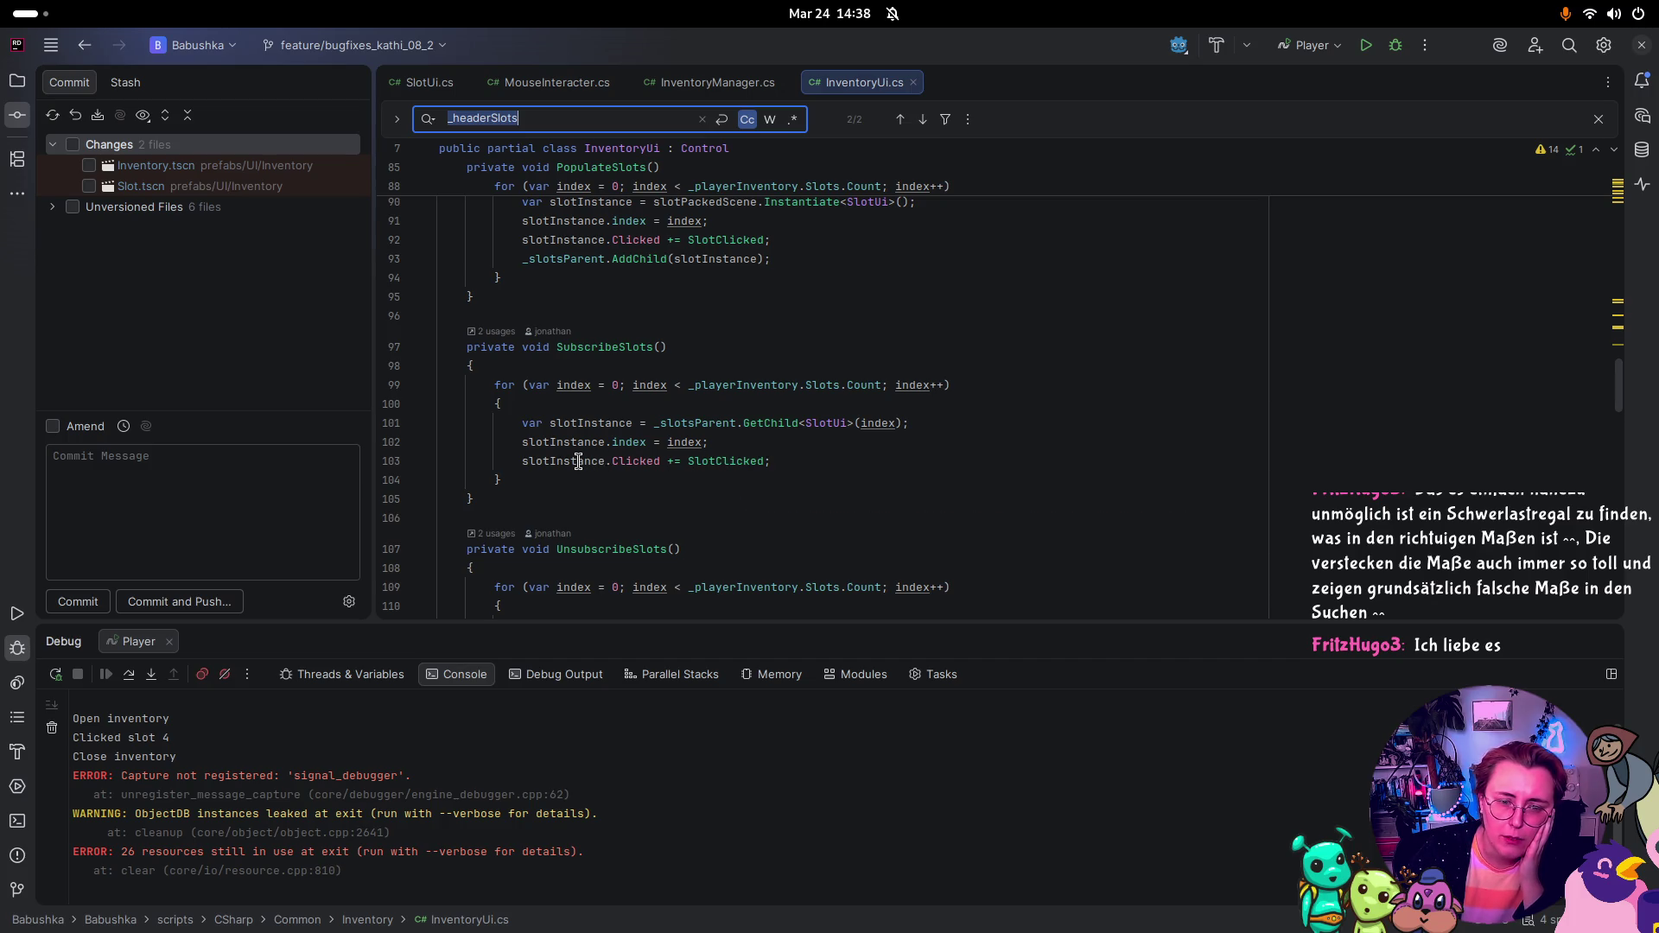
{"action": "mouse_move", "coordinate": [578, 461]}
{"action": "left_click_drag", "start_coordinate": [517, 461], "coordinate": [897, 463]}
Step: Set a breakpoint on line 118, SlotClicked's _inventoryExtended check, and start the debugger
{"action": "scroll", "coordinate": [897, 464], "scroll_direction": "down", "scroll_amount": 4}
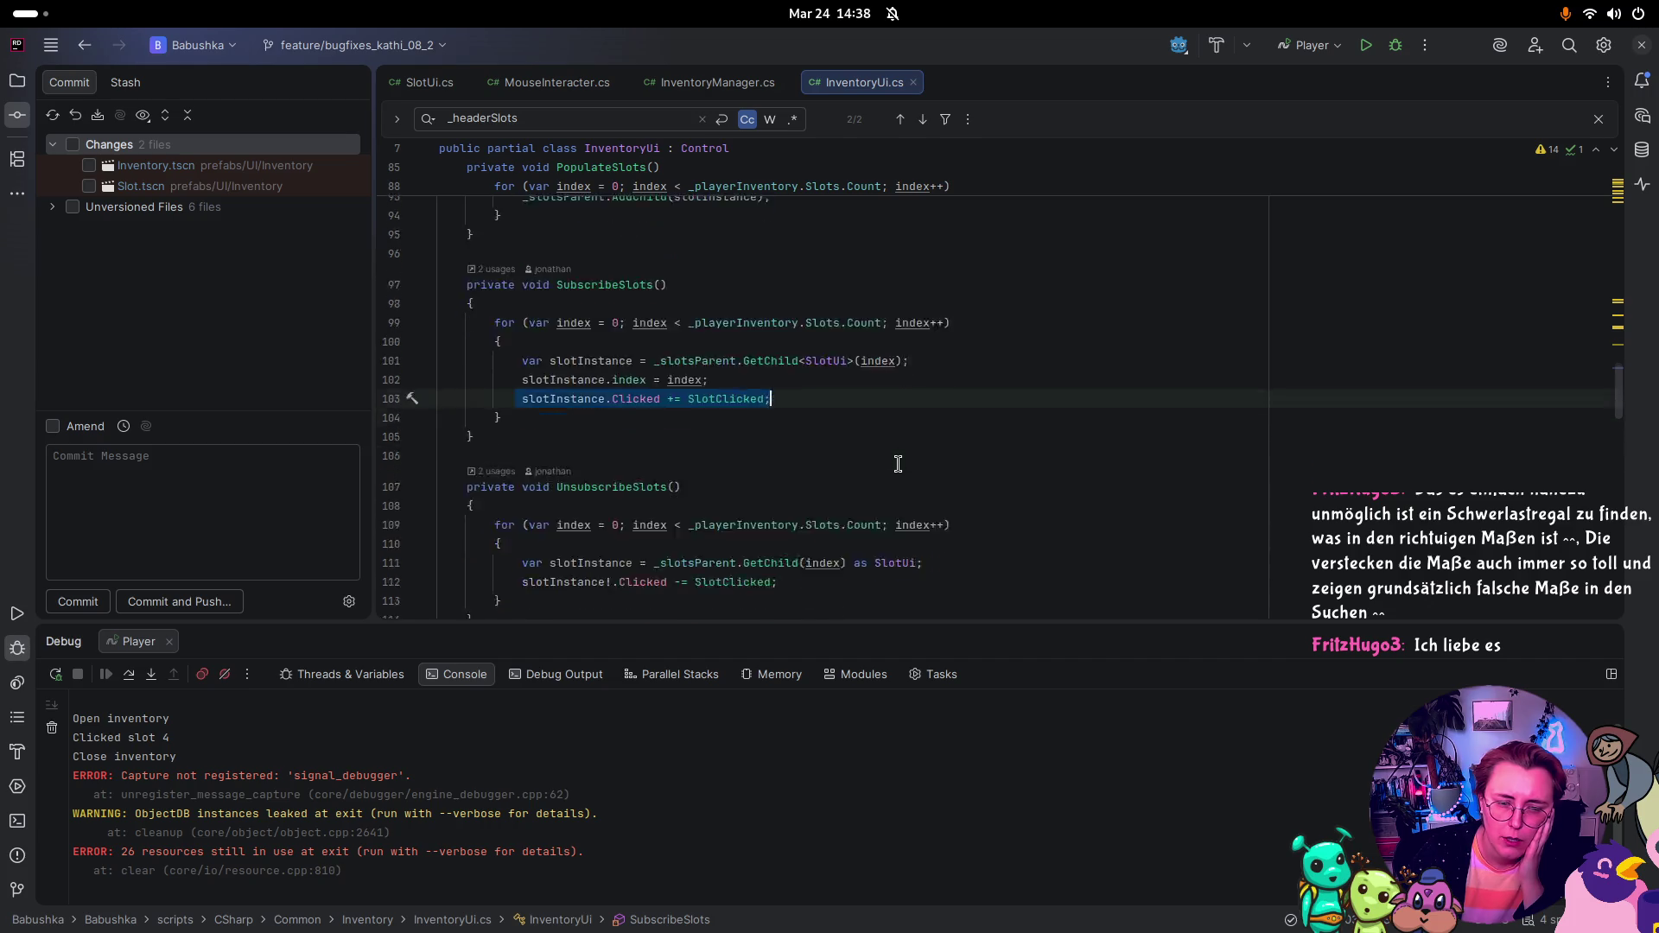
{"action": "scroll", "coordinate": [898, 464], "scroll_direction": "down", "scroll_amount": 2}
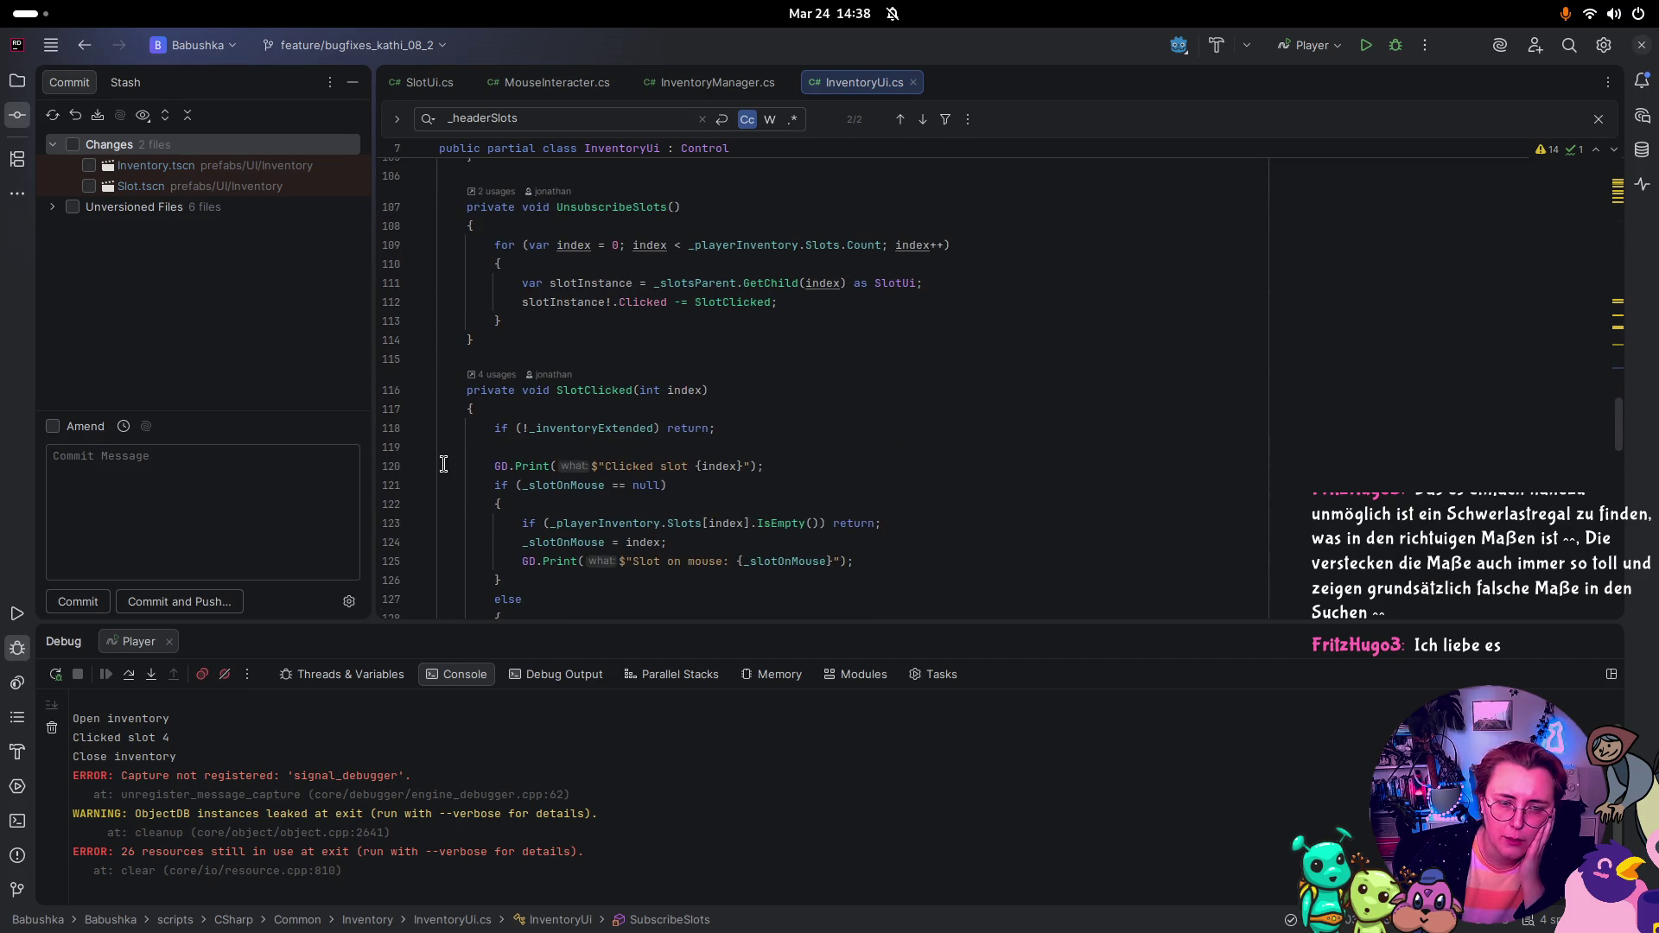
{"action": "left_click", "coordinate": [393, 429]}
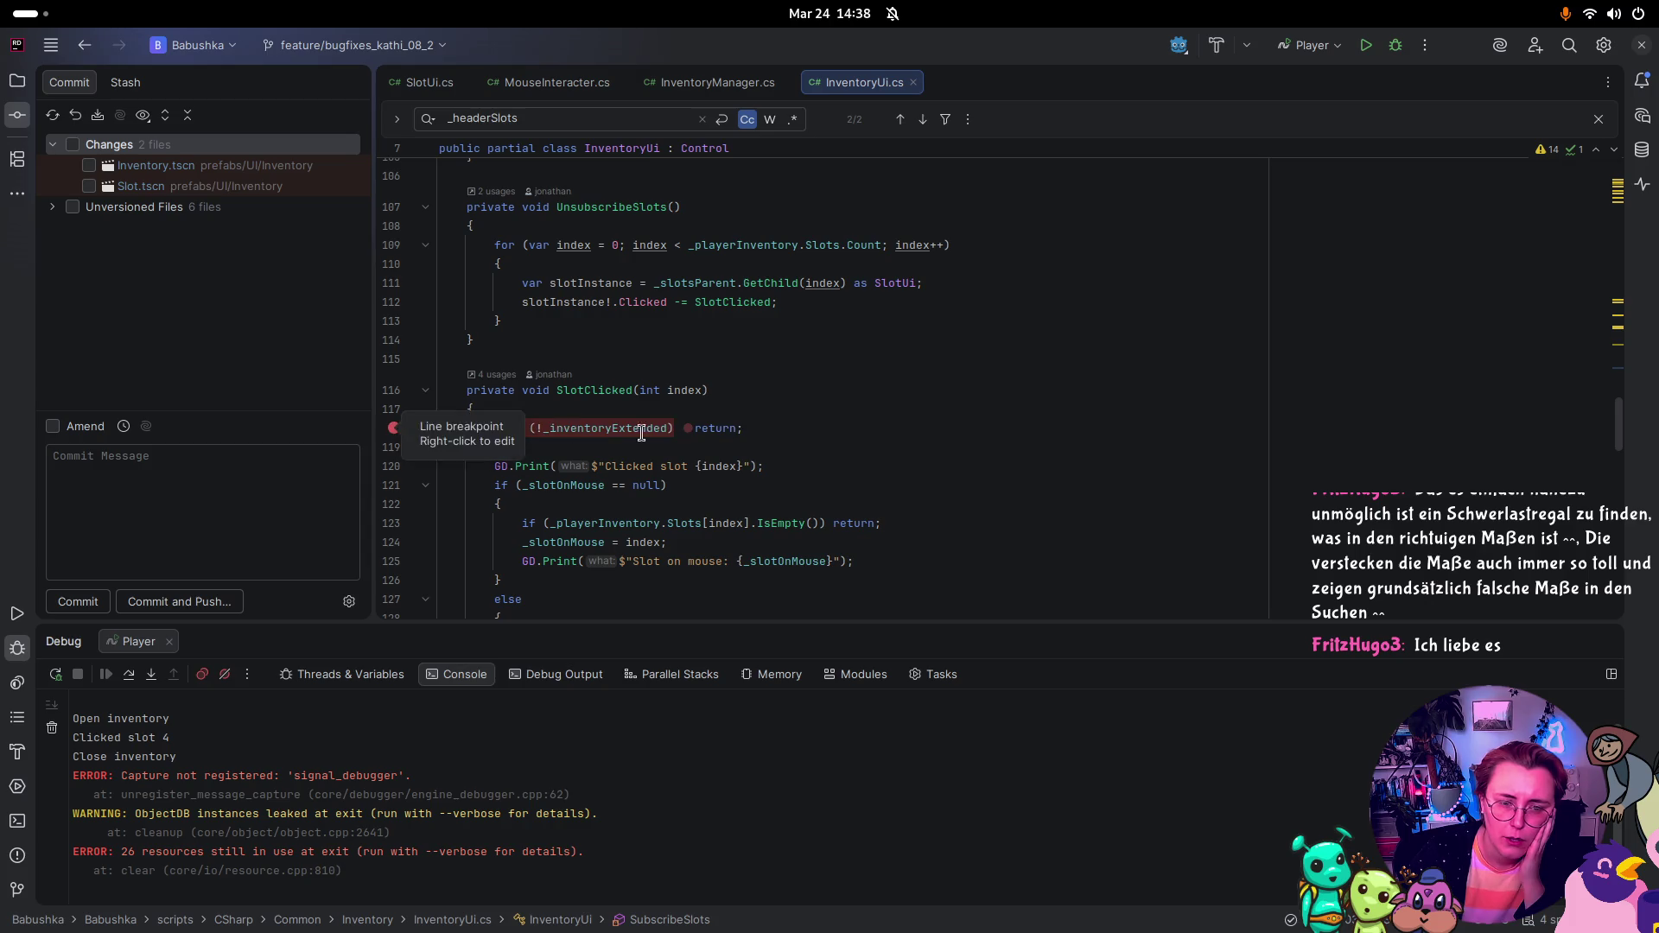
{"action": "left_click", "coordinate": [1395, 45]}
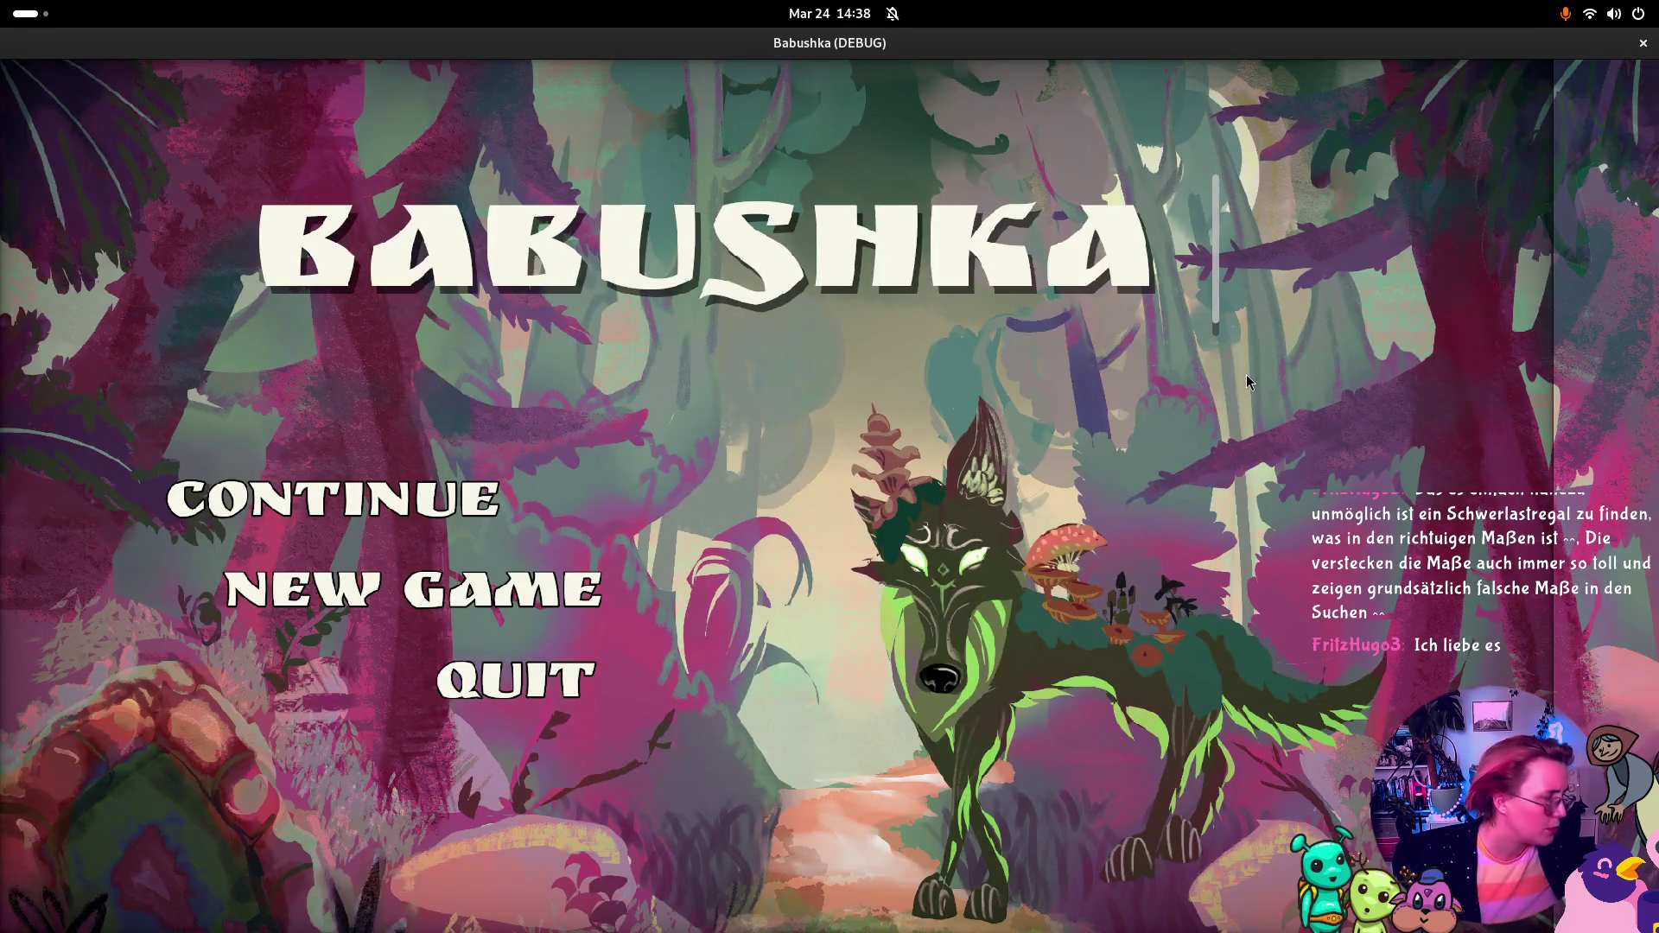
Step: Glance over all open windows in the Activities overview, then return to the running game
{"action": "key", "text": "super"}
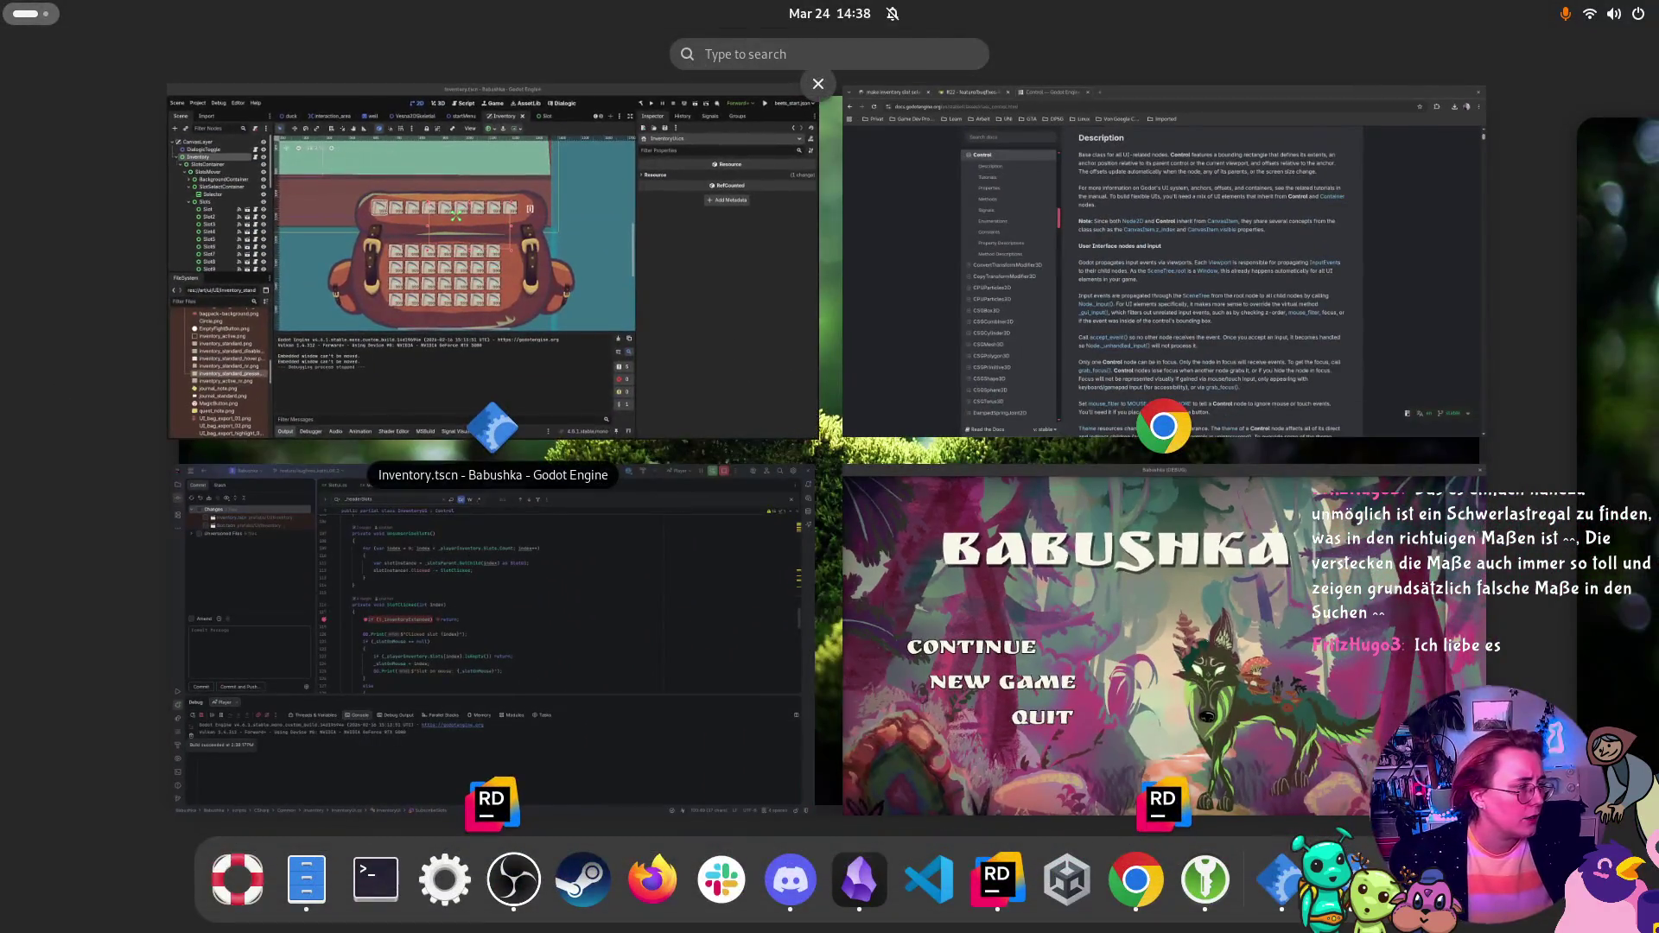
{"action": "key", "text": "super"}
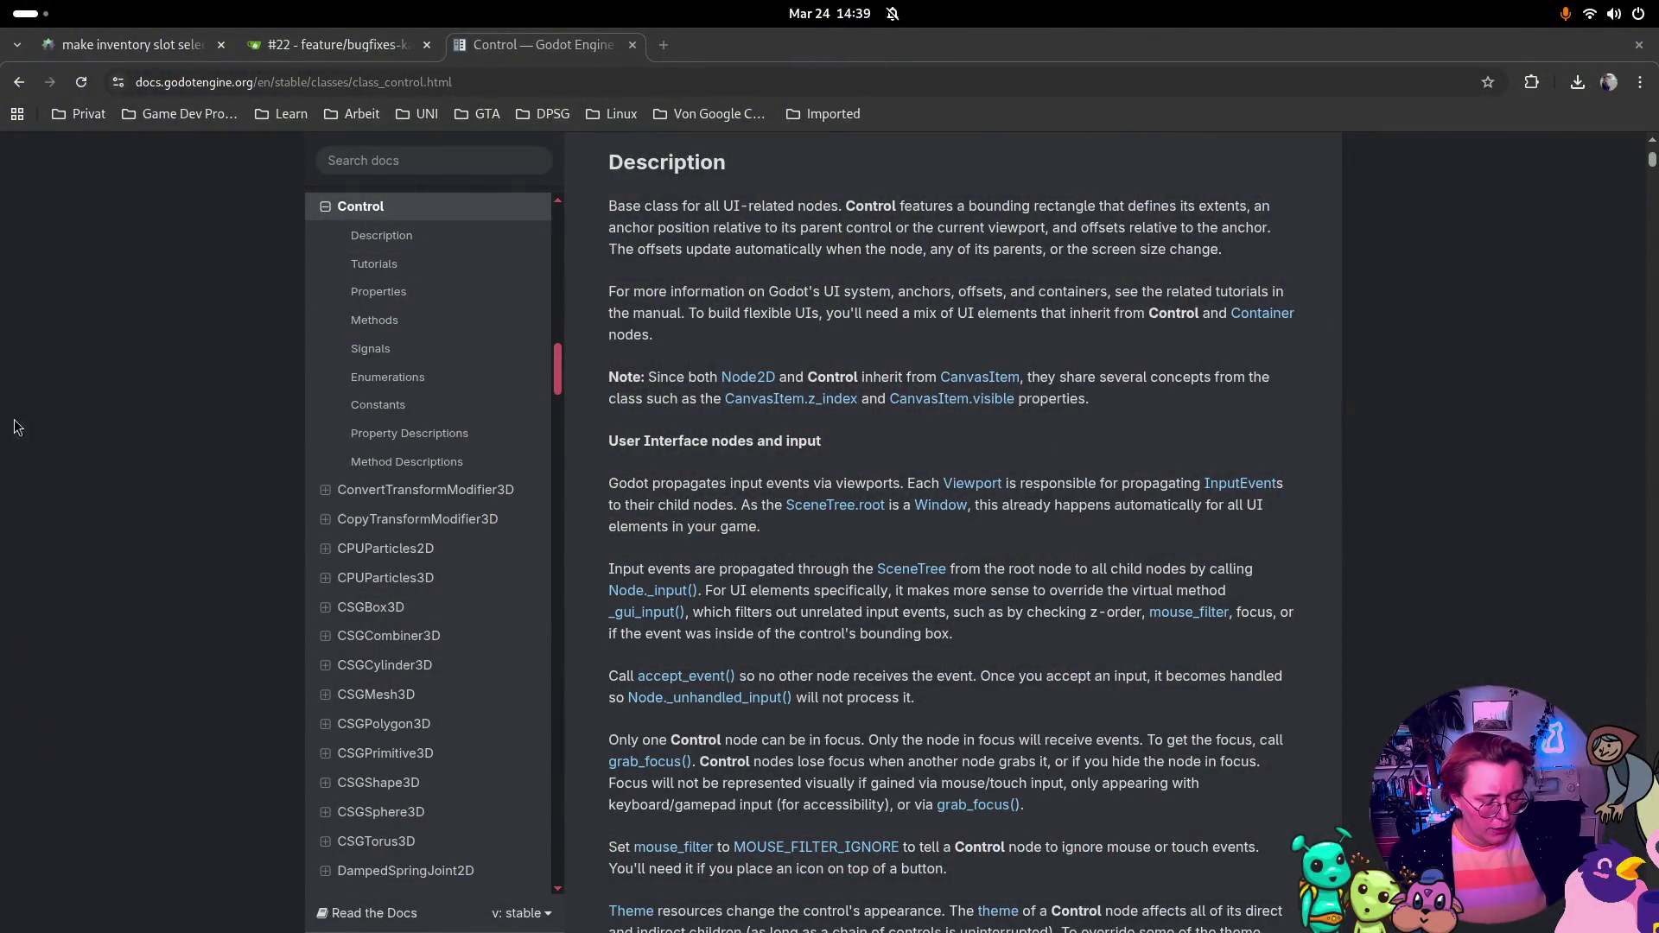
Step: Bring the Babushka (DEBUG) game window back in front of the Godot docs
{"action": "key", "text": "super"}
{"action": "key", "text": "super"}
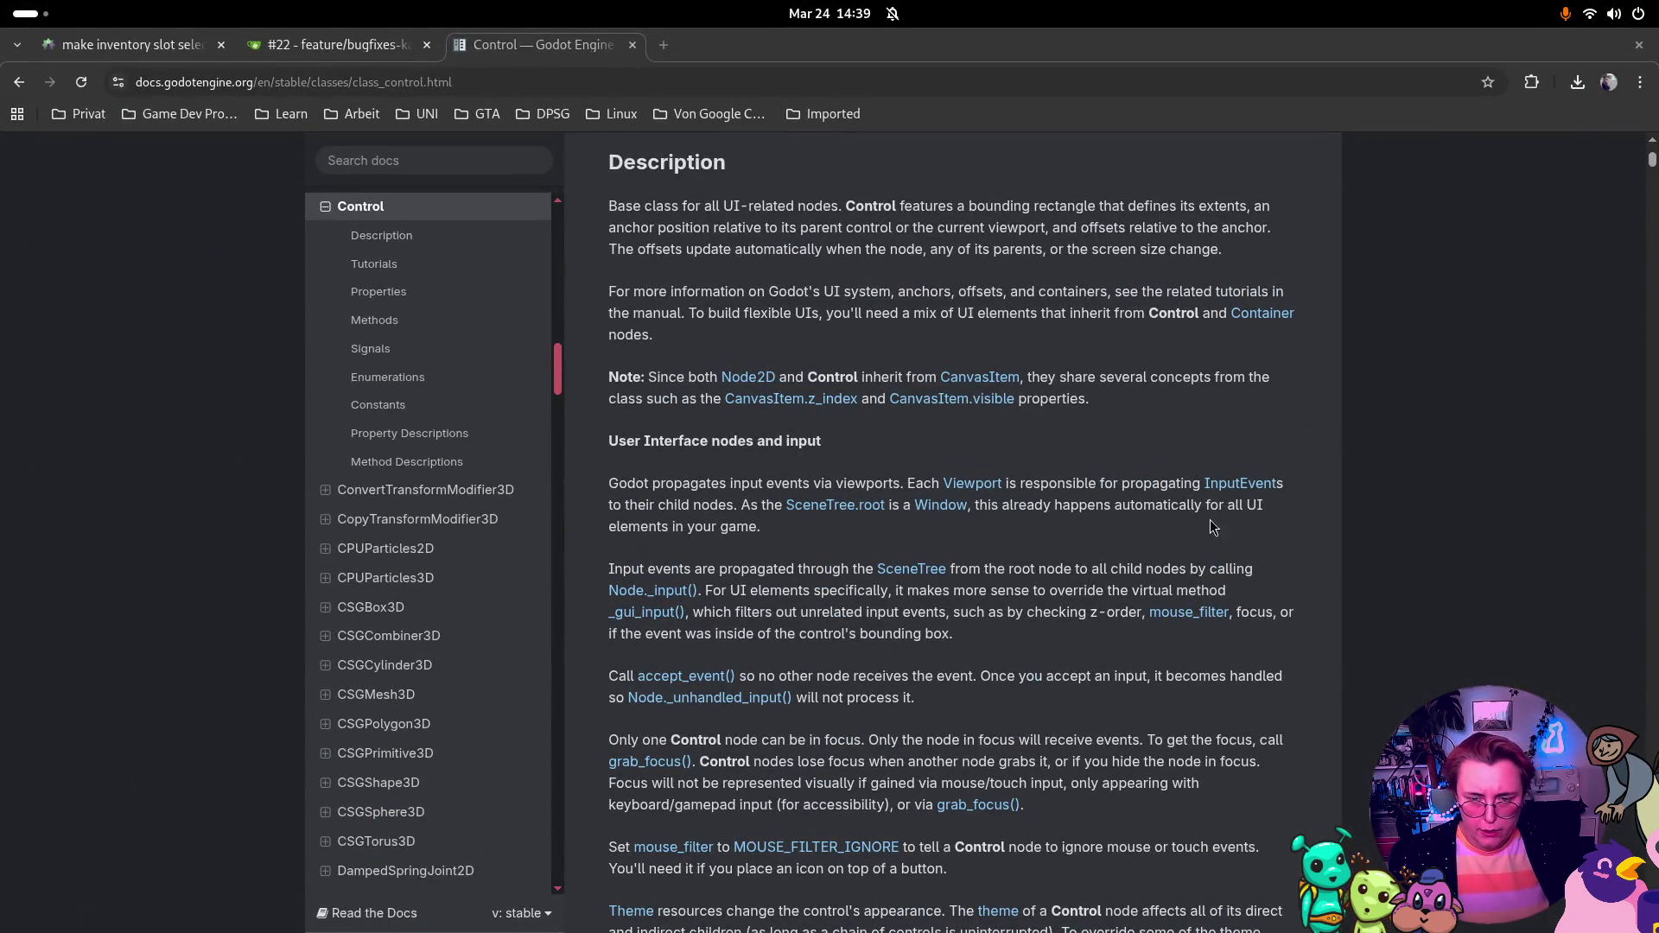
{"action": "key", "text": "super"}
{"action": "left_click", "coordinate": [1062, 660]}
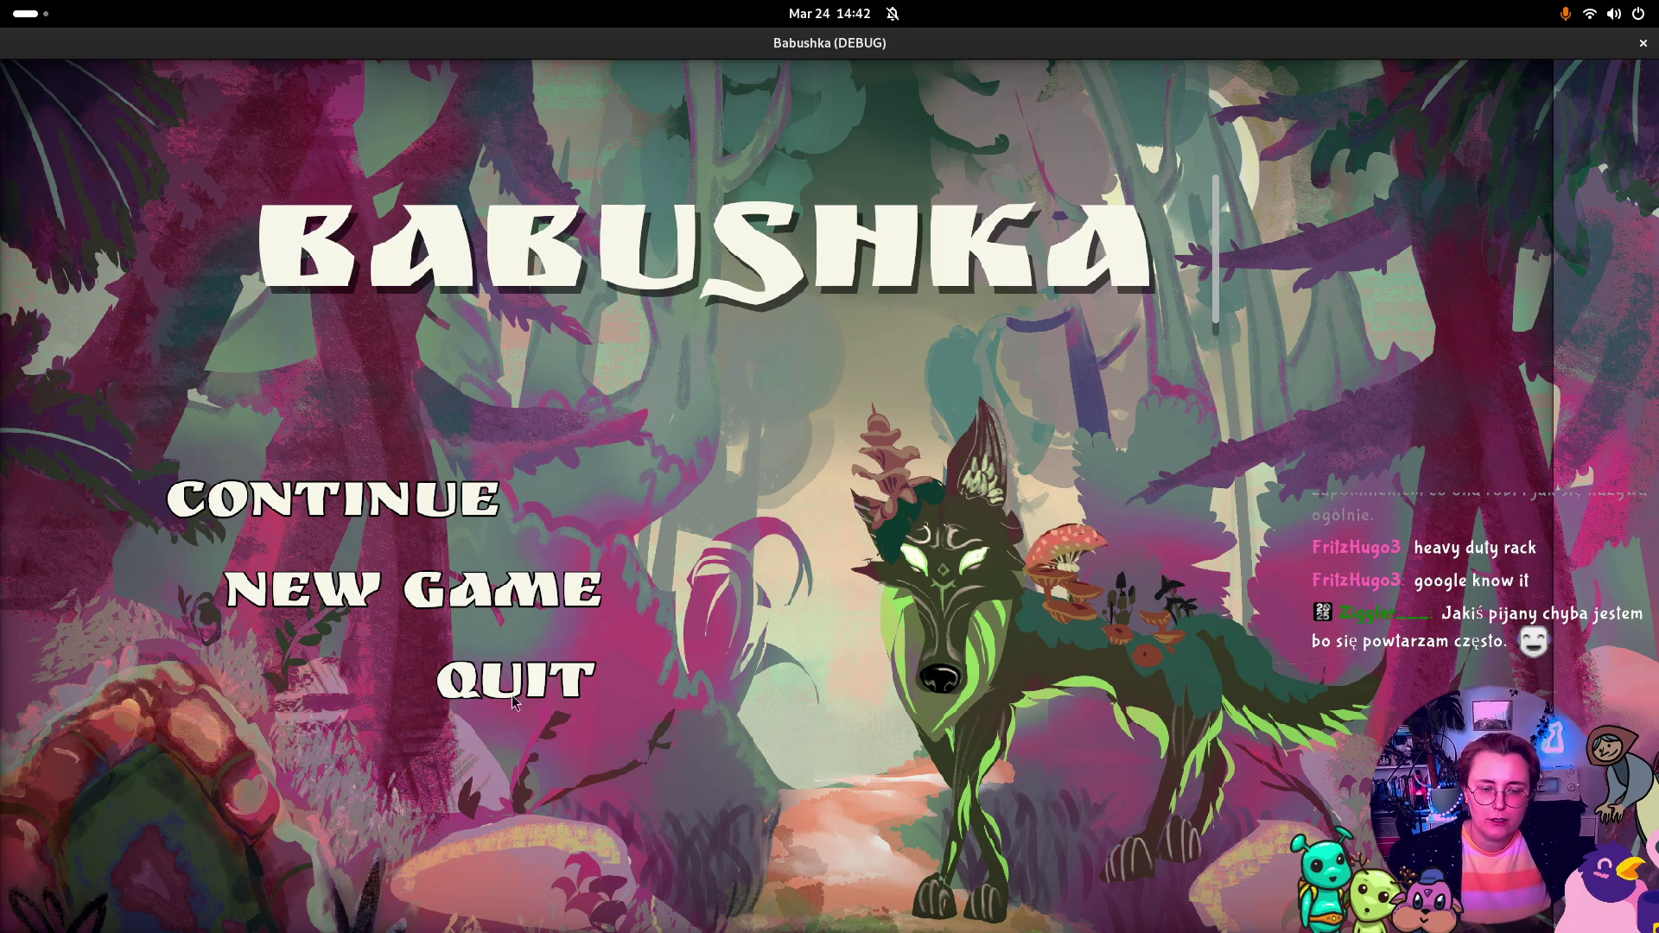
Step: Continue the saved game, click a hotbar slot as a test, and close the game window
{"action": "key", "text": "Return"}
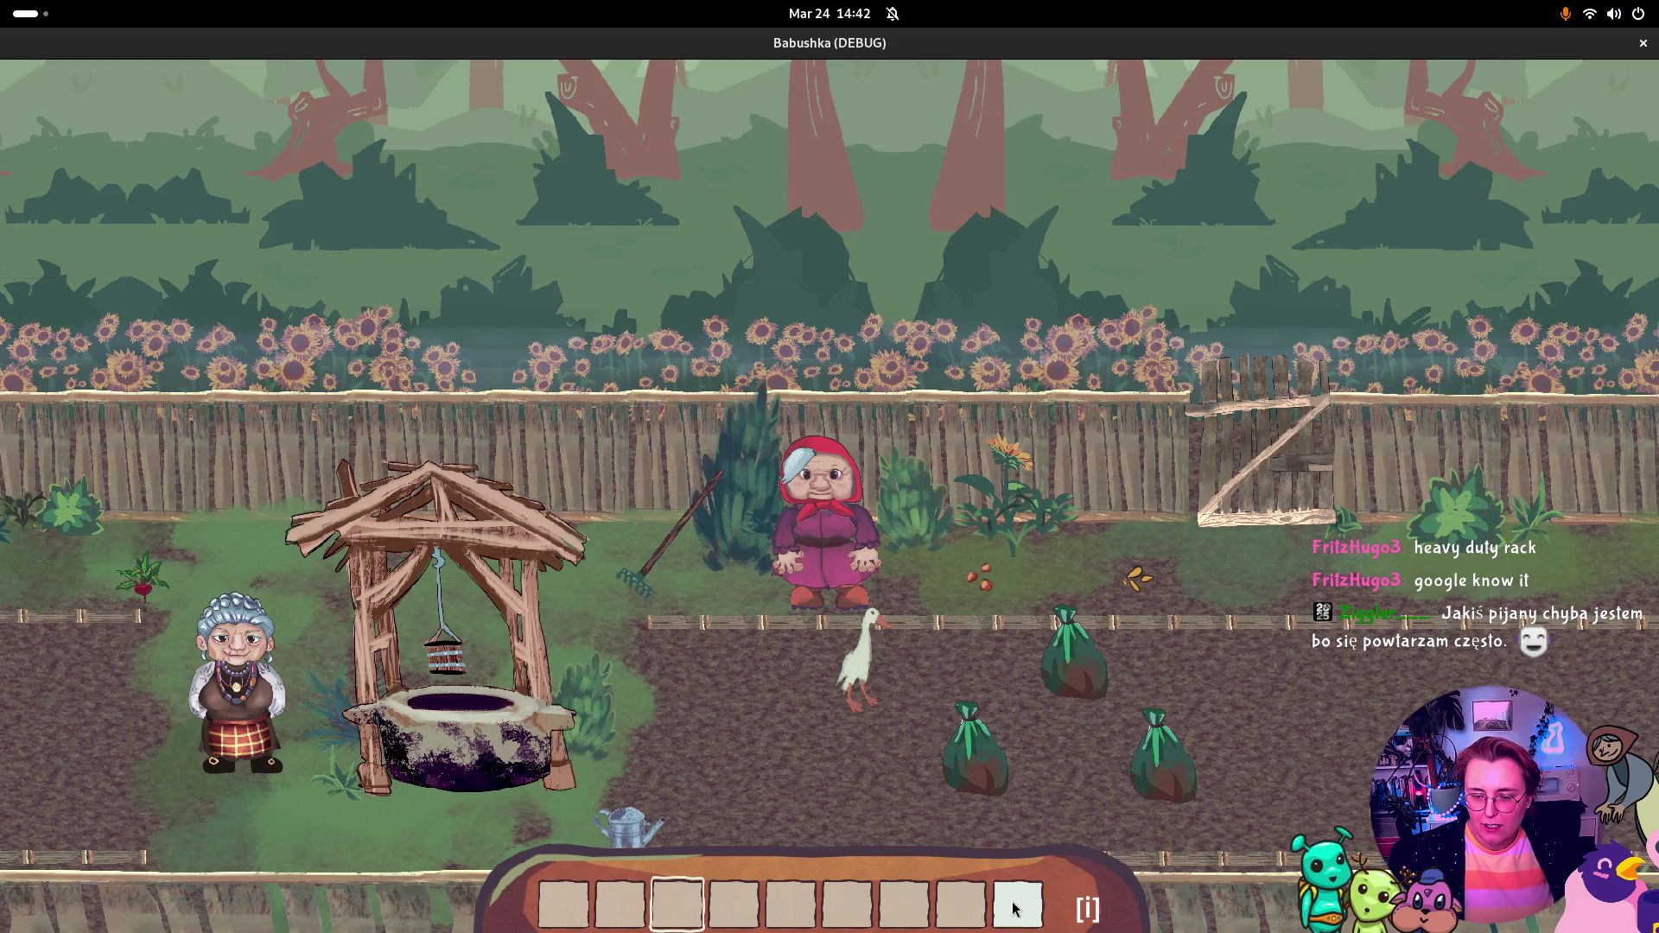
{"action": "left_click", "coordinate": [790, 905]}
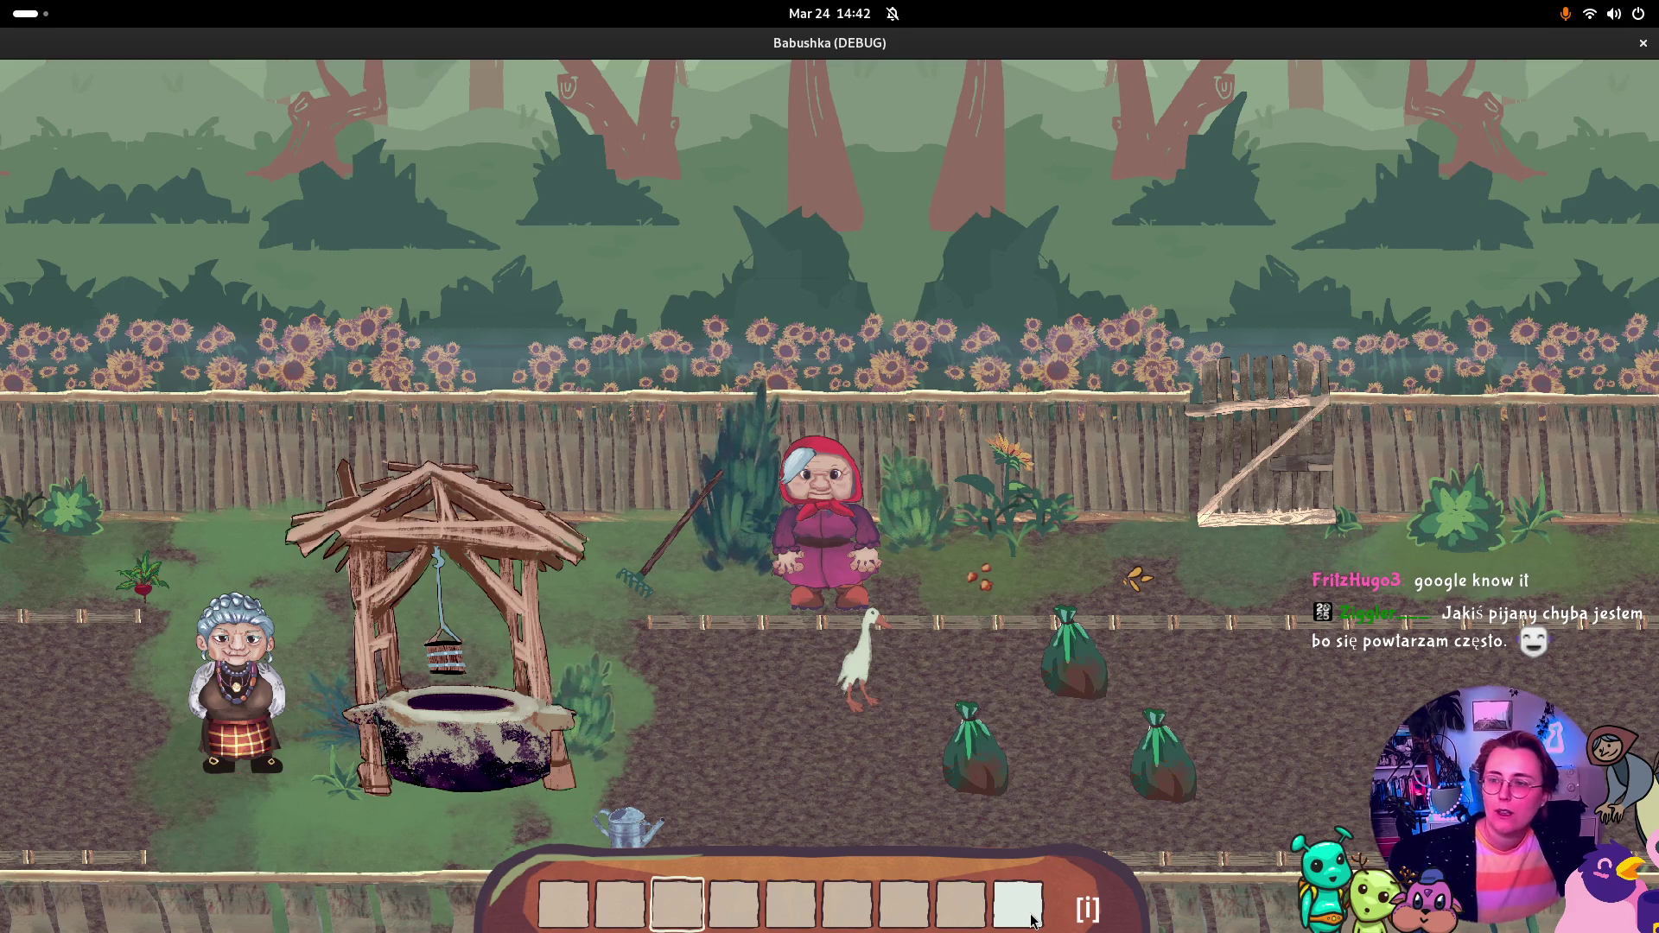
{"action": "left_click", "coordinate": [1642, 43]}
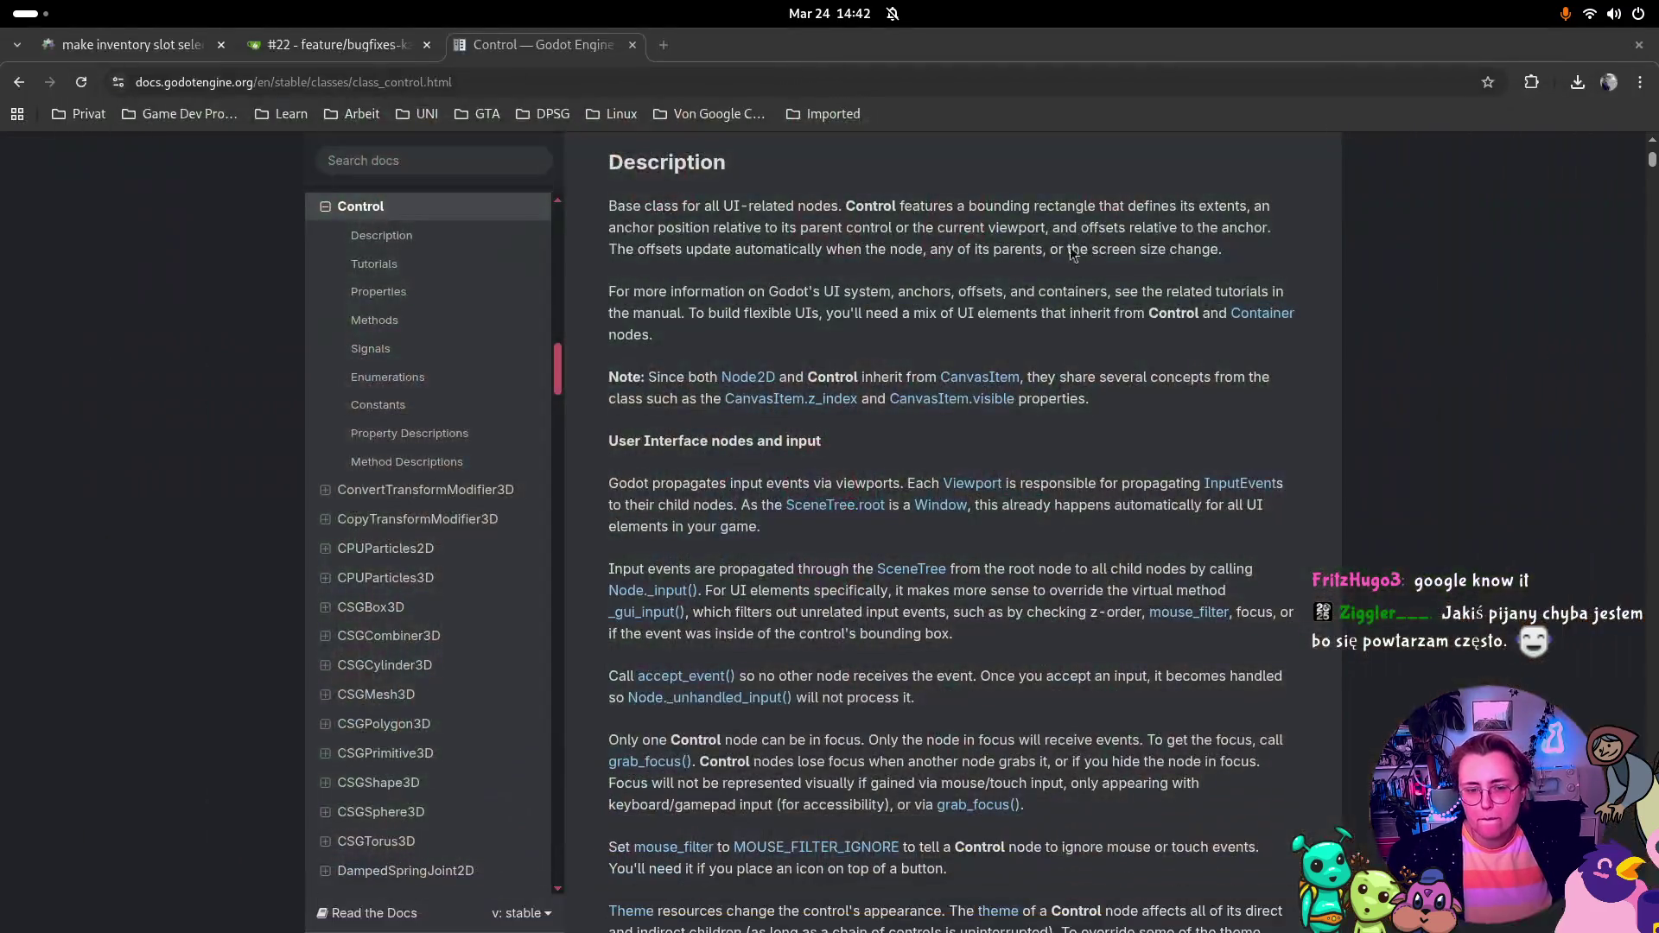
Step: Switch from the browser to JetBrains Rider through the Activities overview
{"action": "key", "text": "super"}
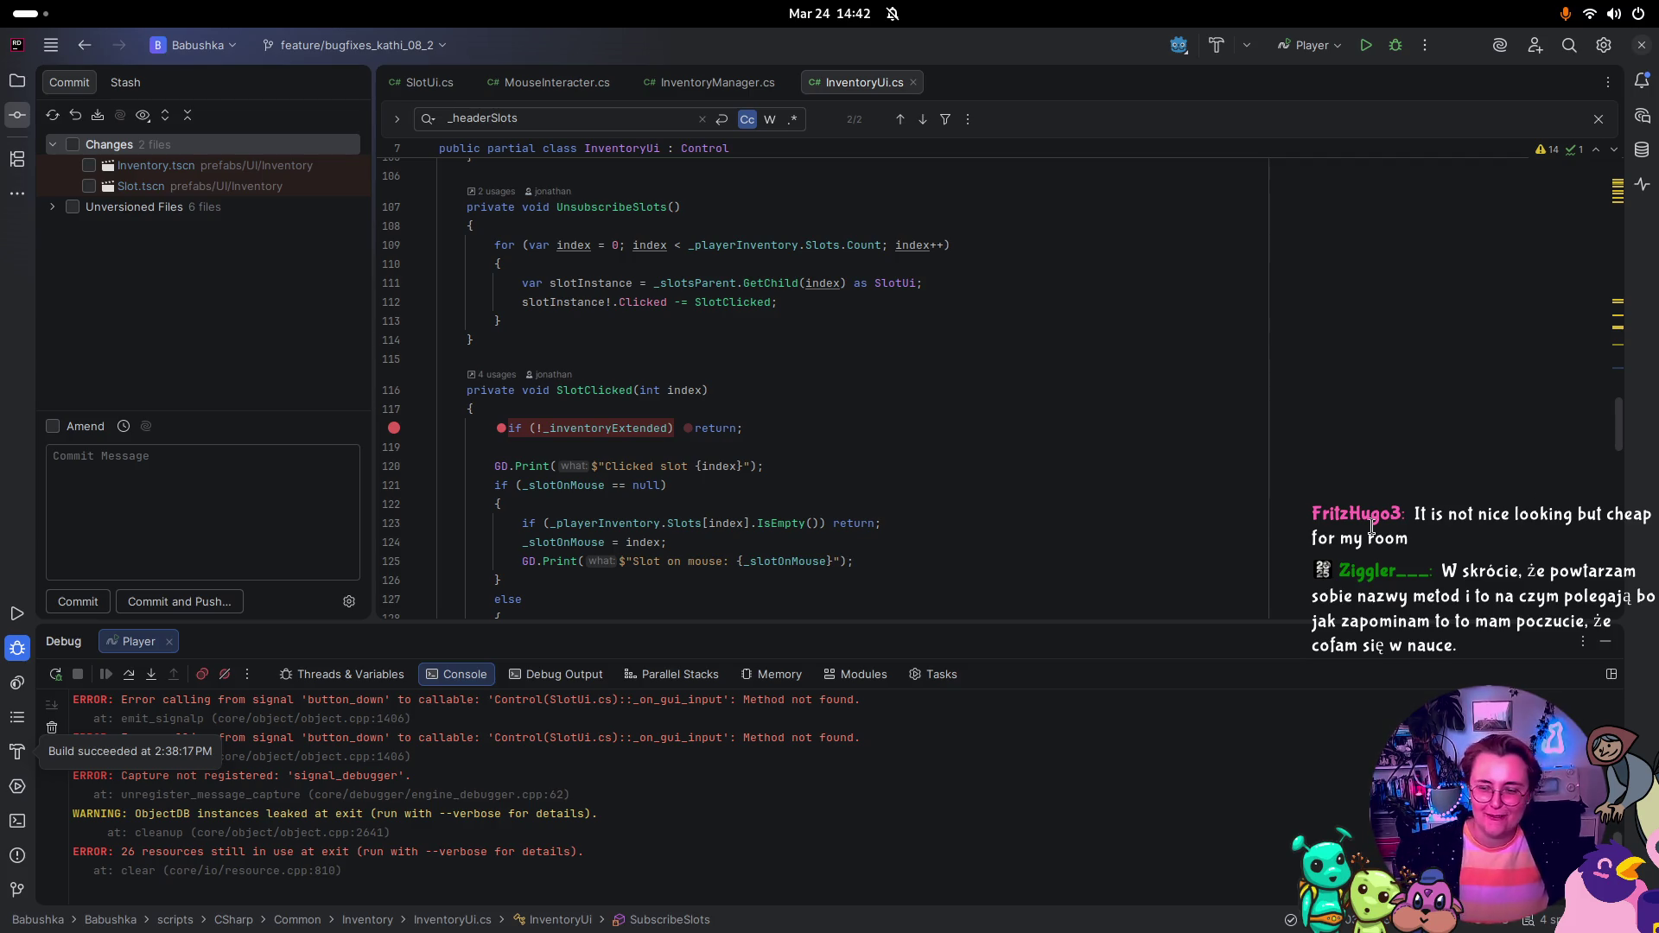
Step: Hide the Debug tool window and close the _headerSlots find bar
{"action": "left_click", "coordinate": [1604, 643]}
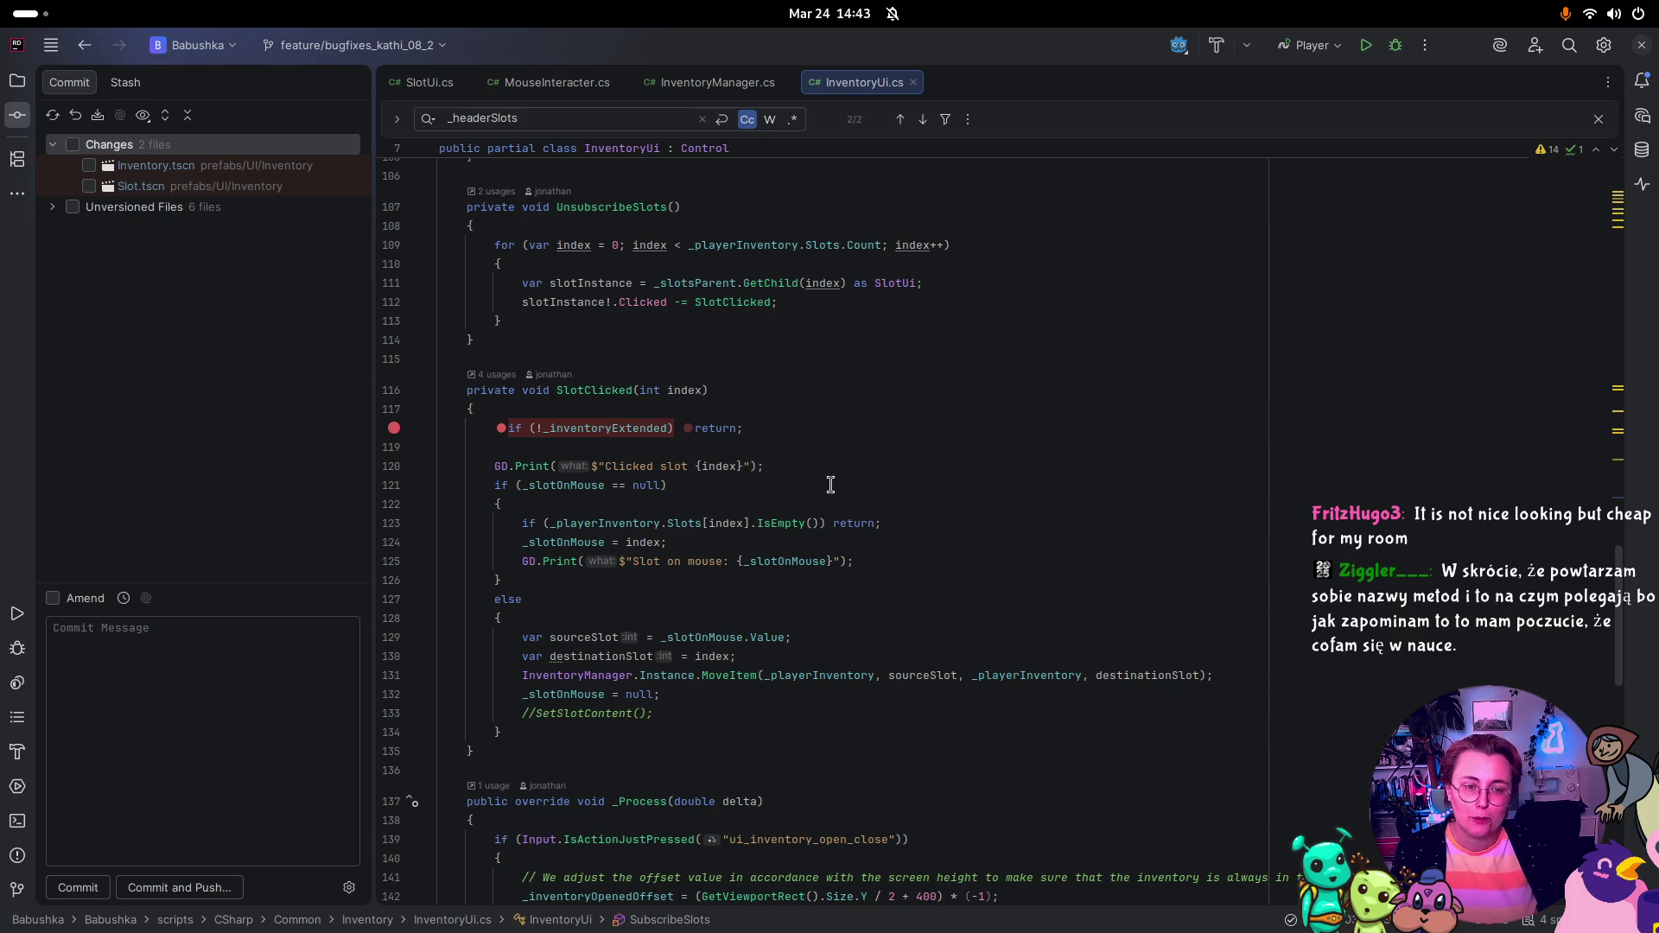
{"action": "left_click", "coordinate": [1599, 123]}
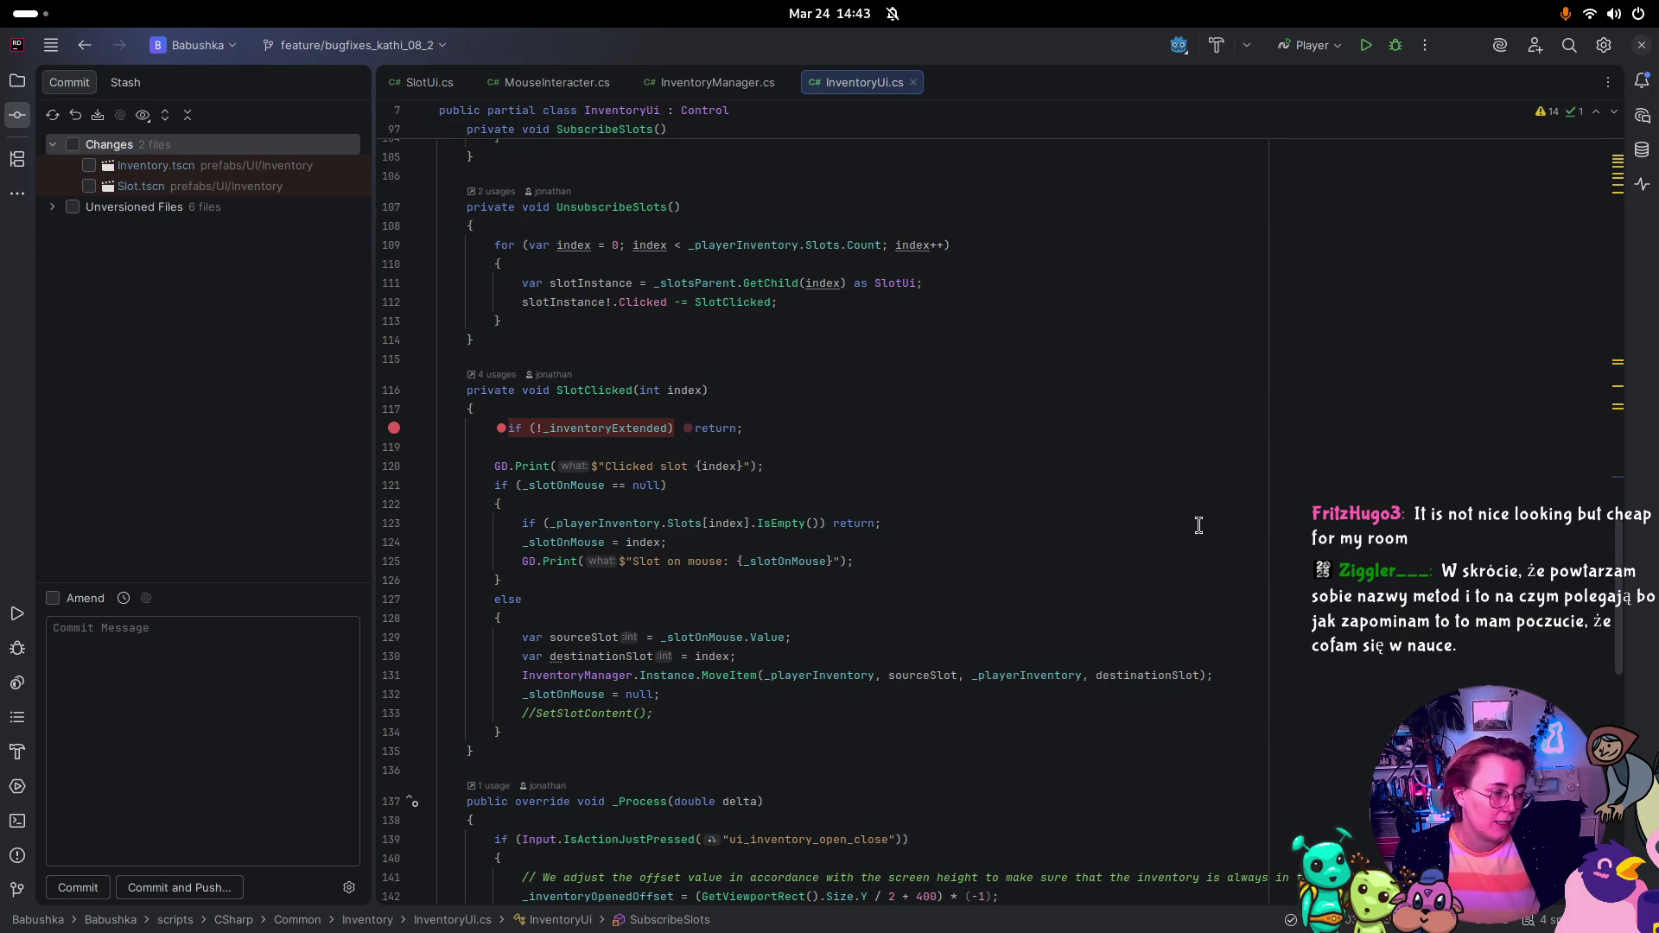
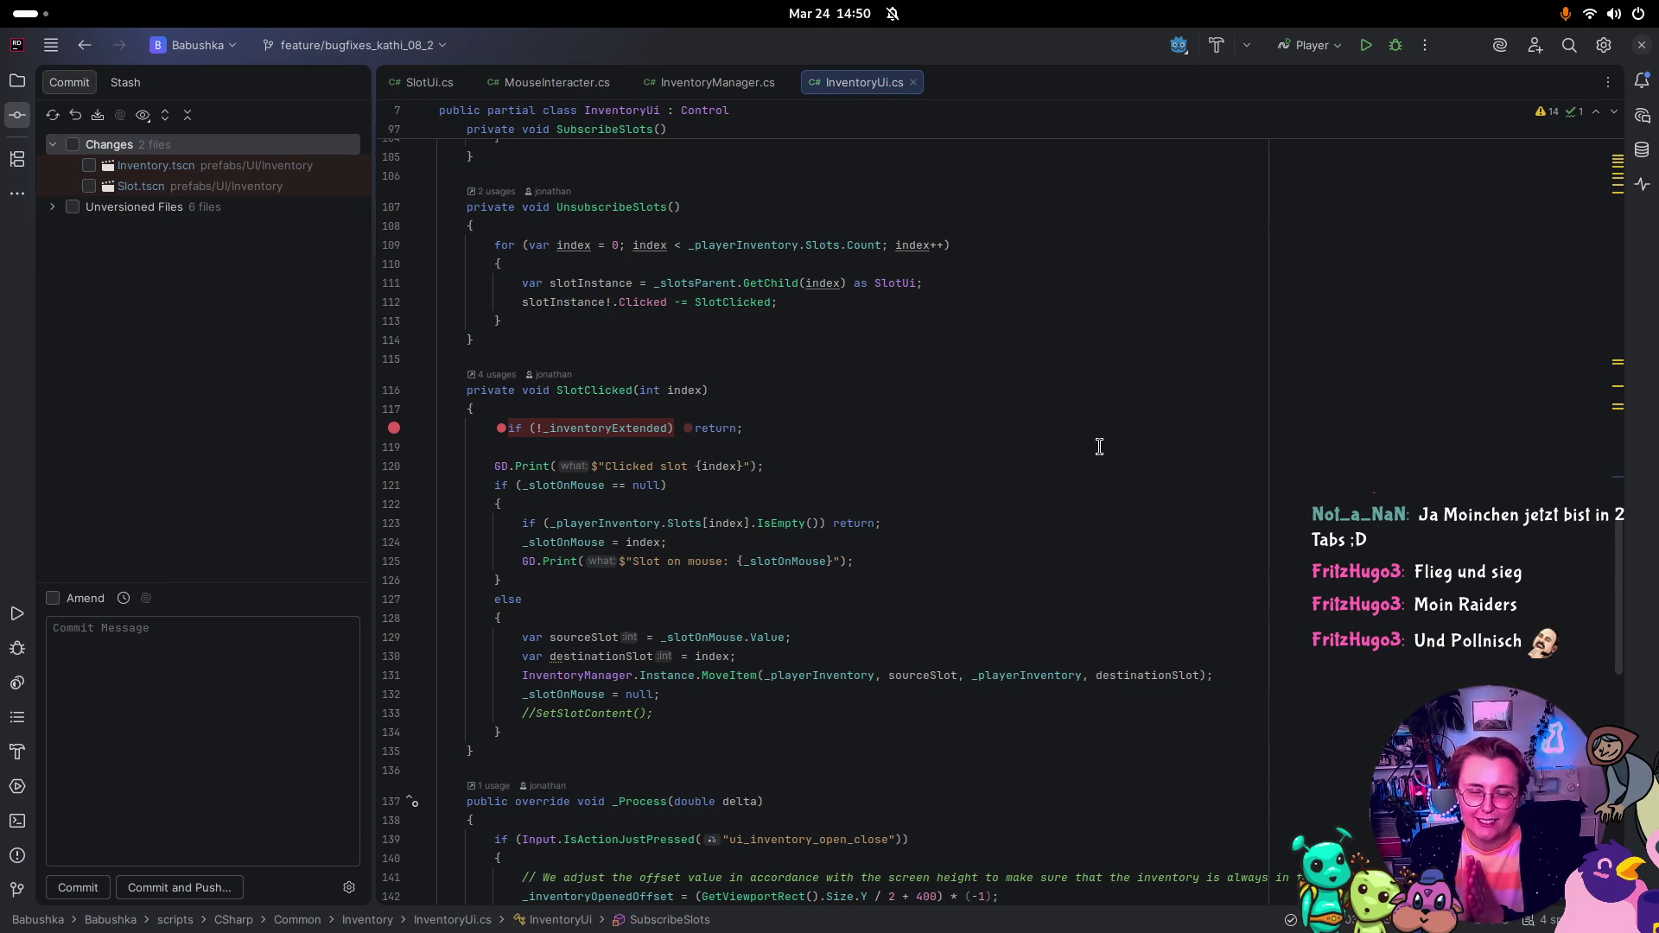
Step: Open and close the window overview to check which windows are open
{"action": "key", "text": "super"}
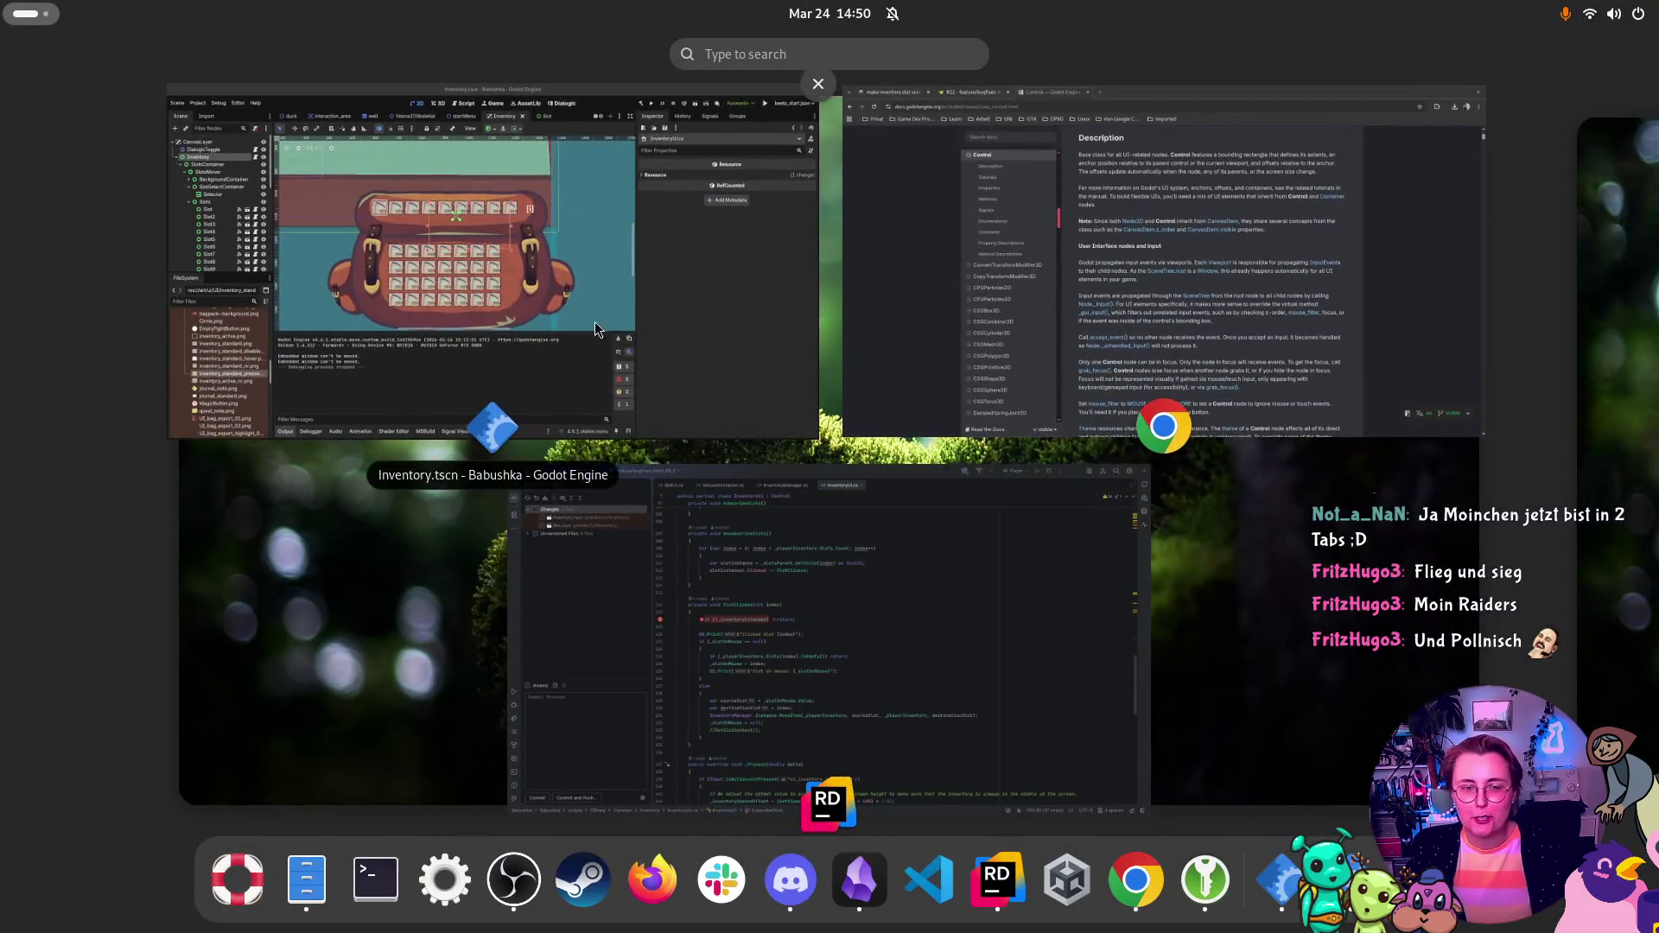
{"action": "key", "text": "super"}
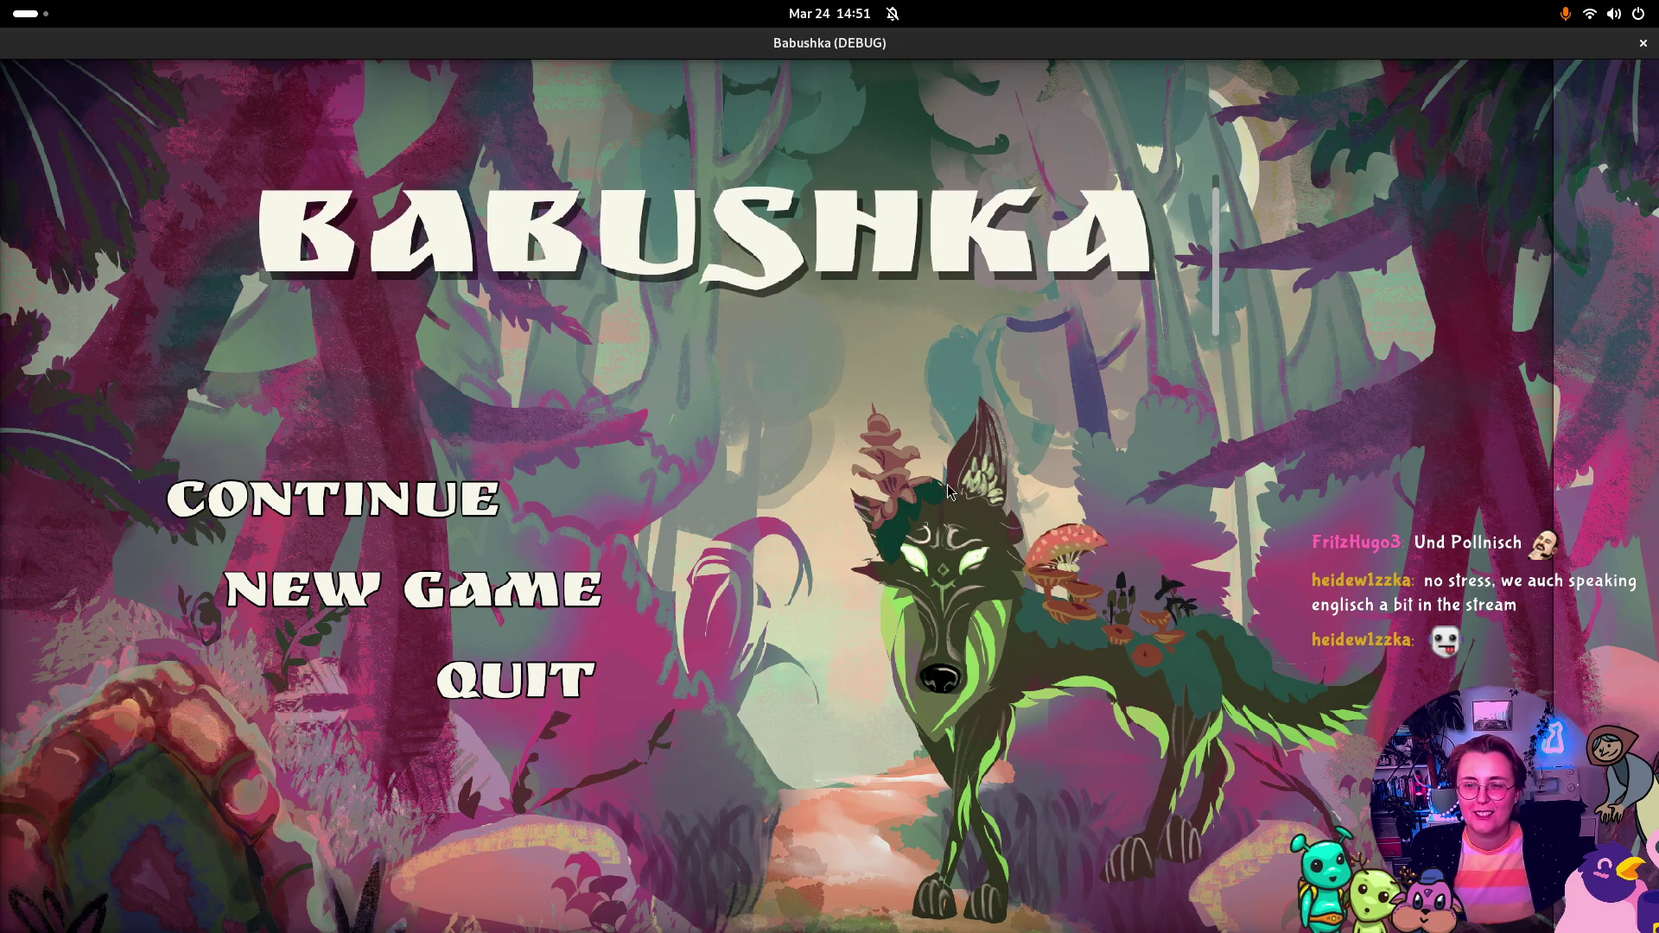
Step: Start the game from the title menu's Continue entry
{"action": "key", "text": "Down"}
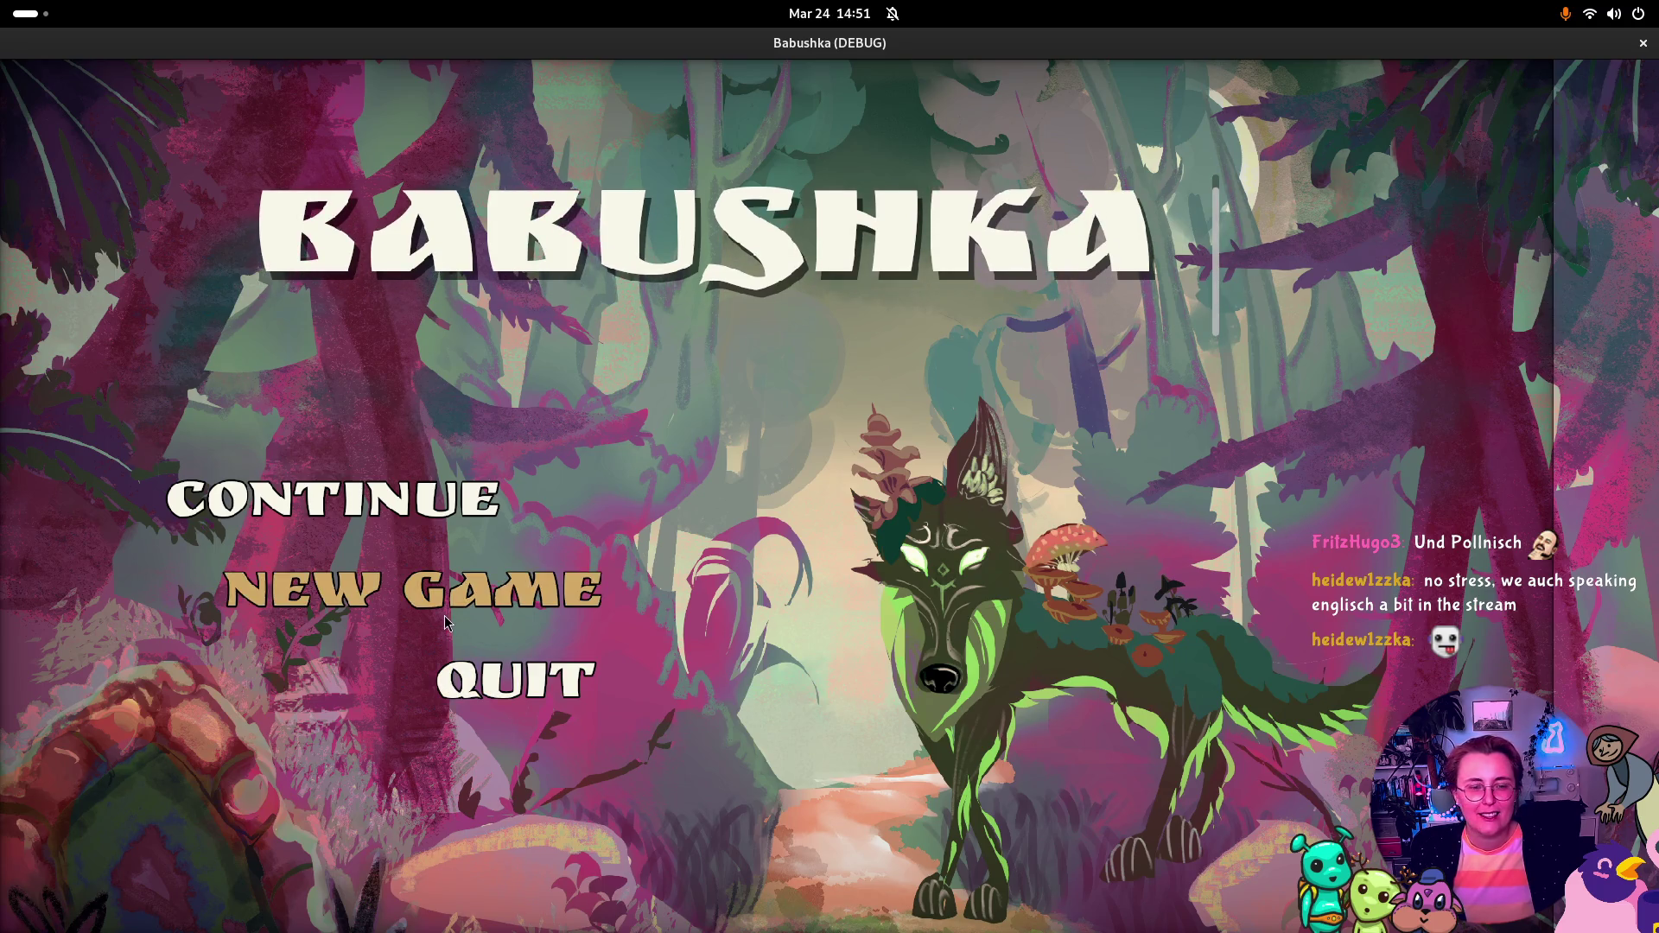
{"action": "key", "text": "Up"}
{"action": "key", "text": "Return"}
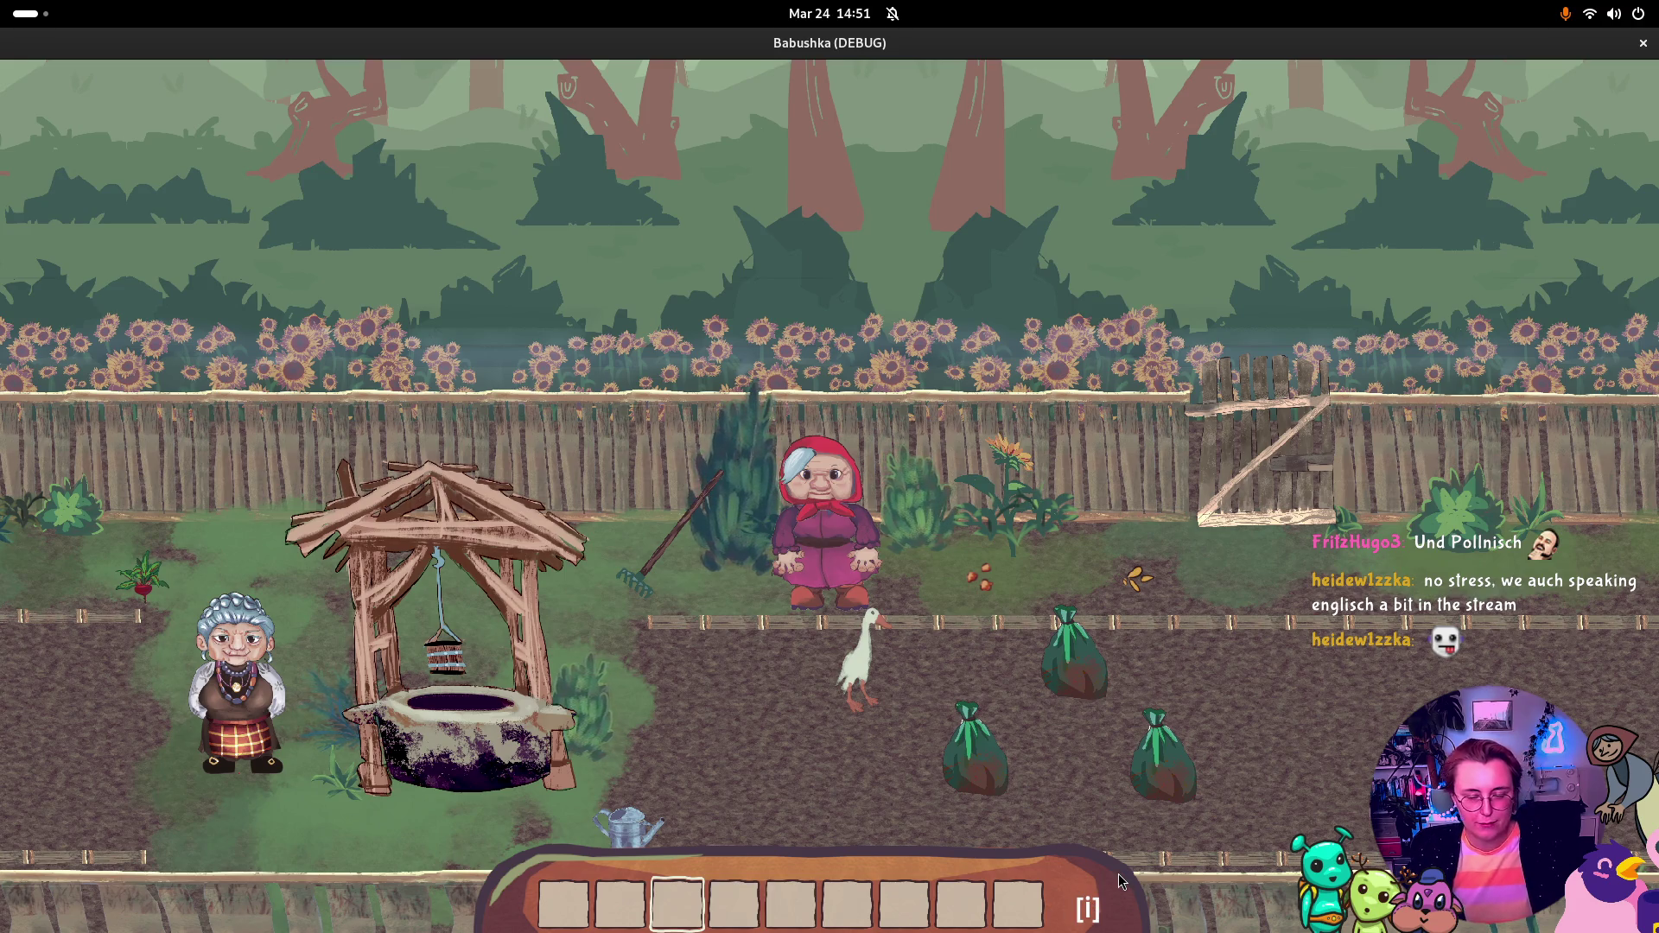
Step: Open and close the backpack inventory, scroll the hotbar, then close the game window
{"action": "key", "text": "i"}
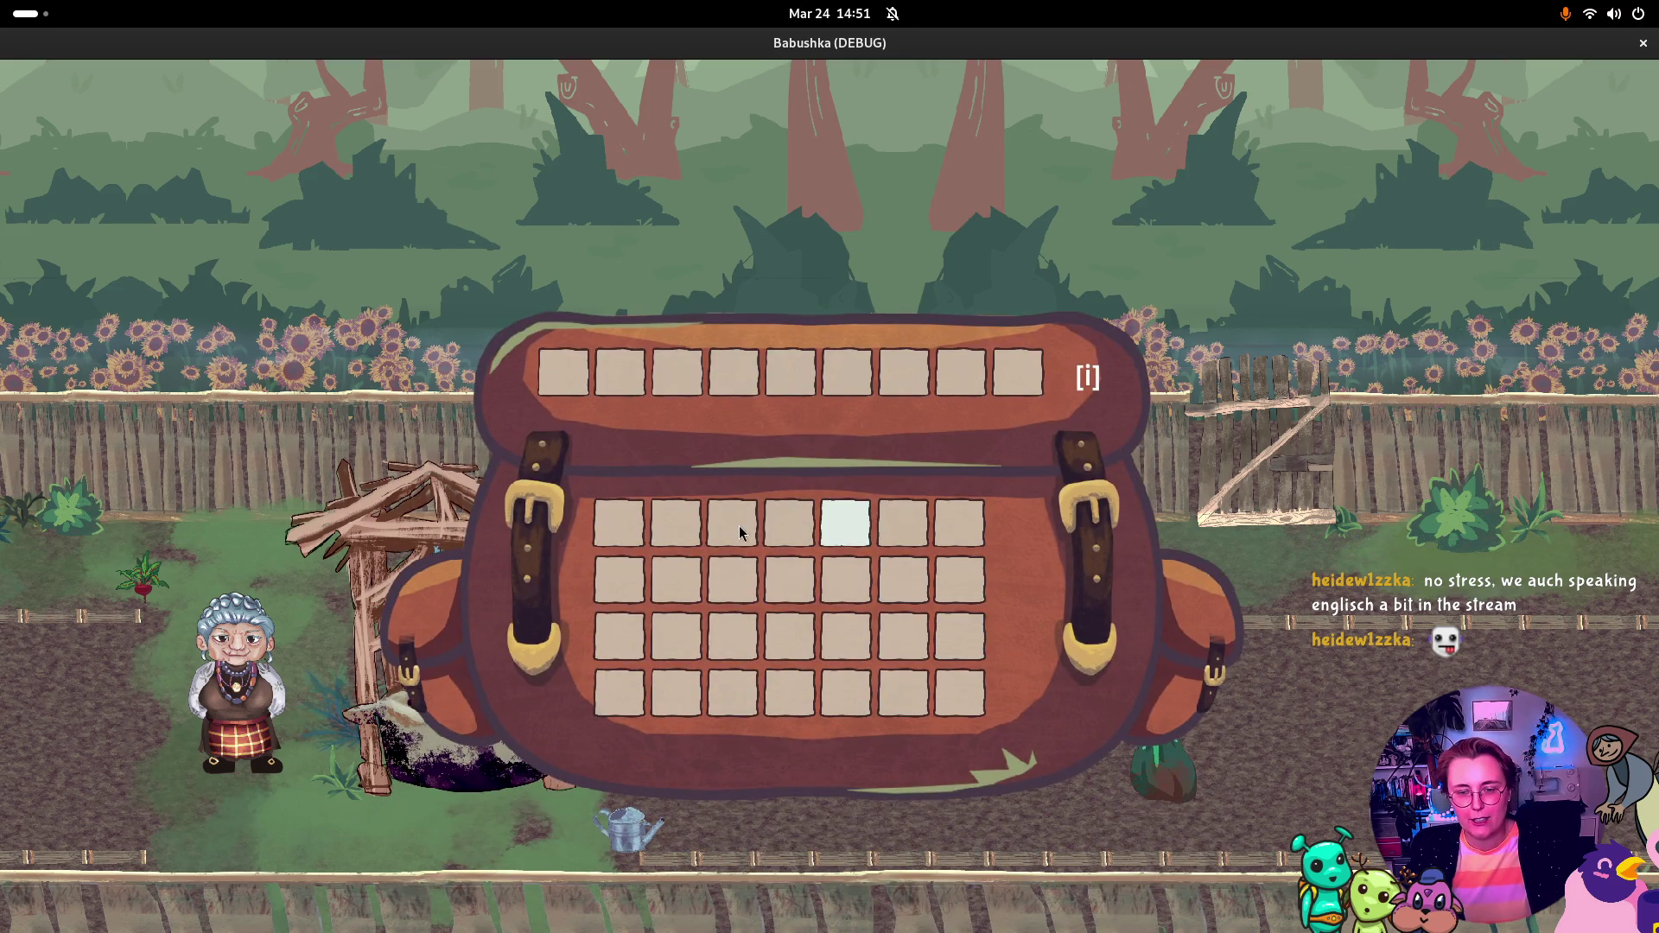
{"action": "key", "text": "i"}
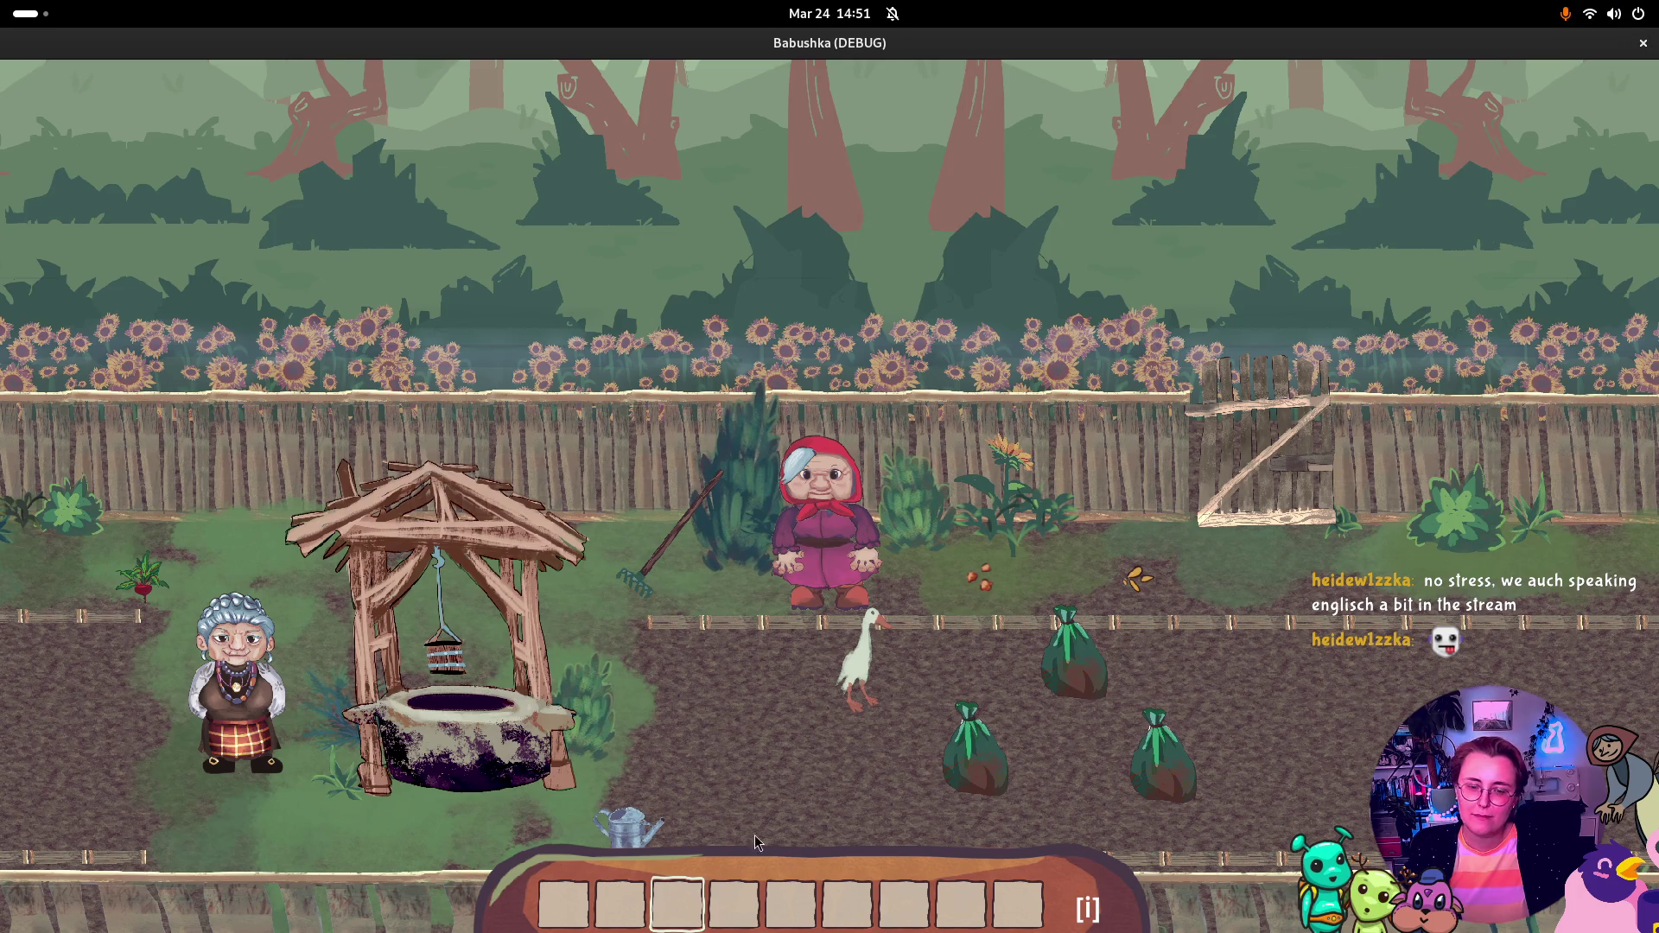
{"action": "scroll", "coordinate": [776, 851], "scroll_direction": "down", "scroll_amount": 5}
{"action": "scroll", "coordinate": [776, 851], "scroll_direction": "up", "scroll_amount": 6}
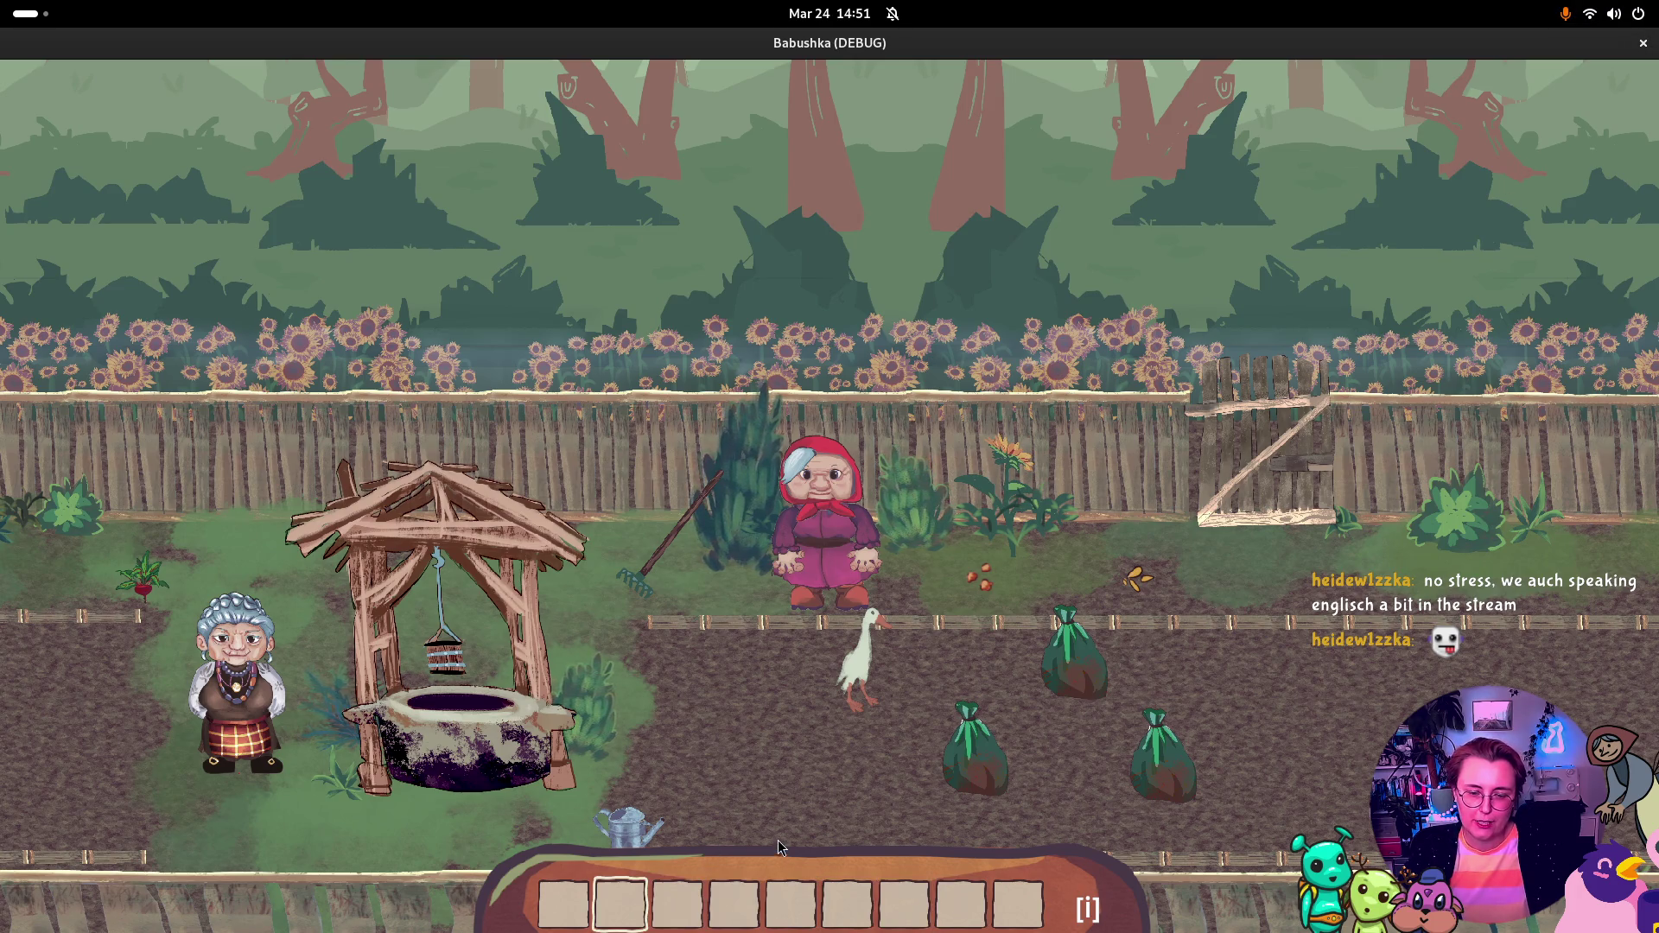
{"action": "left_click", "coordinate": [1643, 43]}
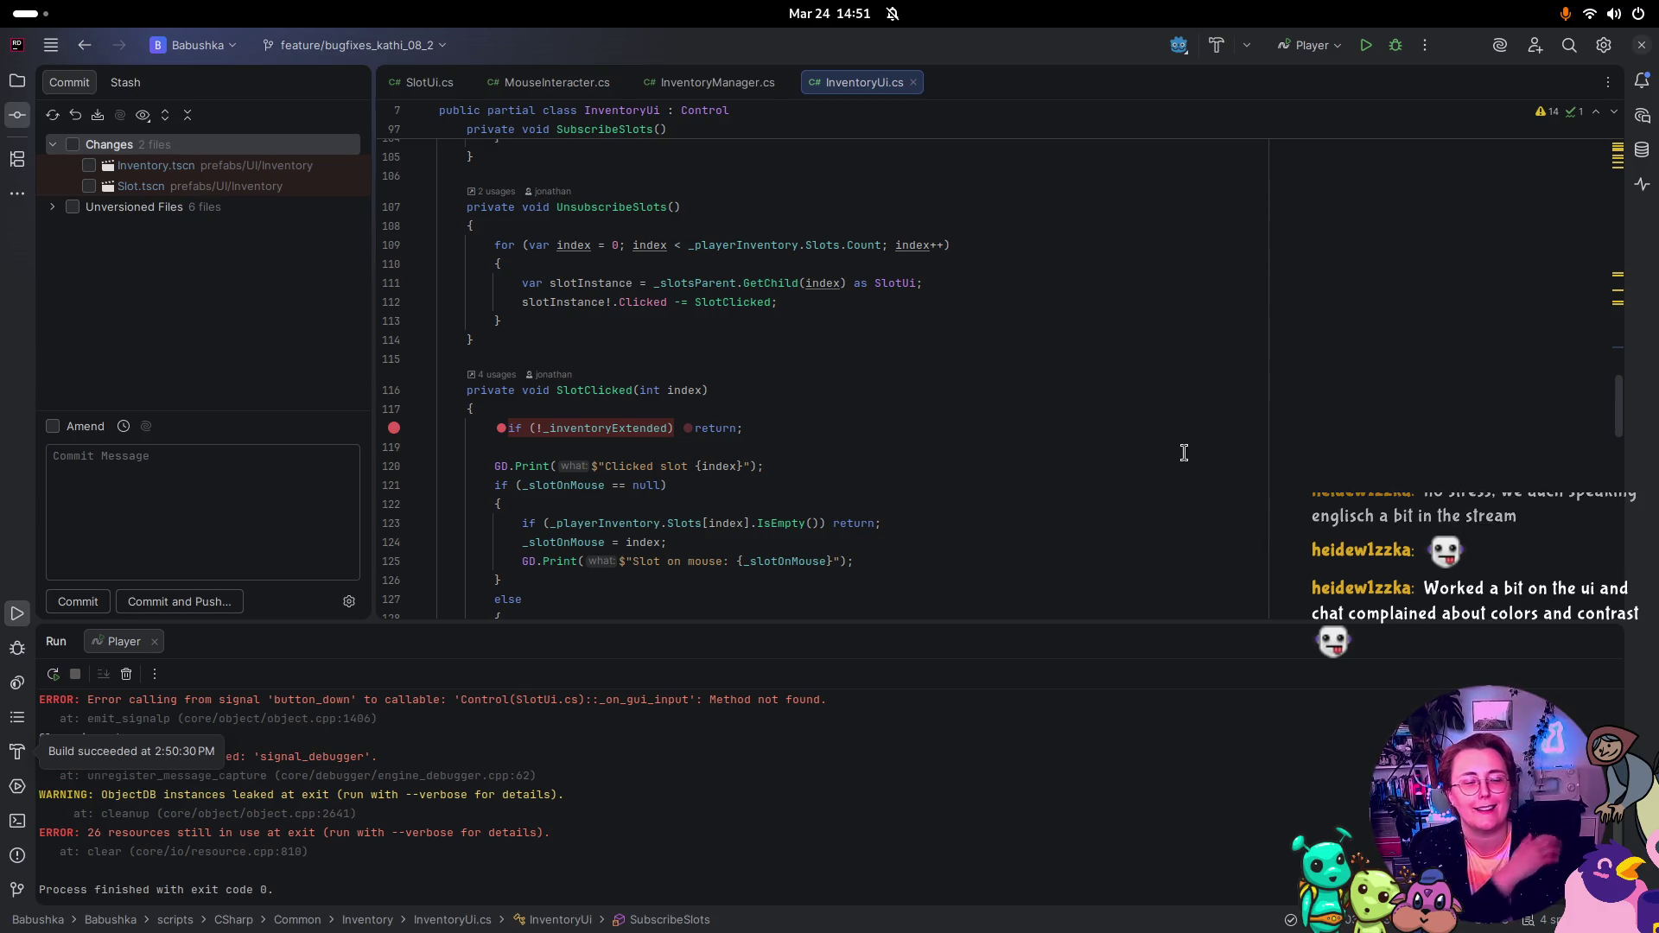
Step: Collapse the Run output panel so InventoryUi.cs fills the editor
{"action": "left_click", "coordinate": [1607, 642]}
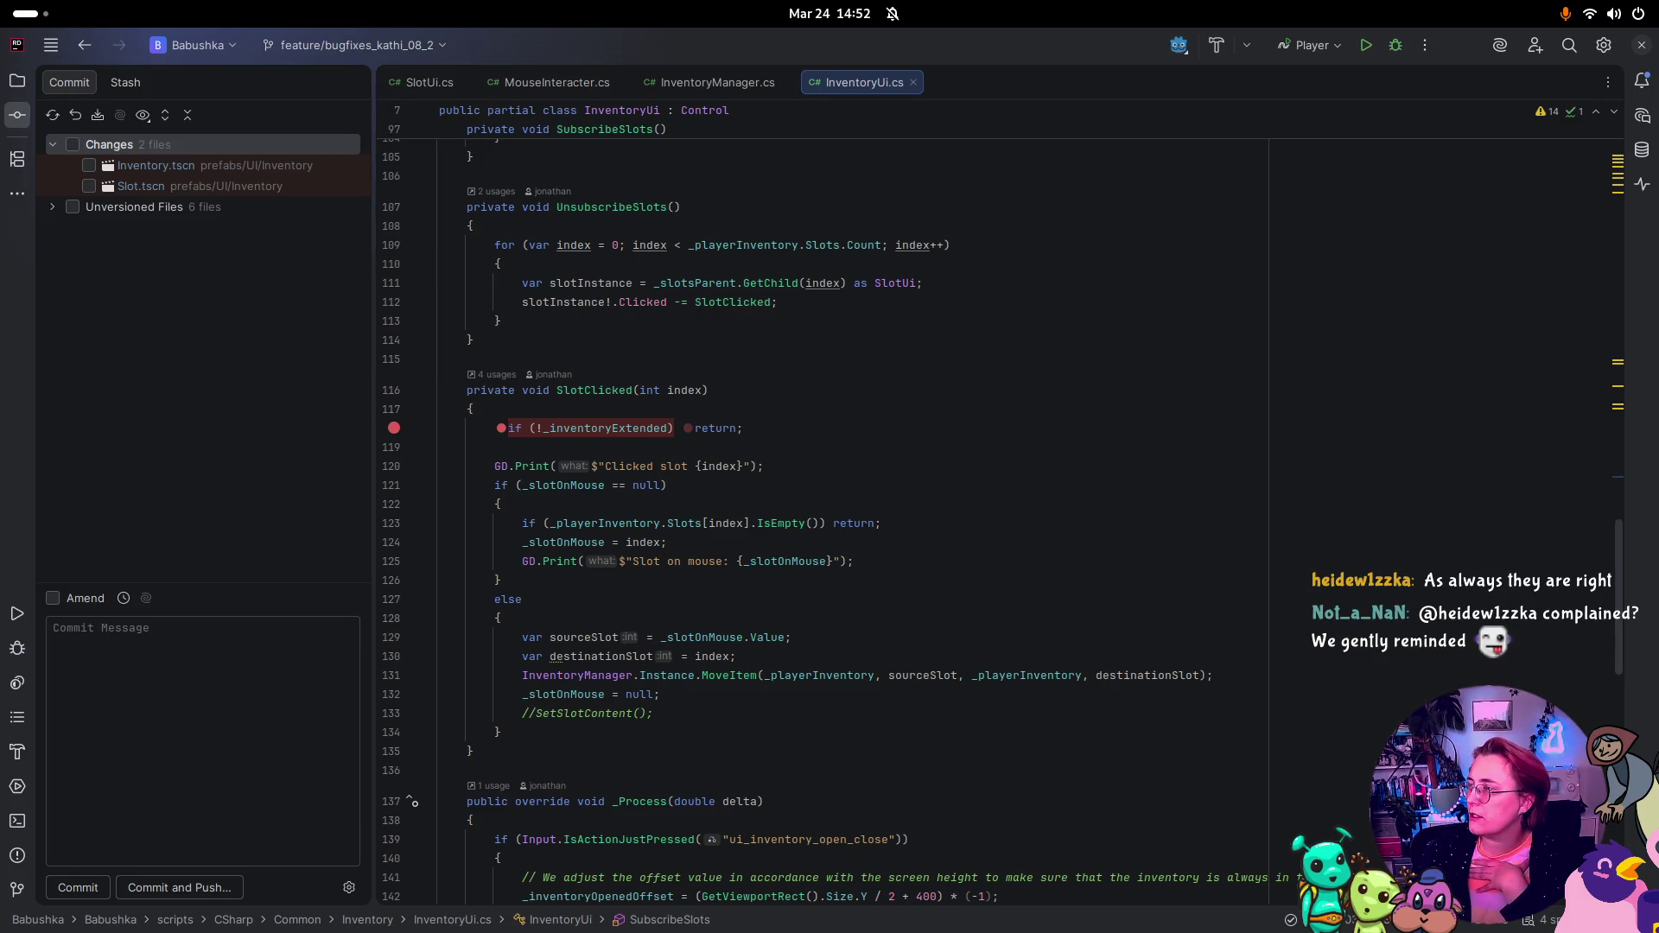
{"action": "key", "text": "super"}
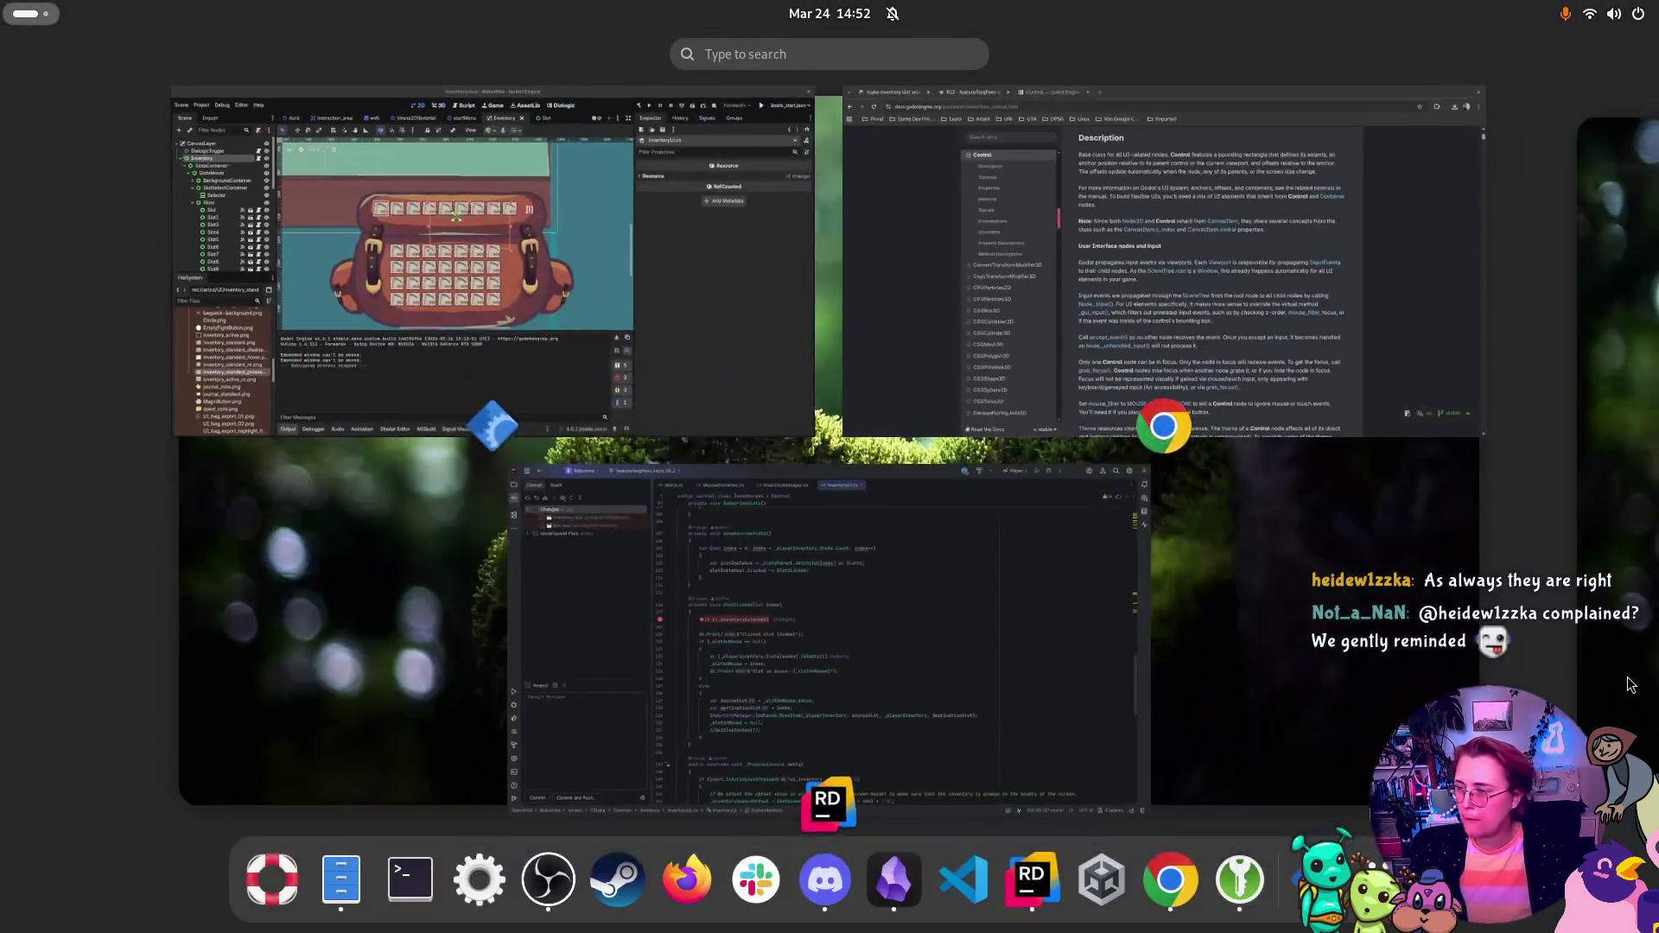
{"action": "key", "text": "super"}
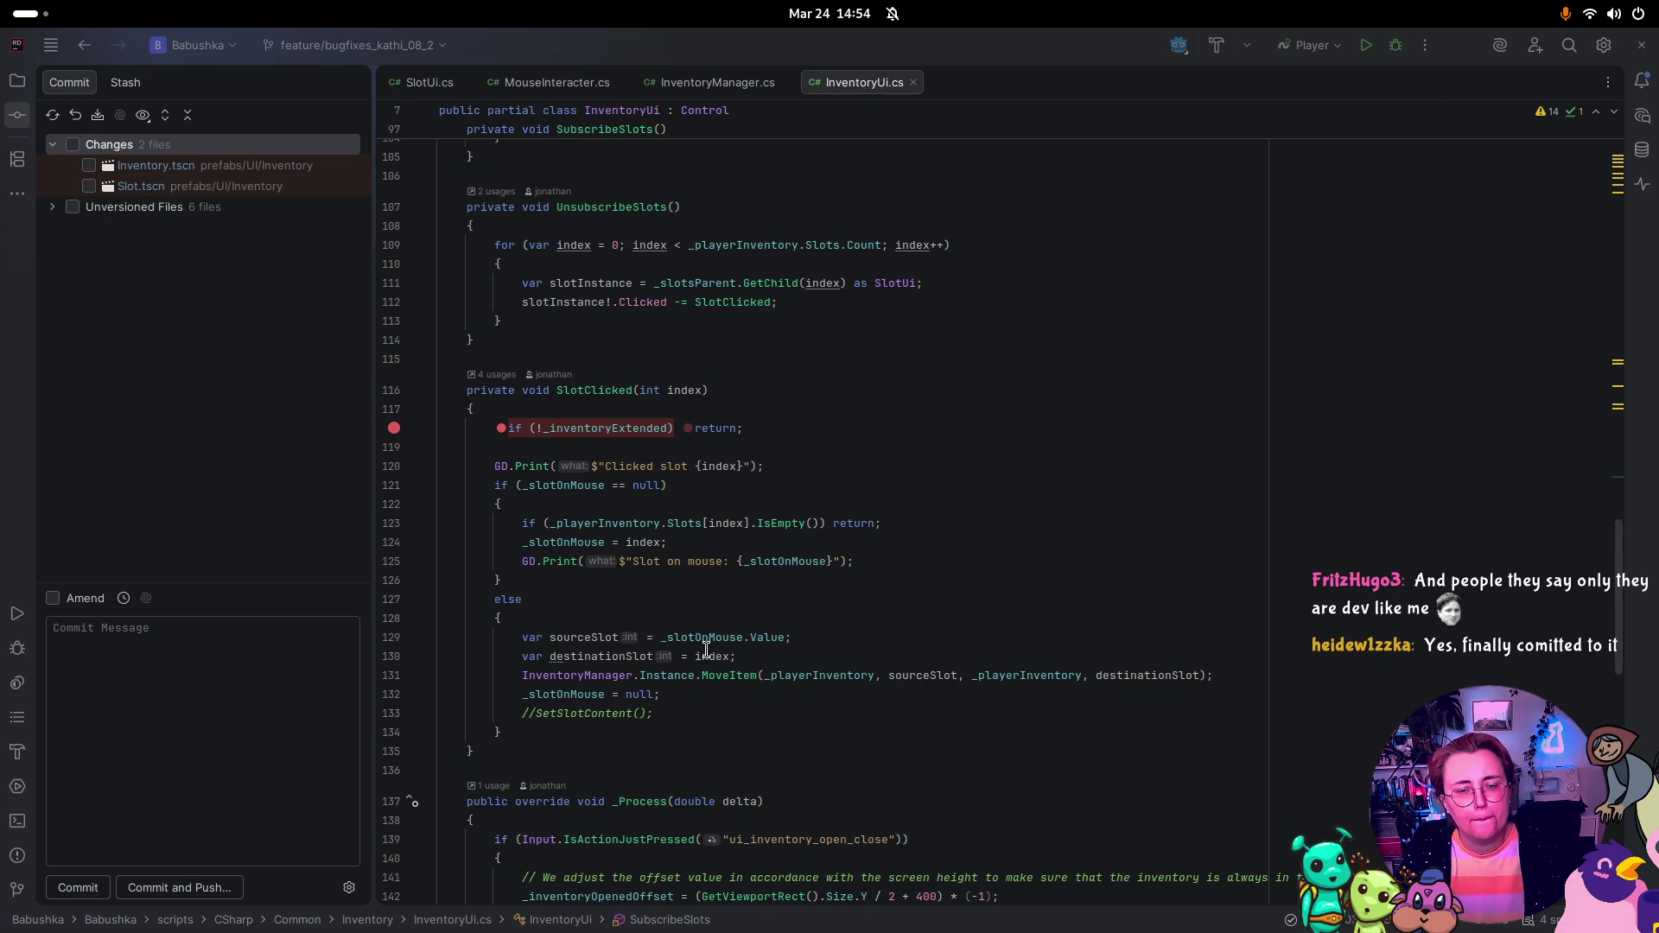
Step: Look through InventoryManager.cs and InventoryUi.cs in the editor
{"action": "scroll", "coordinate": [893, 487], "scroll_direction": "down", "scroll_amount": 2}
{"action": "scroll", "coordinate": [616, 444], "scroll_direction": "up", "scroll_amount": 1}
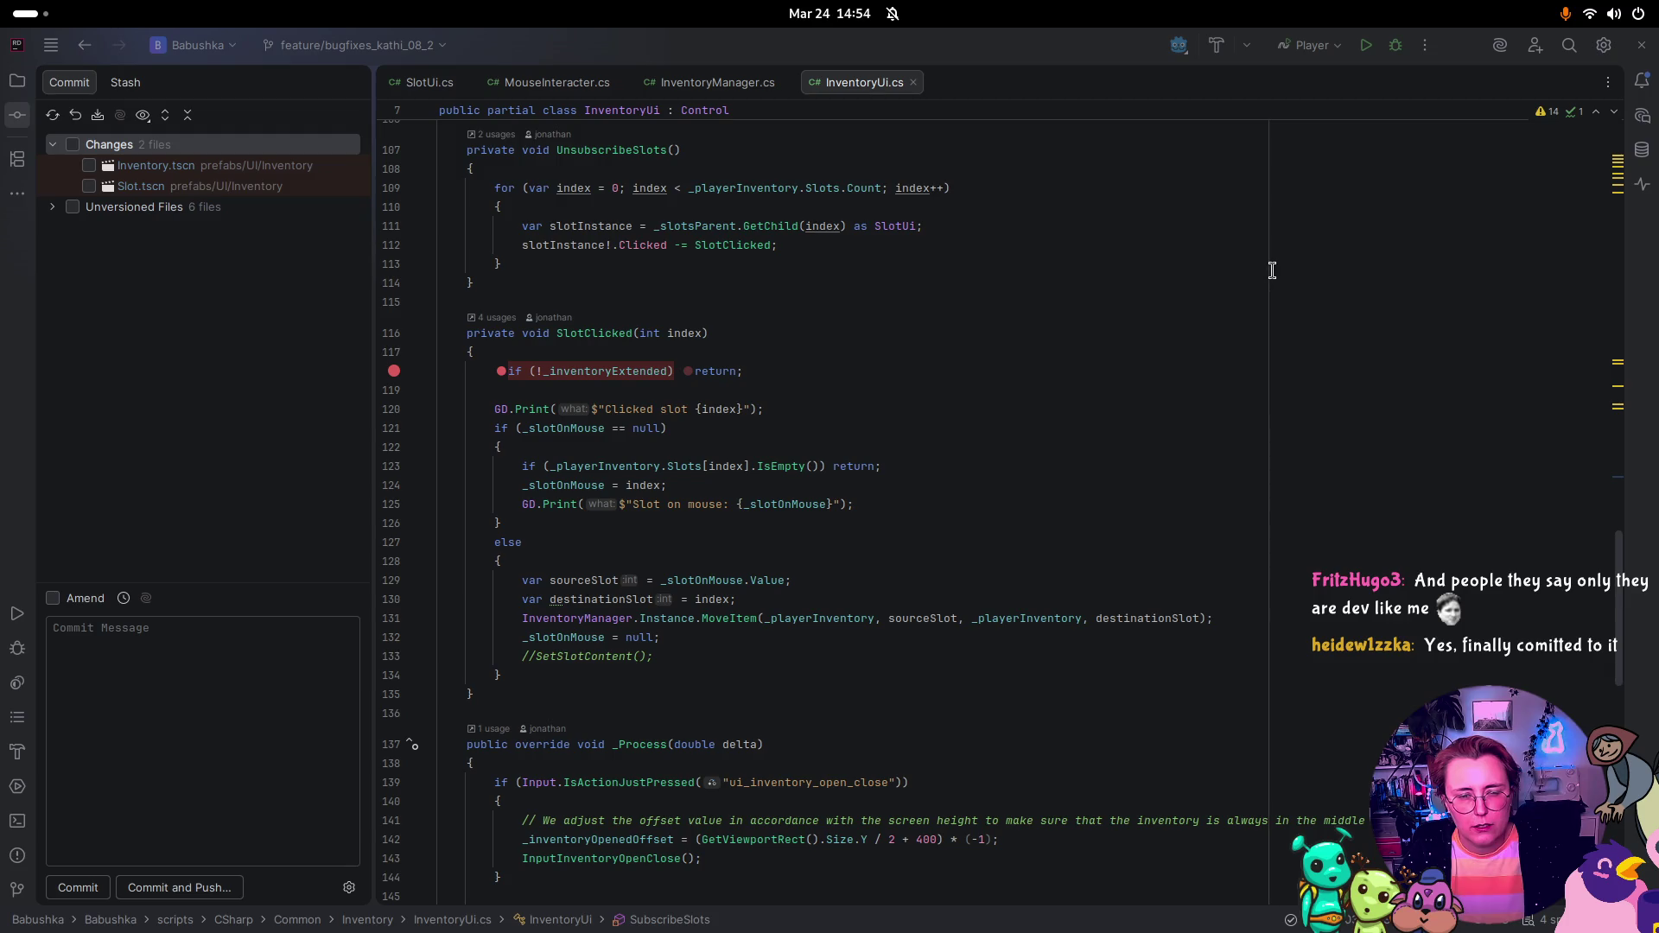
{"action": "left_click", "coordinate": [749, 84]}
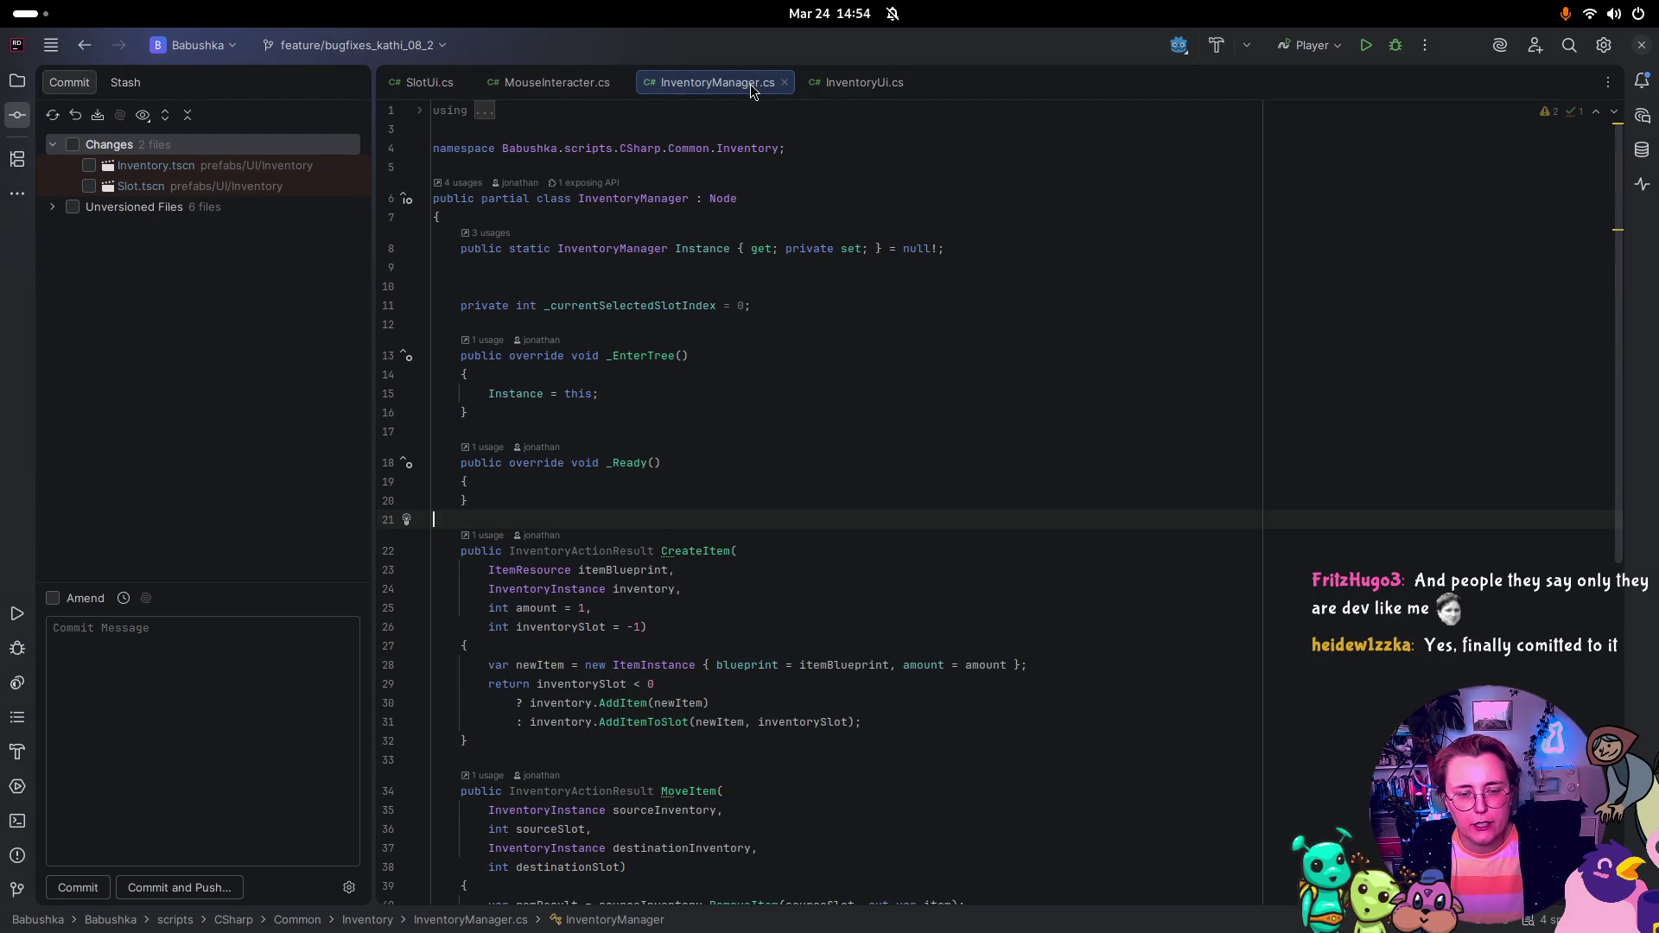
{"action": "left_click", "coordinate": [860, 82]}
{"action": "scroll", "coordinate": [596, 125], "scroll_direction": "down", "scroll_amount": 3}
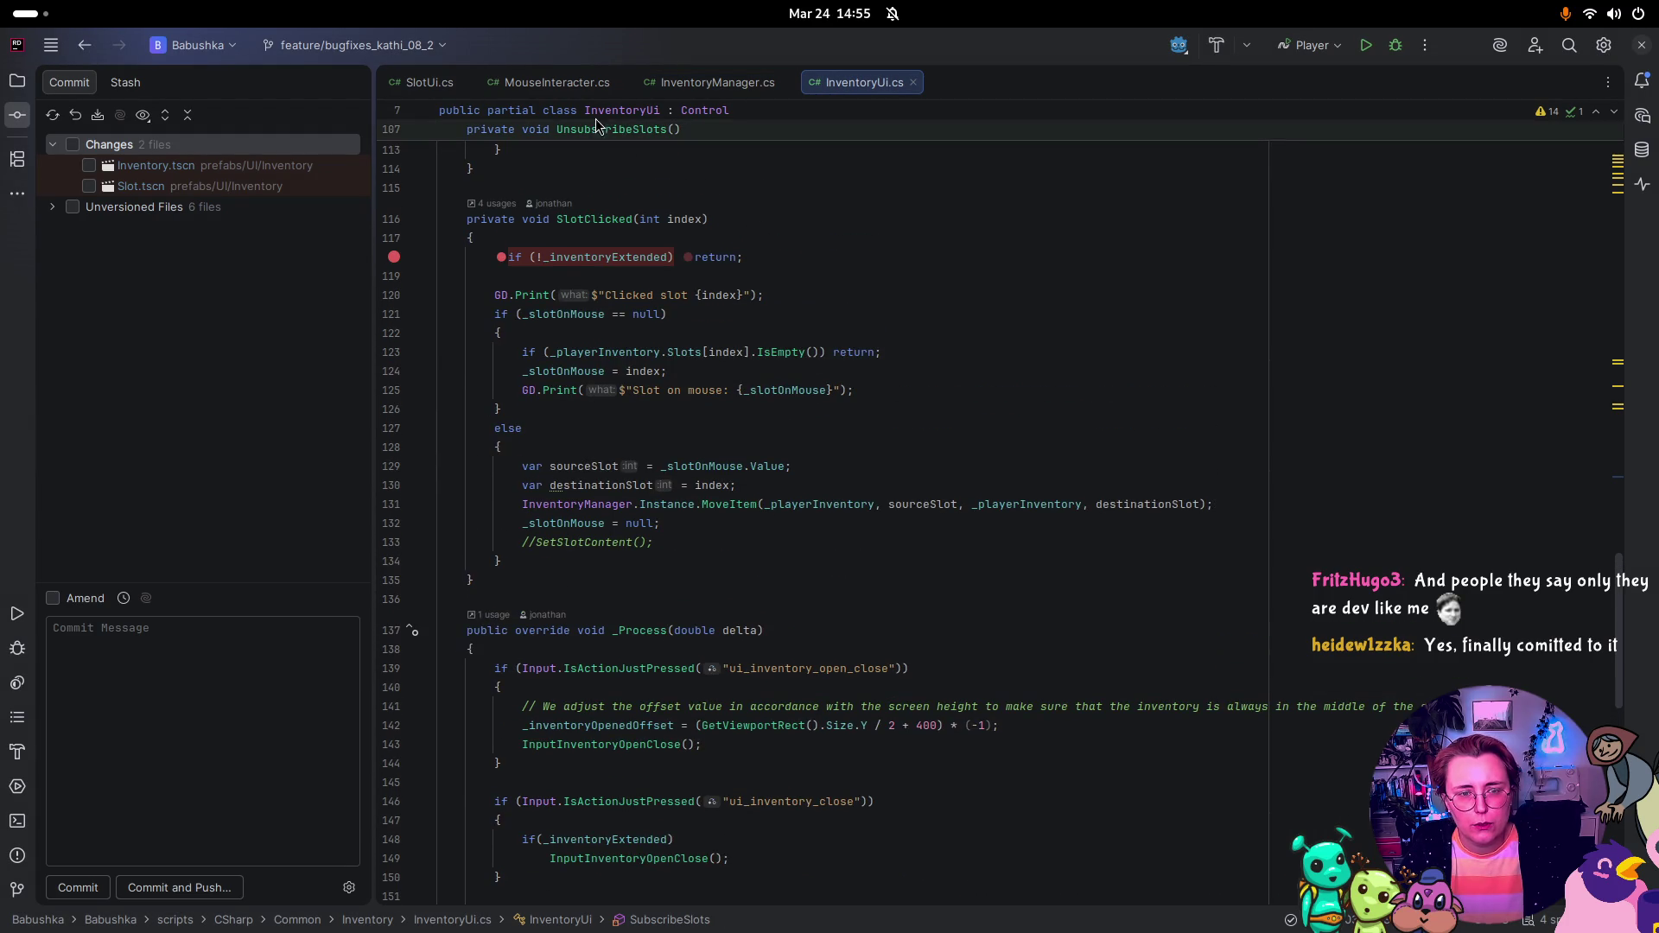
Step: Set a breakpoint on SlotUi.cs line 28, the EmitSignalClicked(index) call, then return to Godot
{"action": "left_click", "coordinate": [430, 82]}
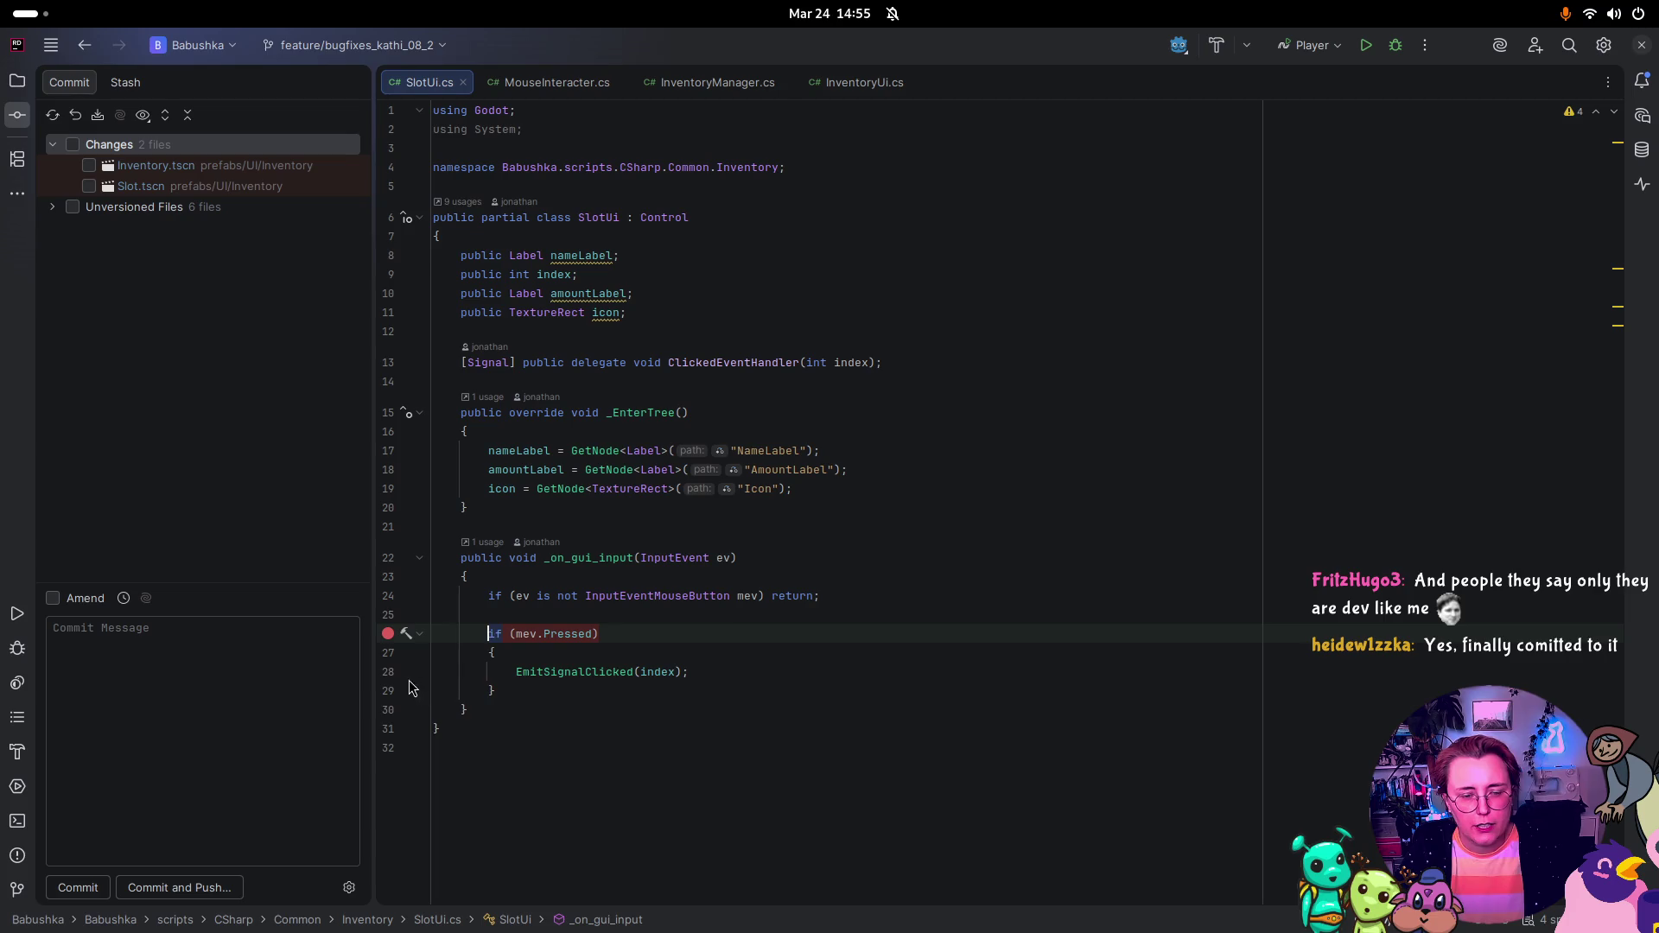
{"action": "left_click", "coordinate": [387, 671]}
{"action": "left_click_drag", "start_coordinate": [516, 671], "coordinate": [696, 676]}
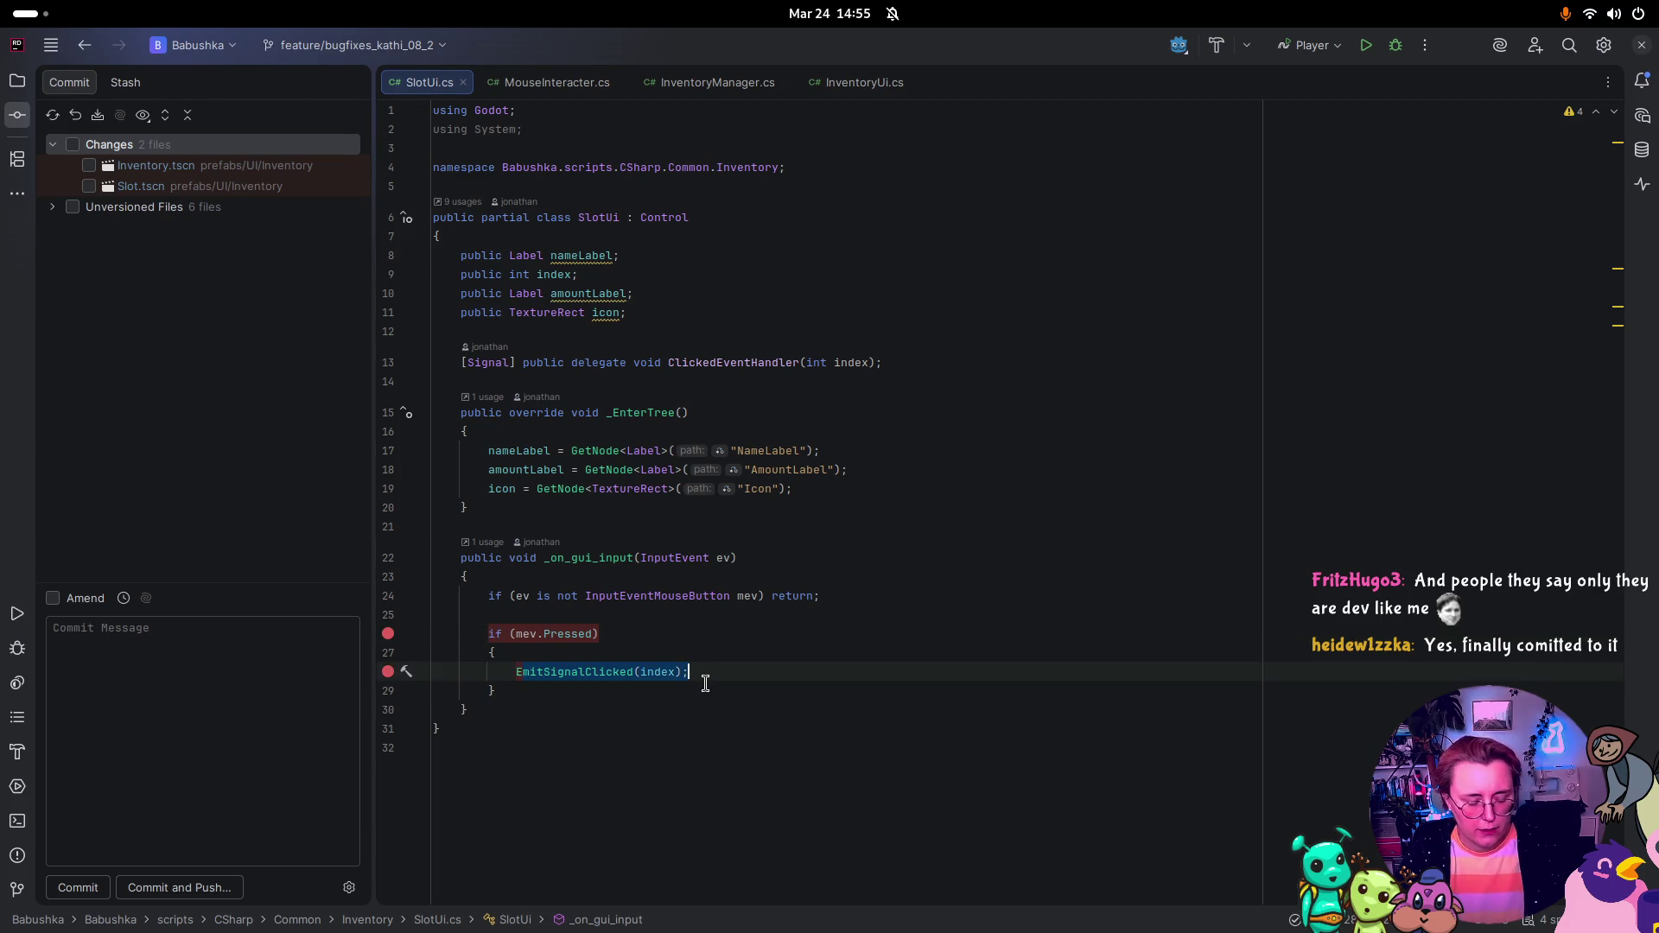
{"action": "key", "text": "super"}
{"action": "left_click", "coordinate": [570, 358]}
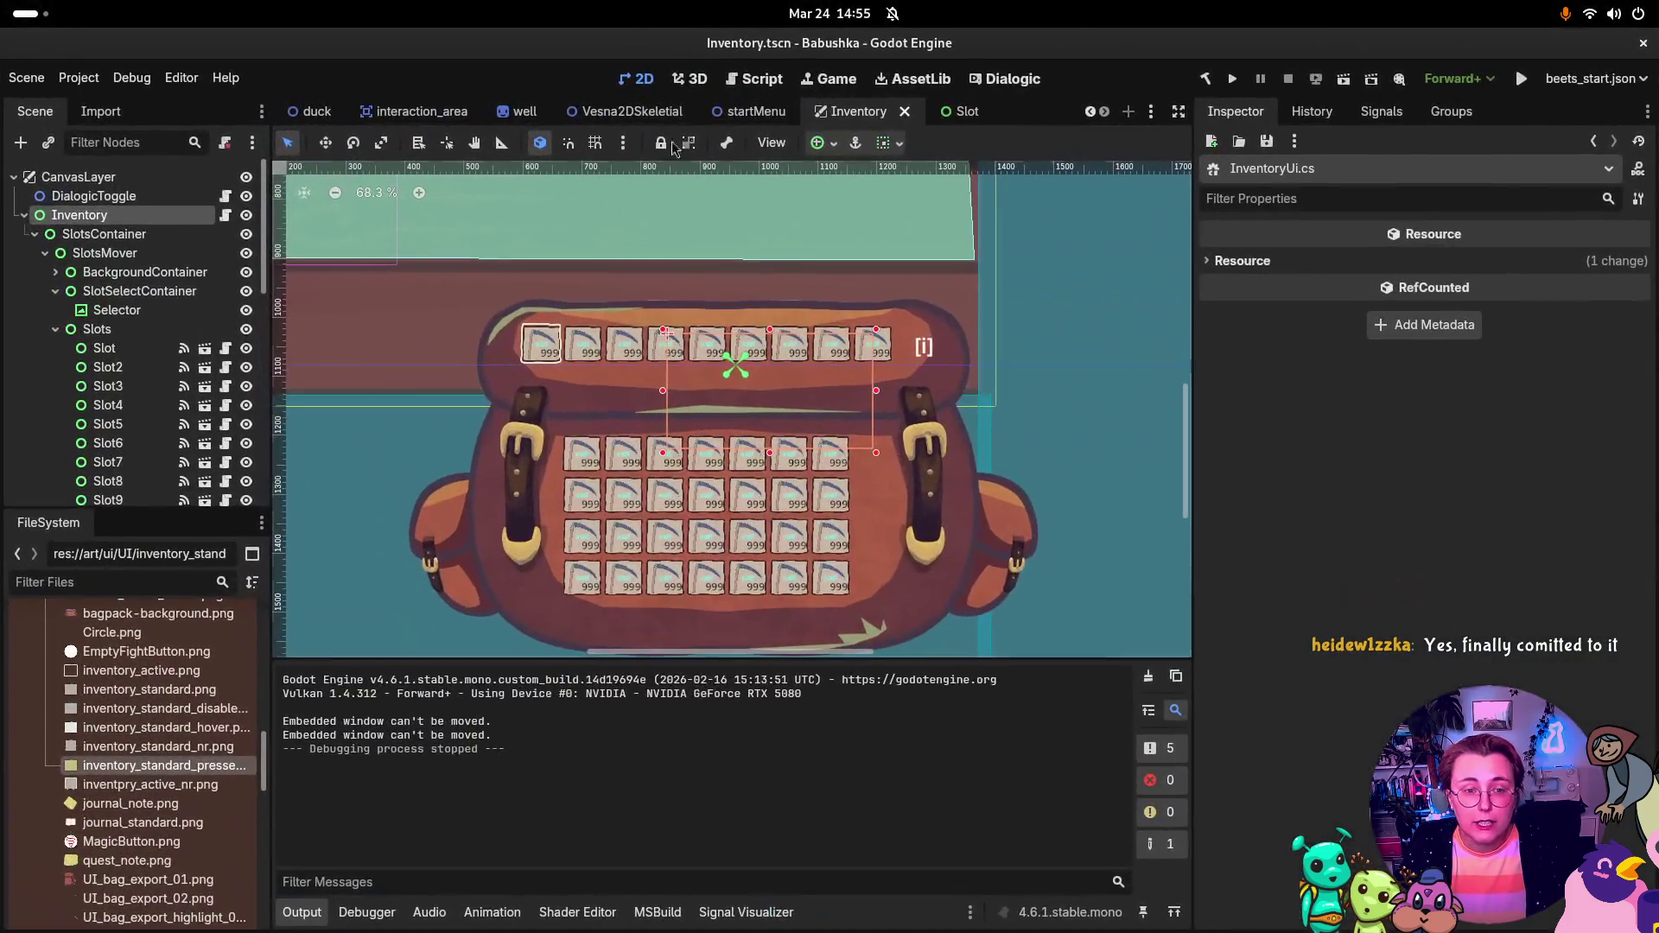
Step: Open Slot.tscn and confirm gui_input is connected to _on_gui_input in the Signals dock
{"action": "left_click", "coordinate": [955, 107]}
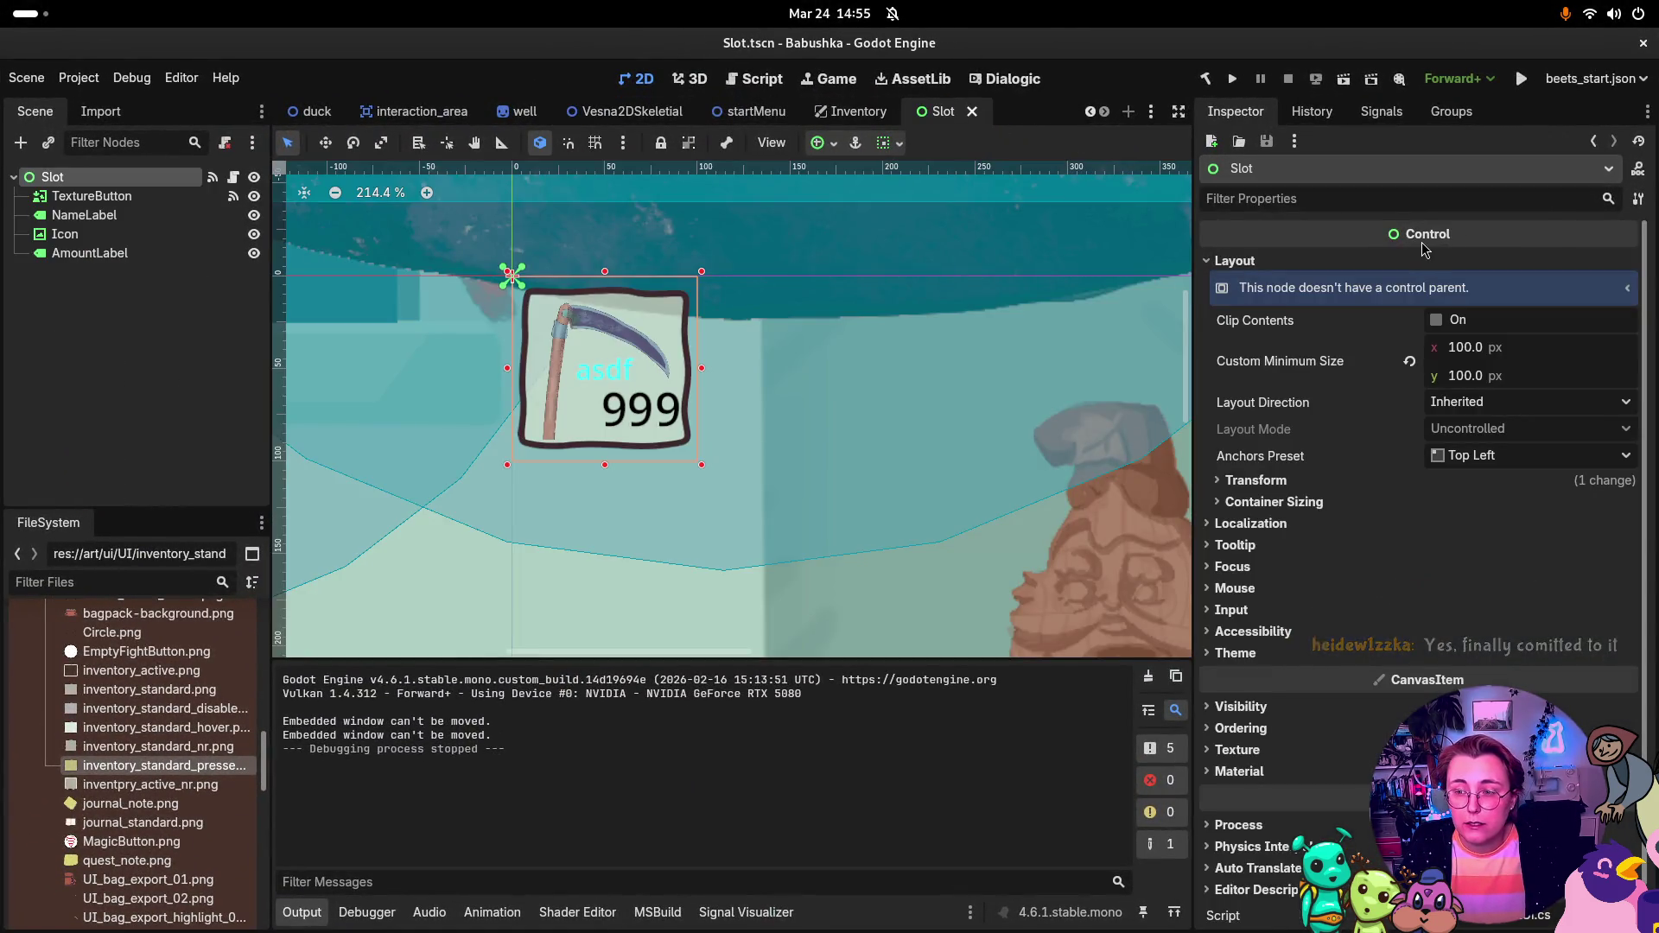
{"action": "left_click", "coordinate": [1367, 118]}
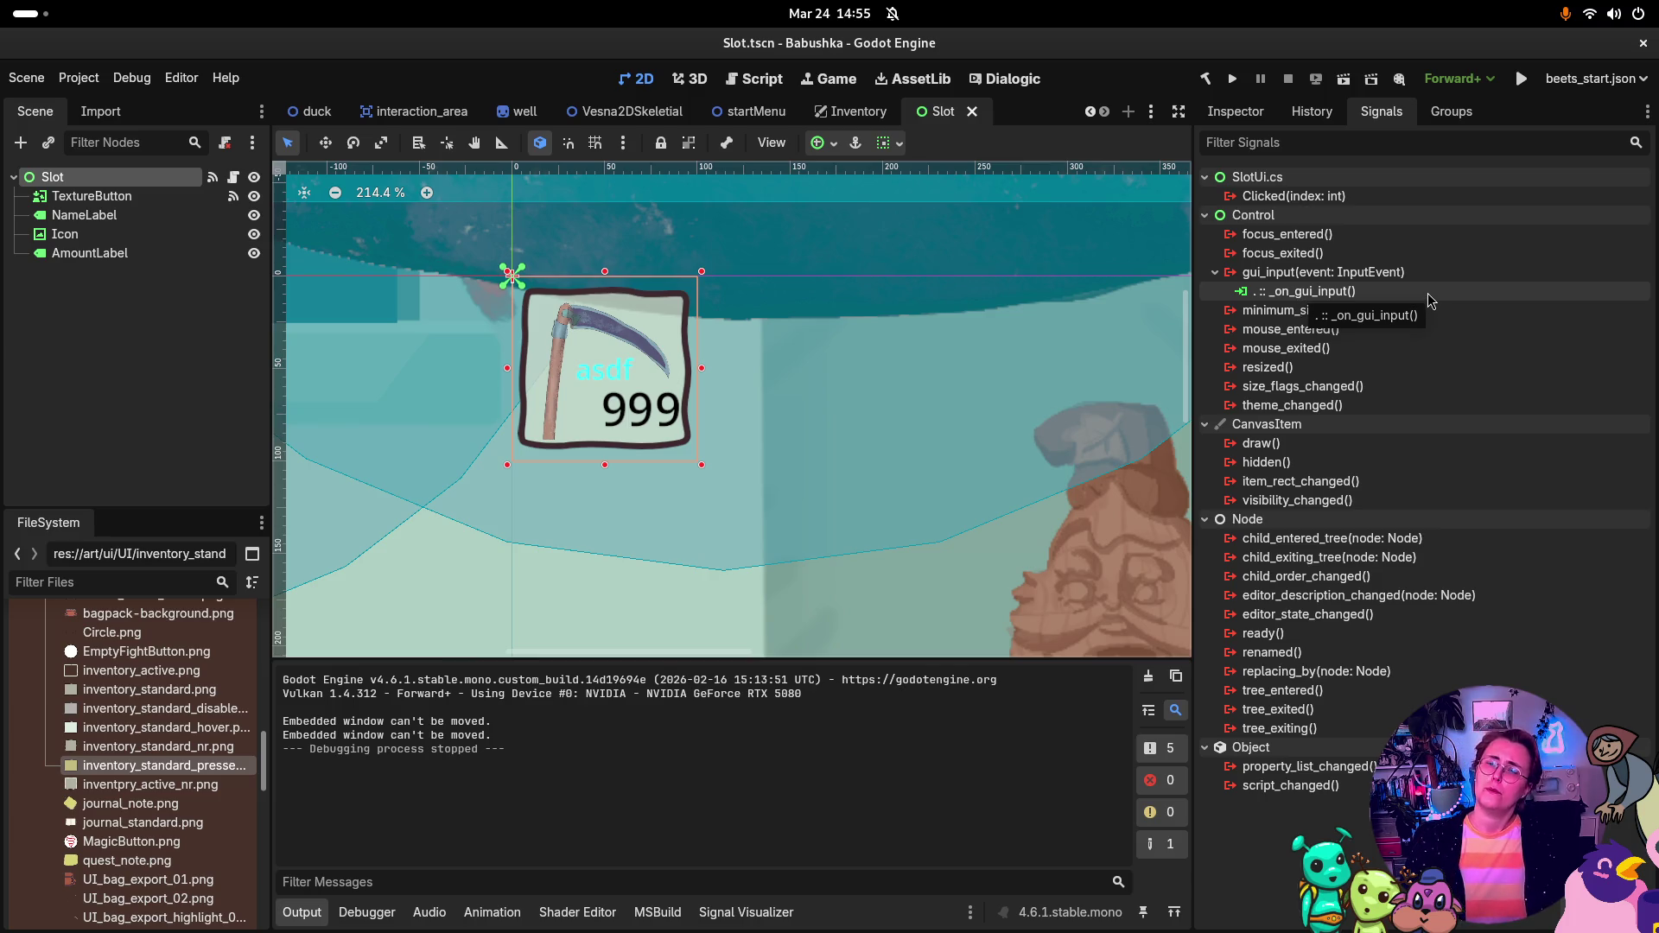
{"action": "key", "text": "super"}
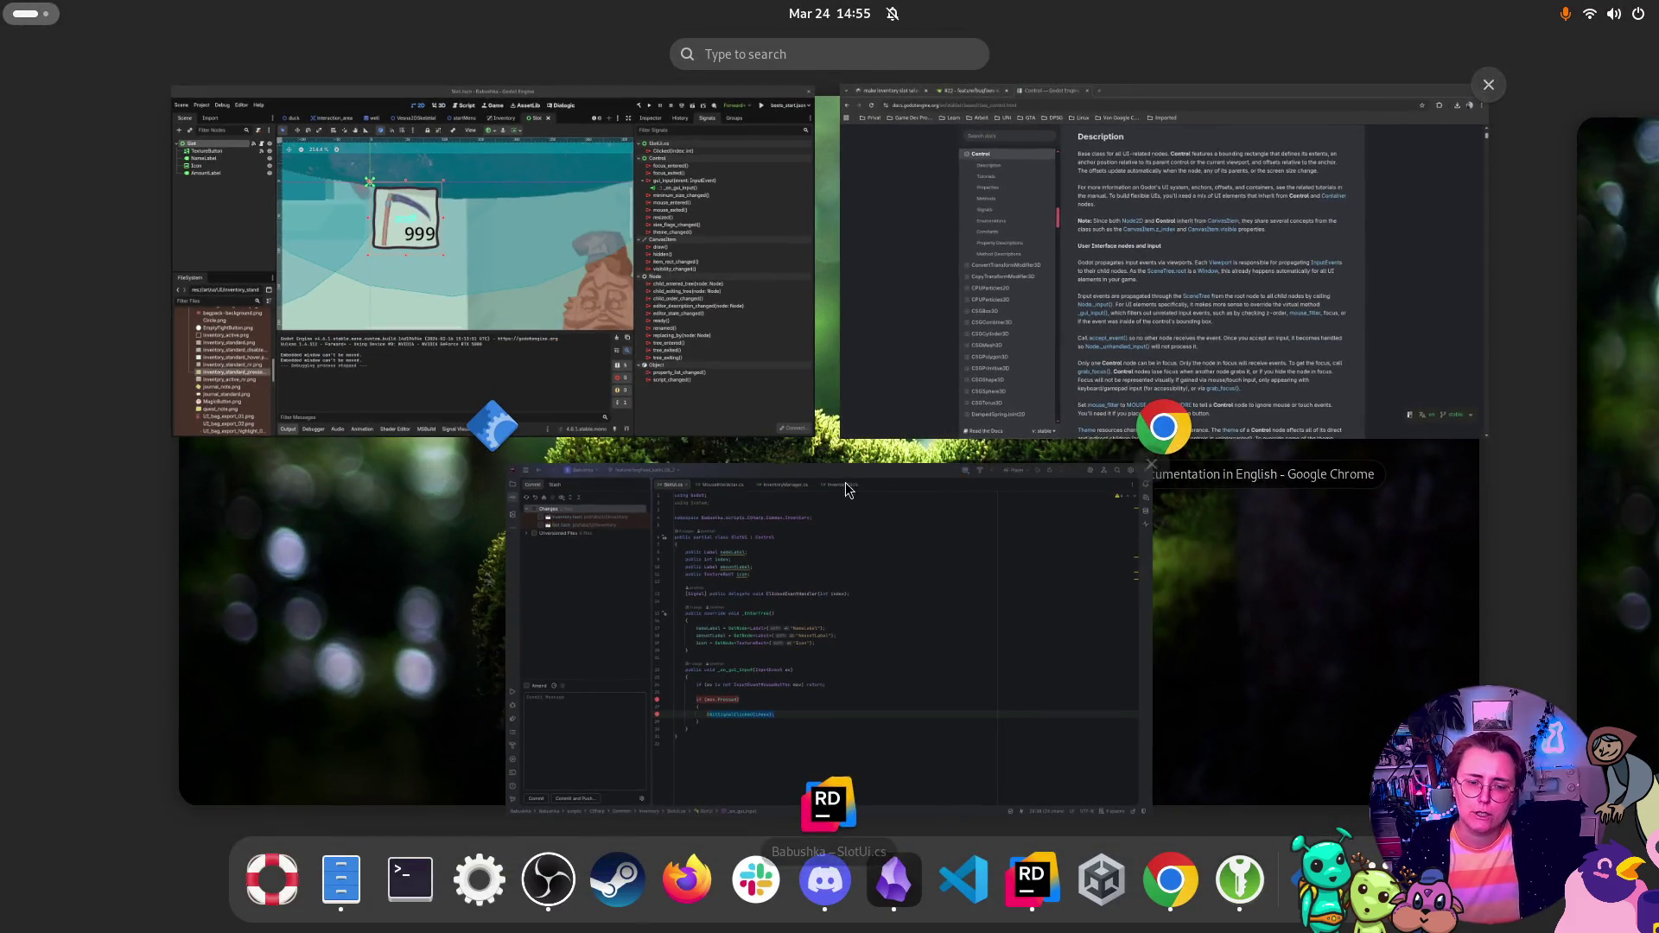
Step: Back in Rider, open InventoryUi.cs and review the SlotClicked method
{"action": "left_click", "coordinate": [816, 544]}
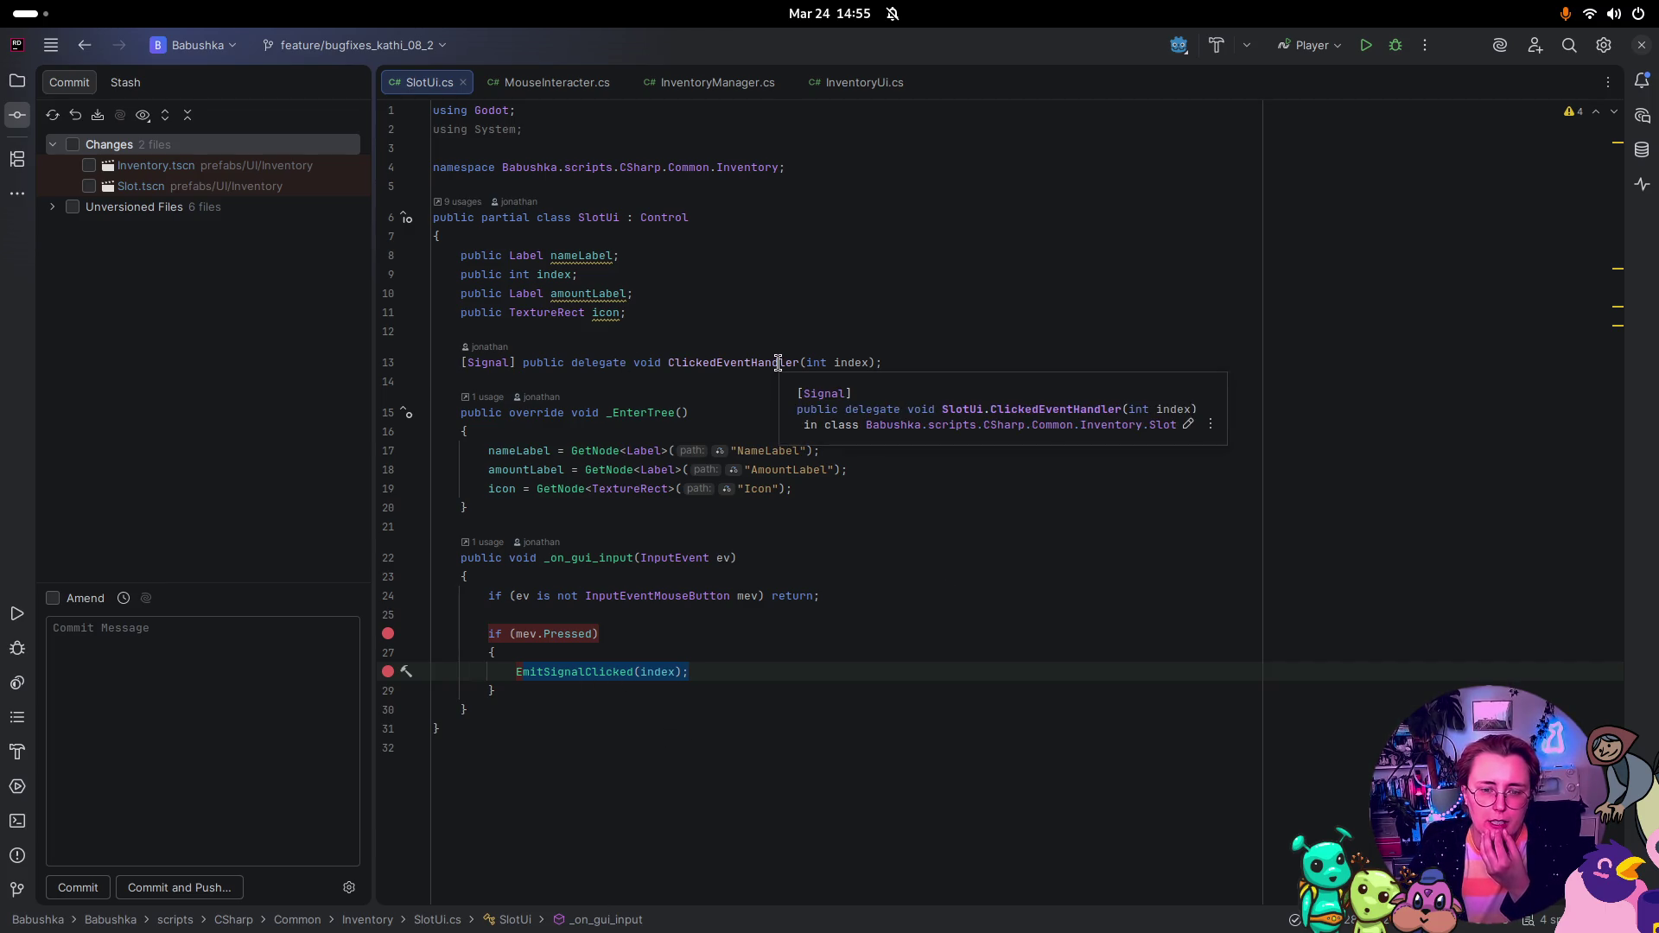
{"action": "key", "text": "super"}
{"action": "key", "text": "super"}
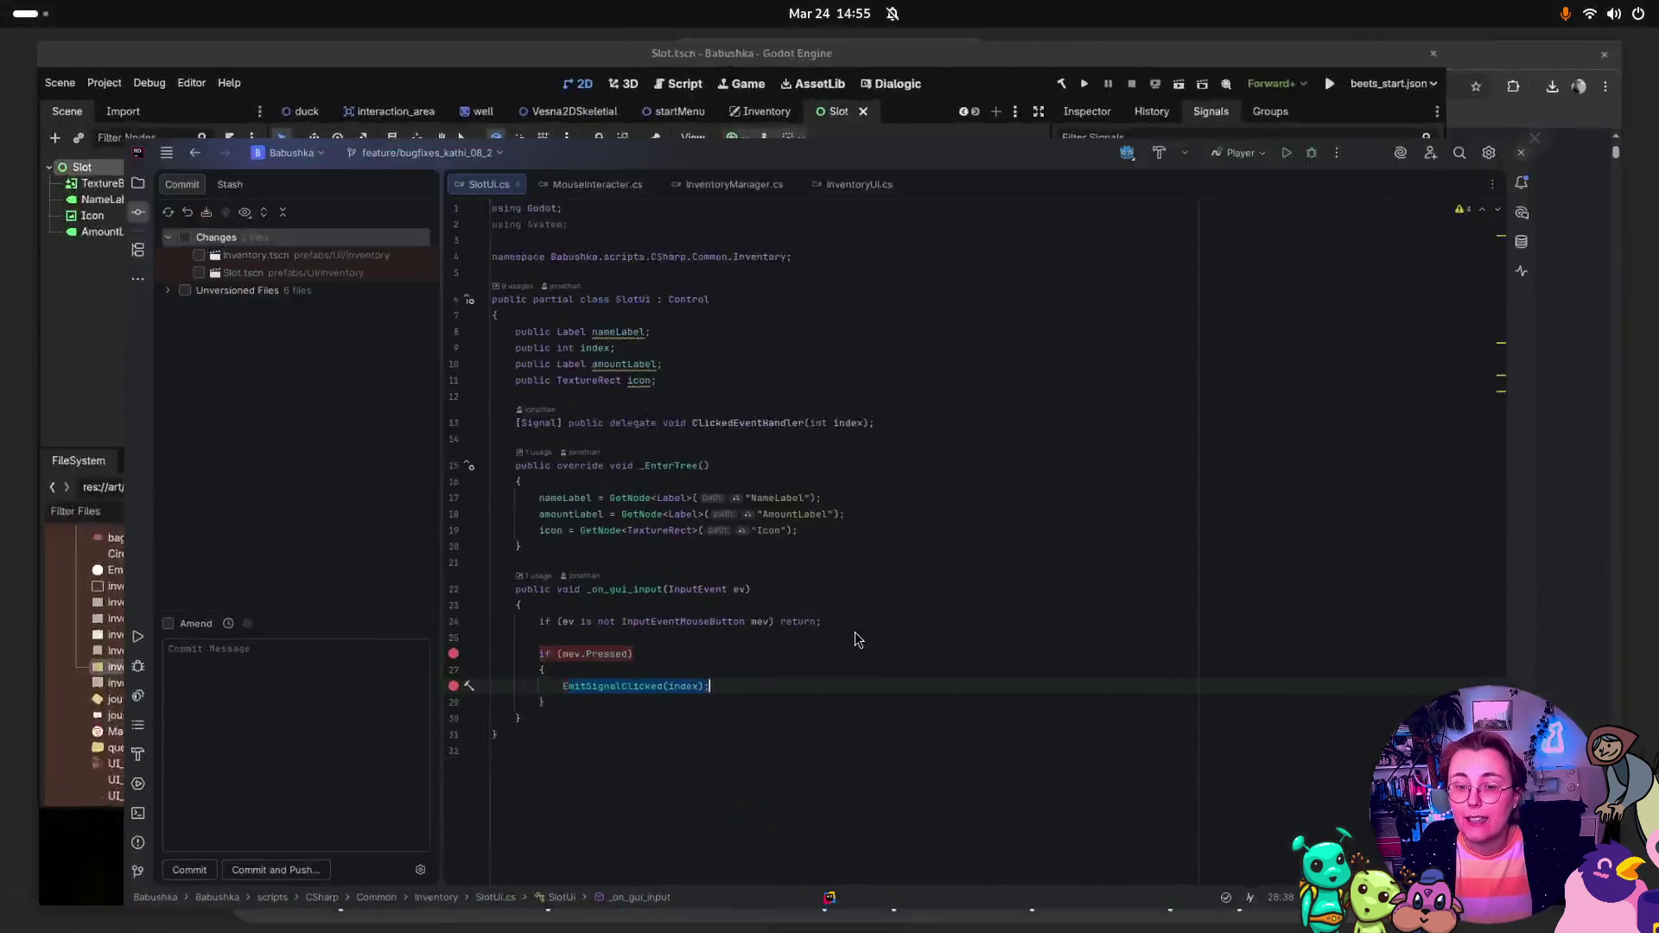
{"action": "left_click", "coordinate": [873, 82]}
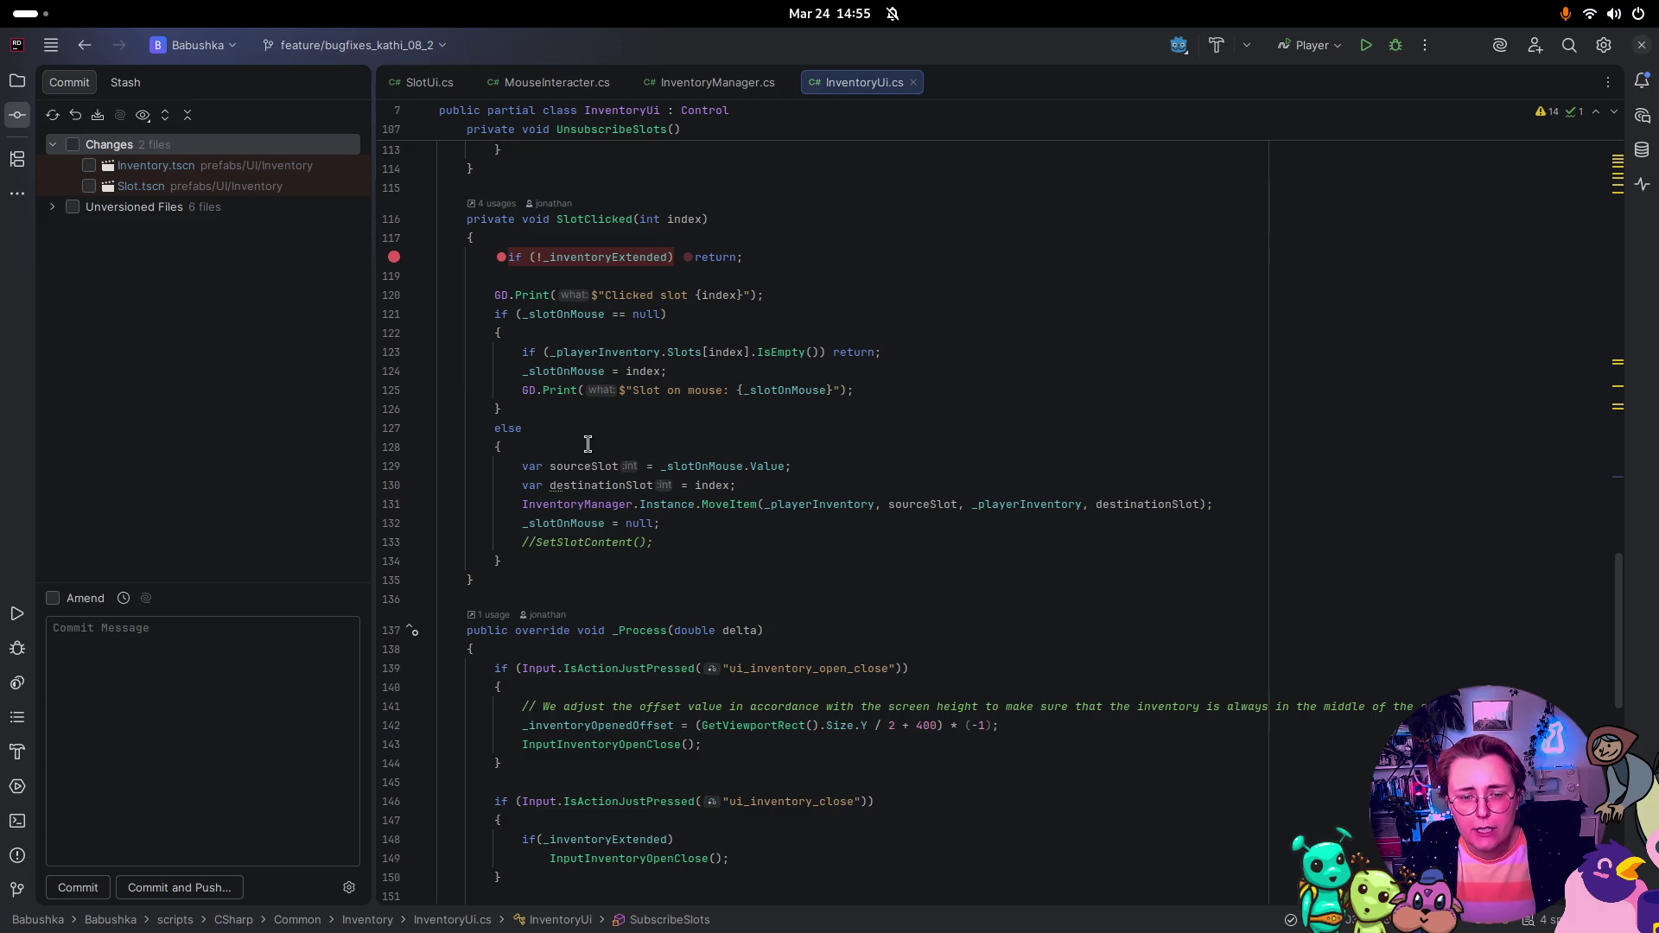
{"action": "scroll", "coordinate": [870, 414], "scroll_direction": "down", "scroll_amount": 2}
{"action": "scroll", "coordinate": [870, 414], "scroll_direction": "down", "scroll_amount": 13}
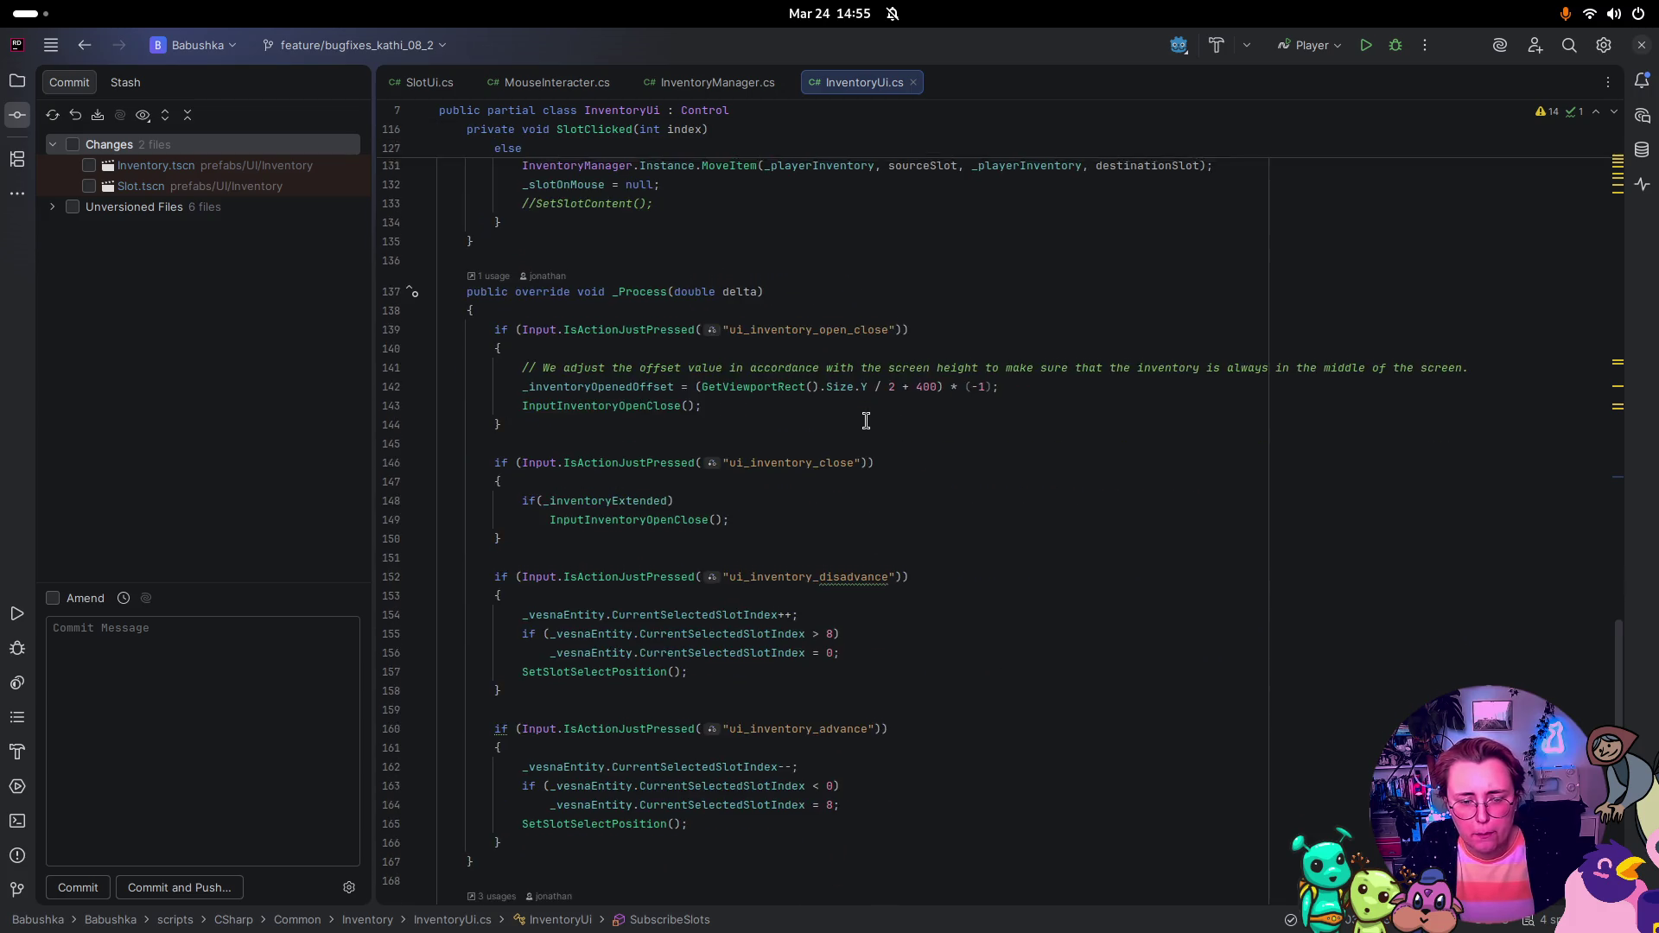
{"action": "scroll", "coordinate": [756, 581], "scroll_direction": "down", "scroll_amount": 3}
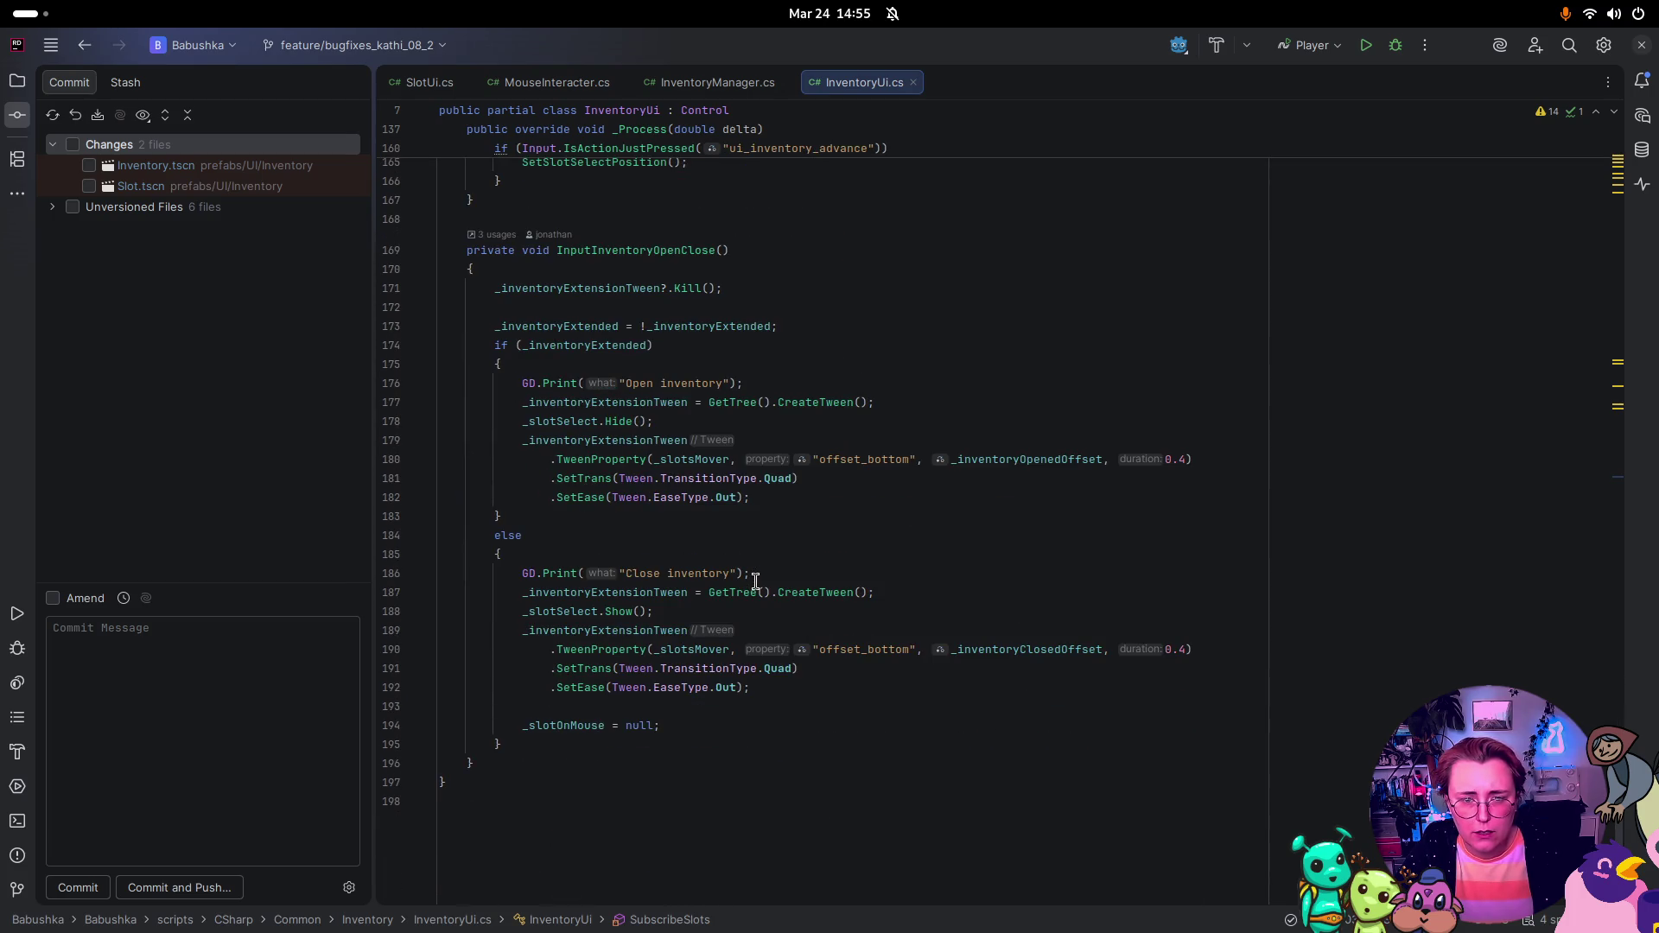
{"action": "scroll", "coordinate": [756, 582], "scroll_direction": "up", "scroll_amount": 12}
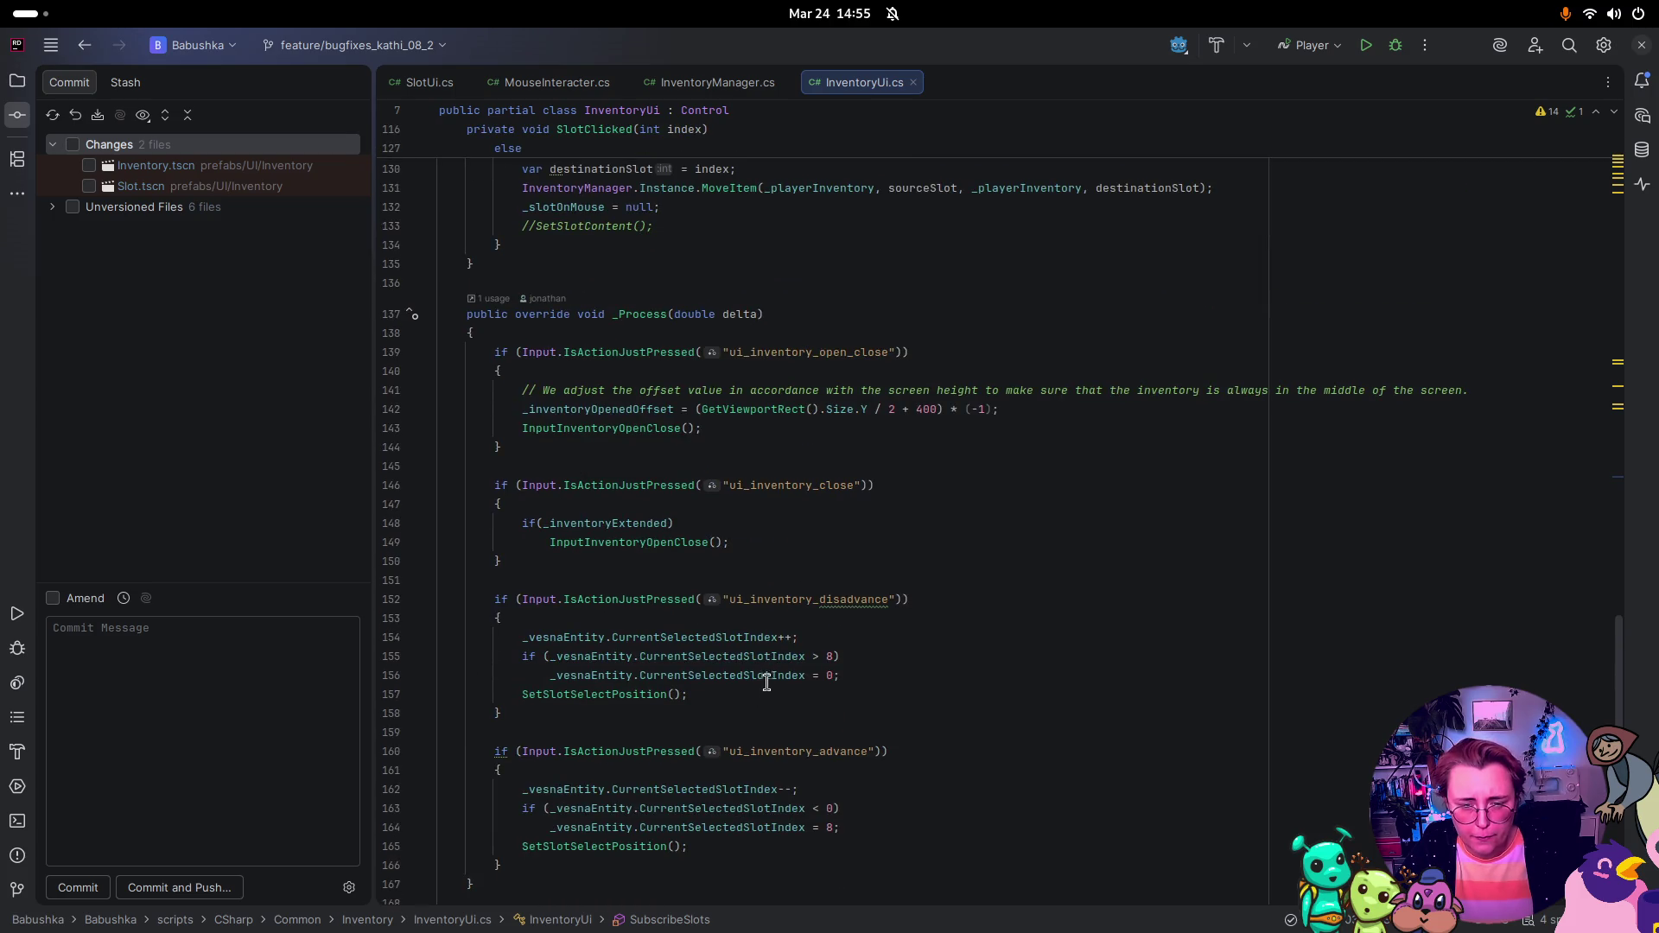
{"action": "scroll", "coordinate": [761, 666], "scroll_direction": "up", "scroll_amount": 6}
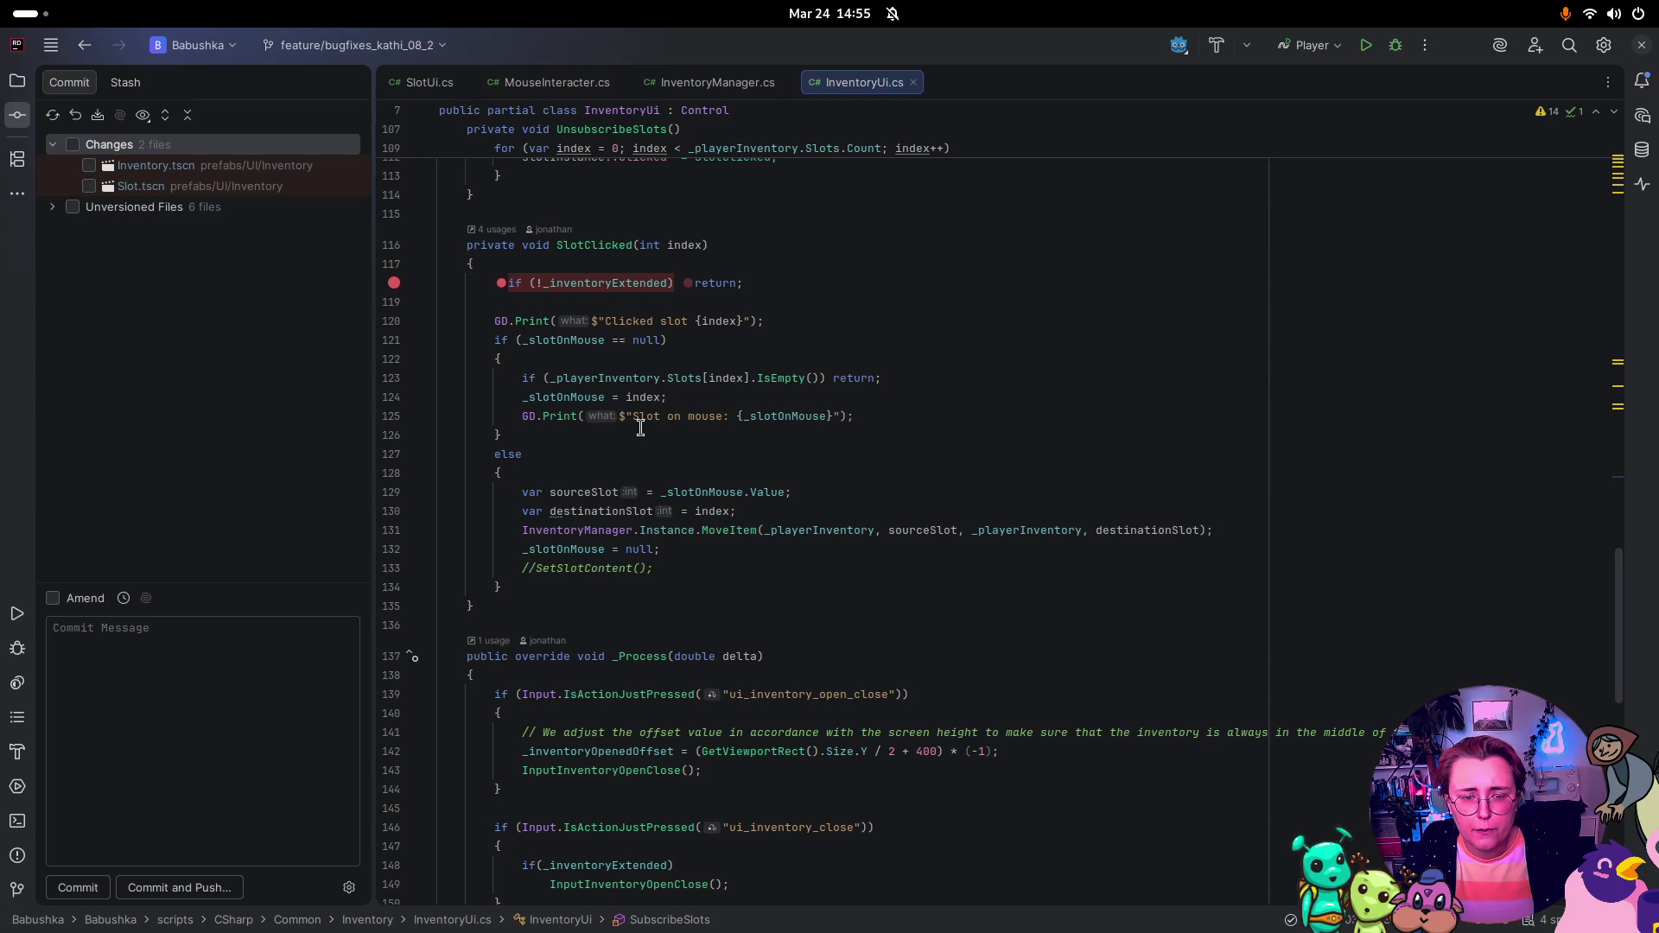
{"action": "scroll", "coordinate": [639, 421], "scroll_direction": "up", "scroll_amount": 6}
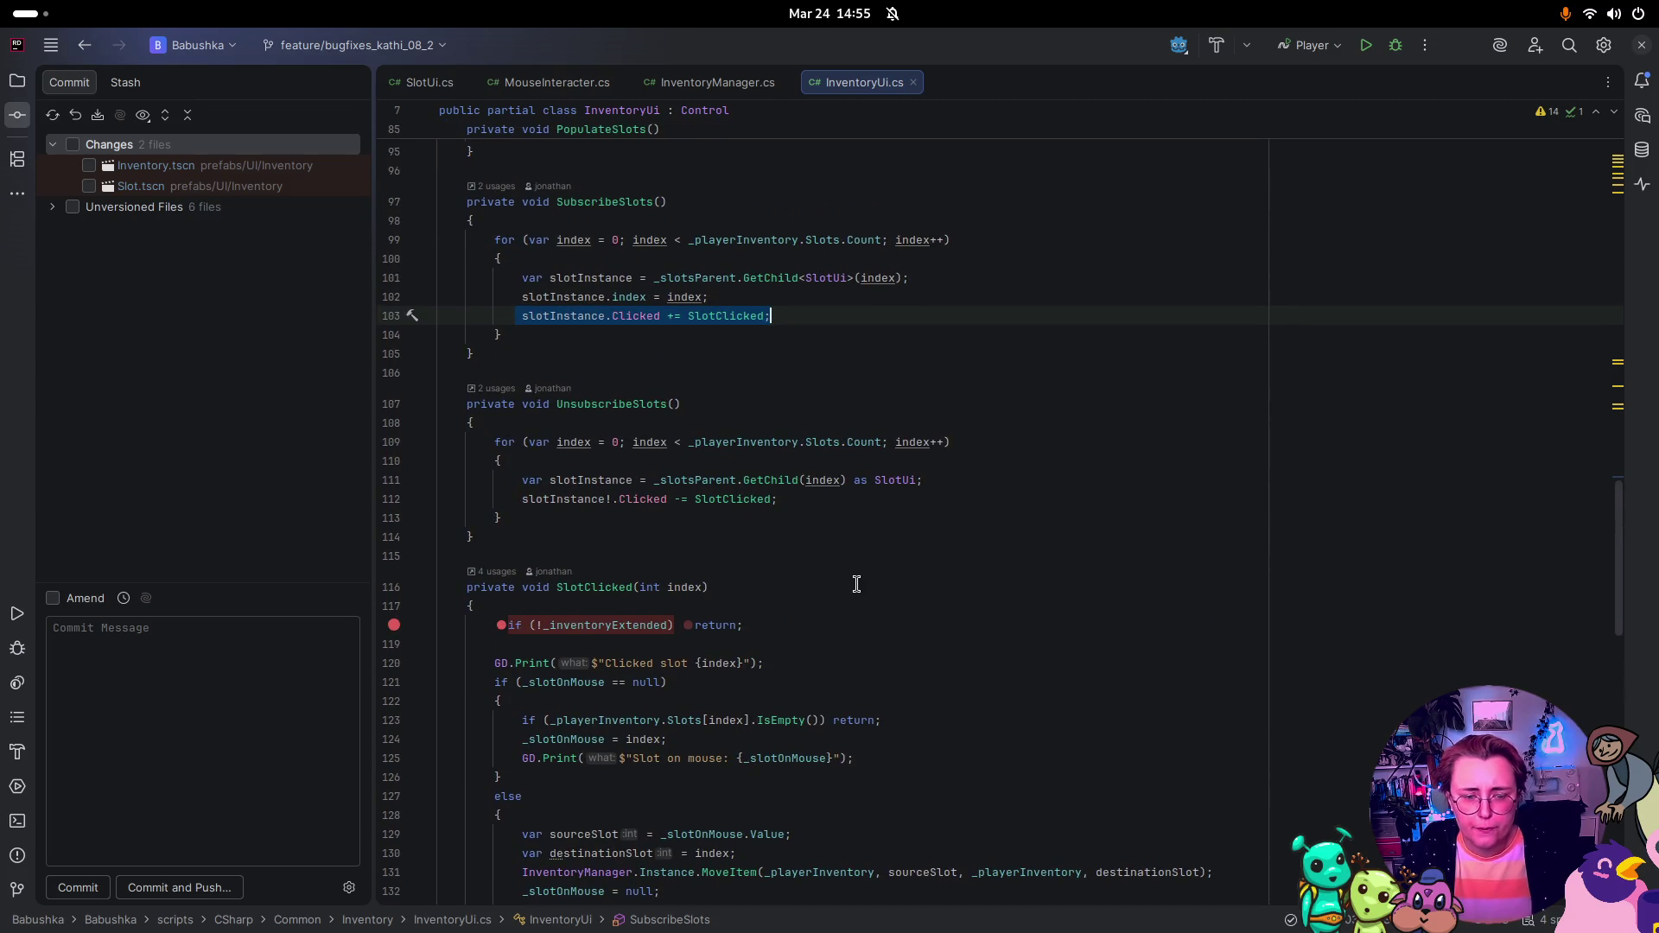
Step: Find usages of SubscribeSlots and jump to its call in _Ready
{"action": "left_click", "coordinate": [608, 203]}
{"action": "left_click", "coordinate": [609, 207], "text": "ctrl"}
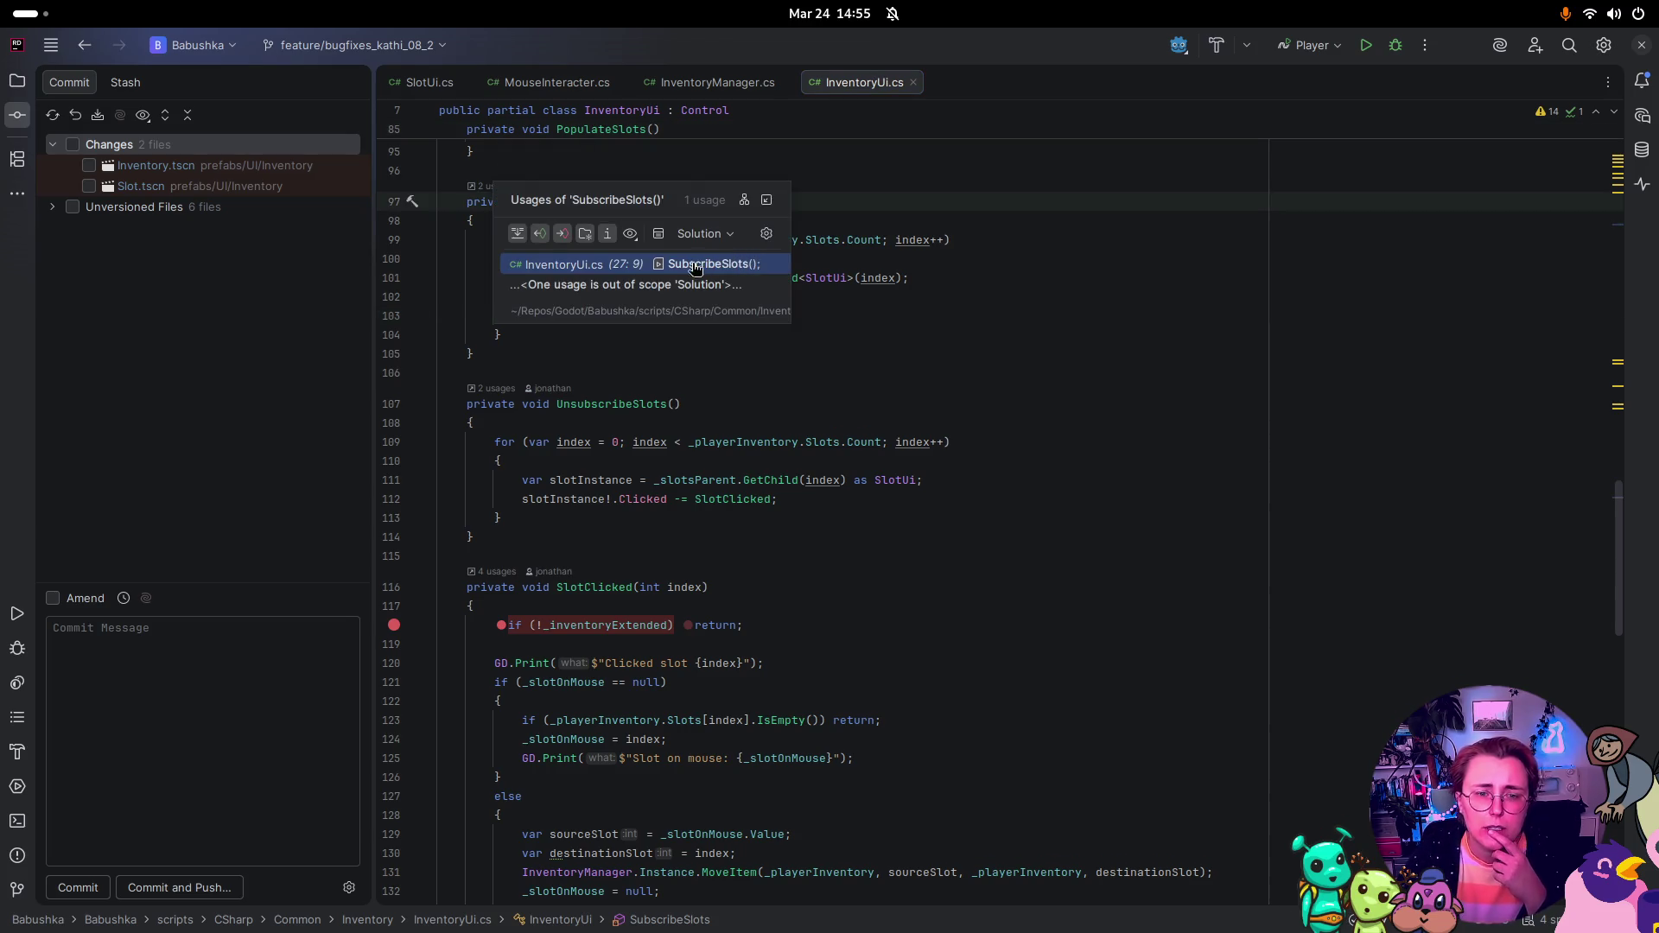
{"action": "left_click", "coordinate": [635, 266]}
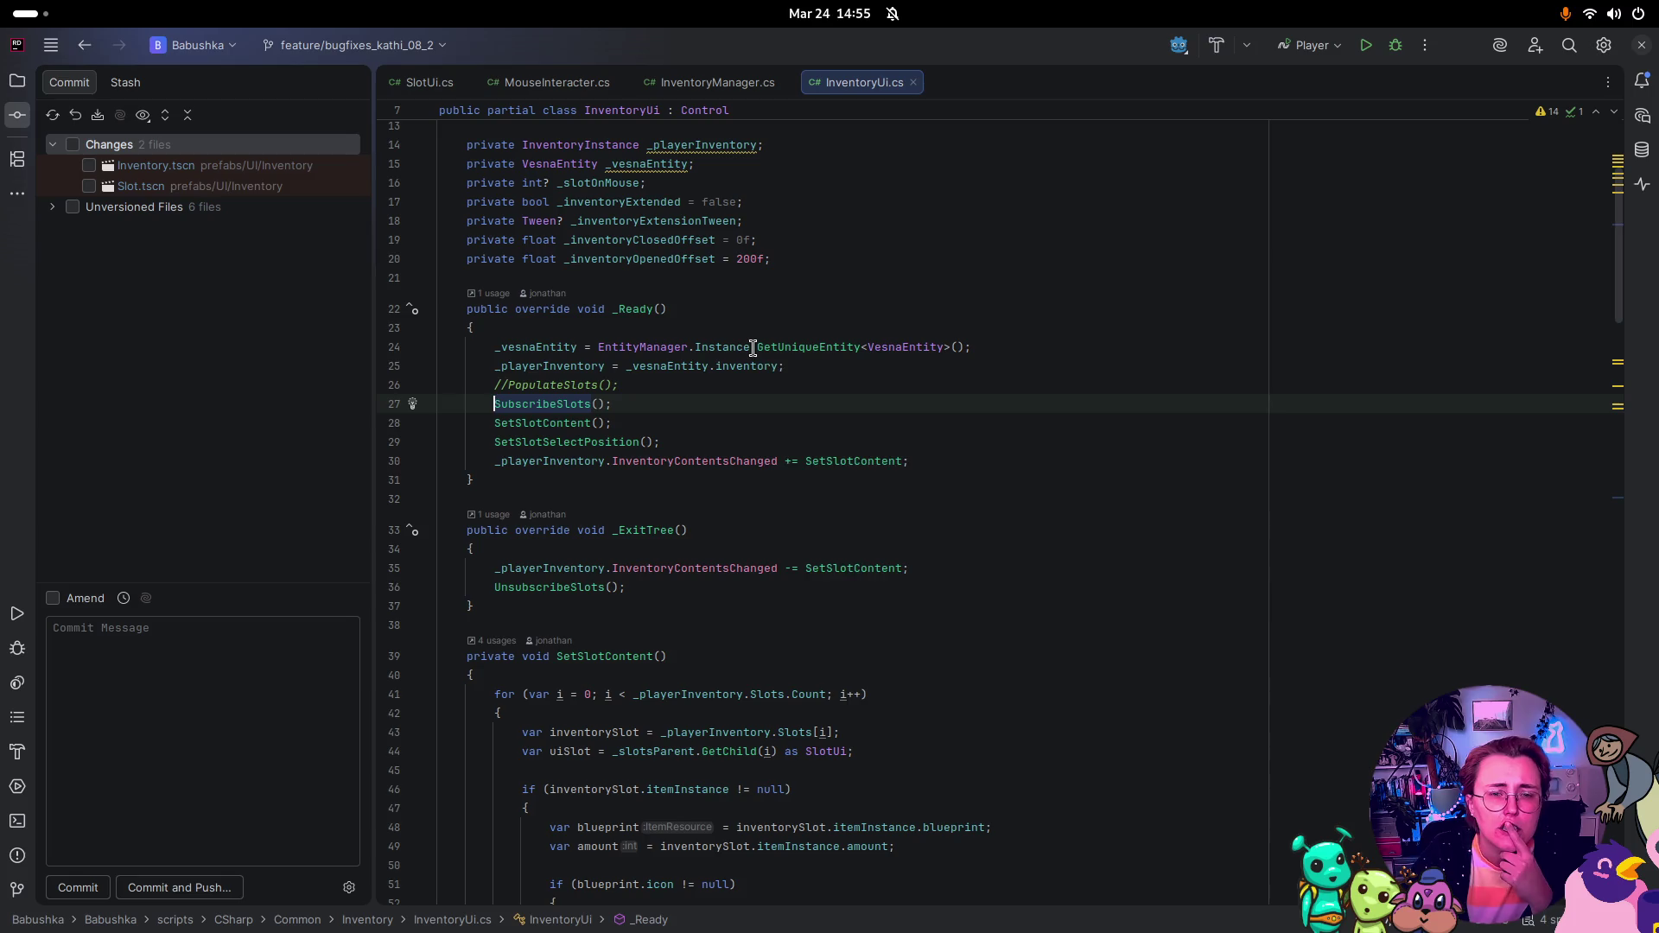
{"action": "scroll", "coordinate": [610, 425], "scroll_direction": "down", "scroll_amount": 5}
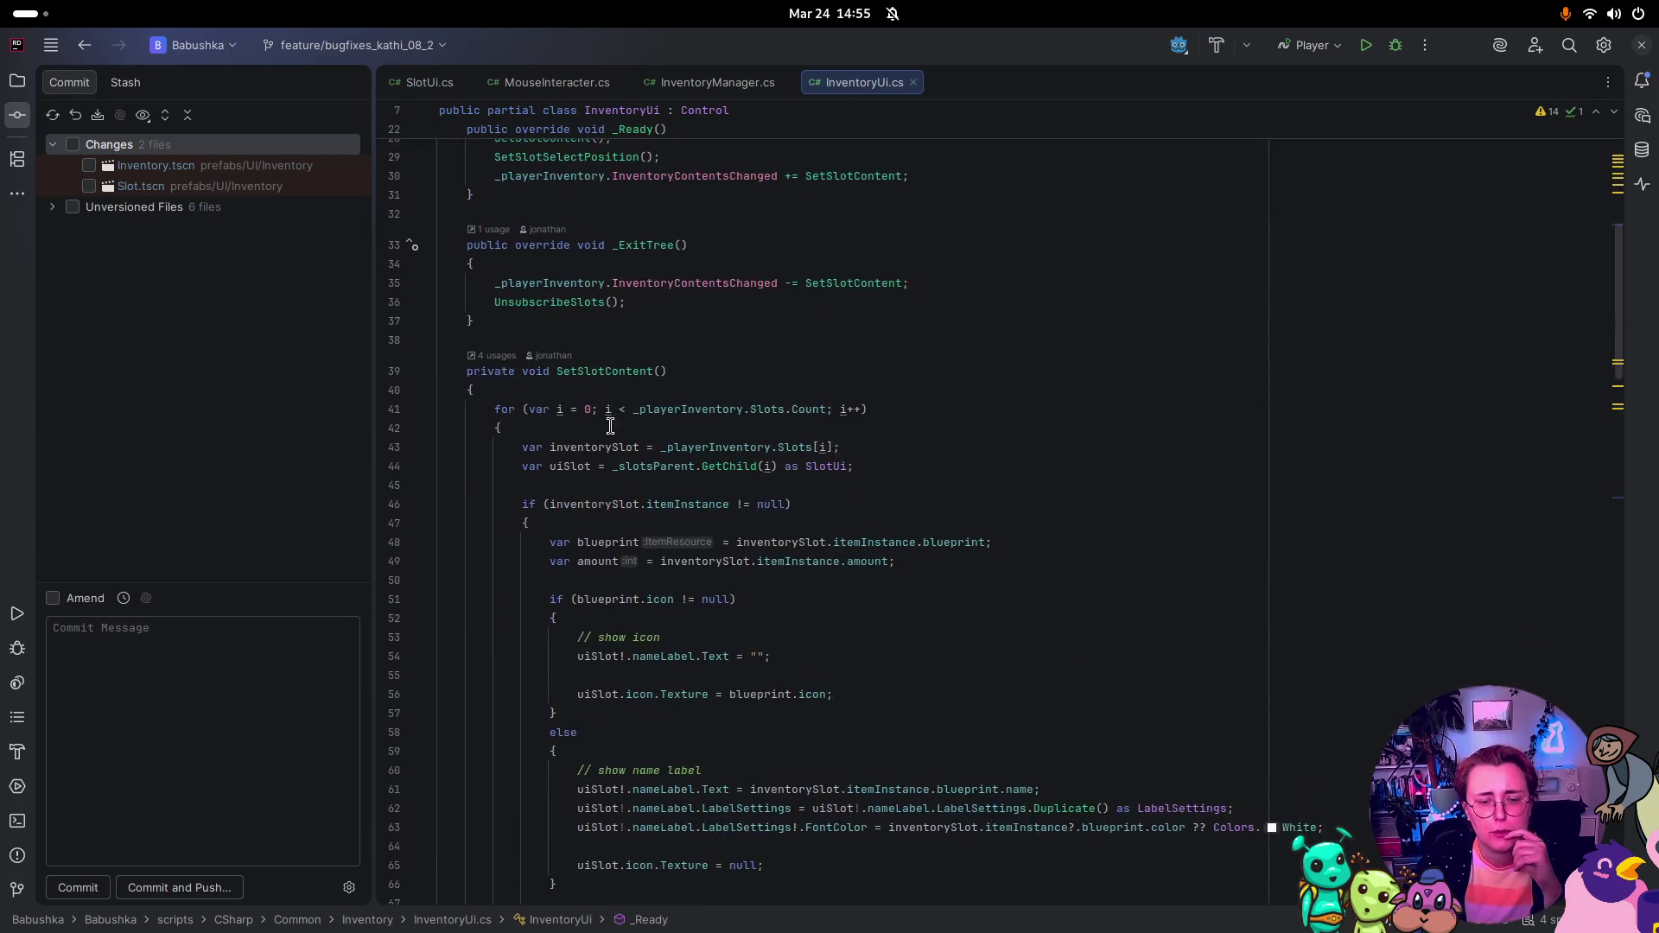
{"action": "scroll", "coordinate": [610, 425], "scroll_direction": "down", "scroll_amount": 15}
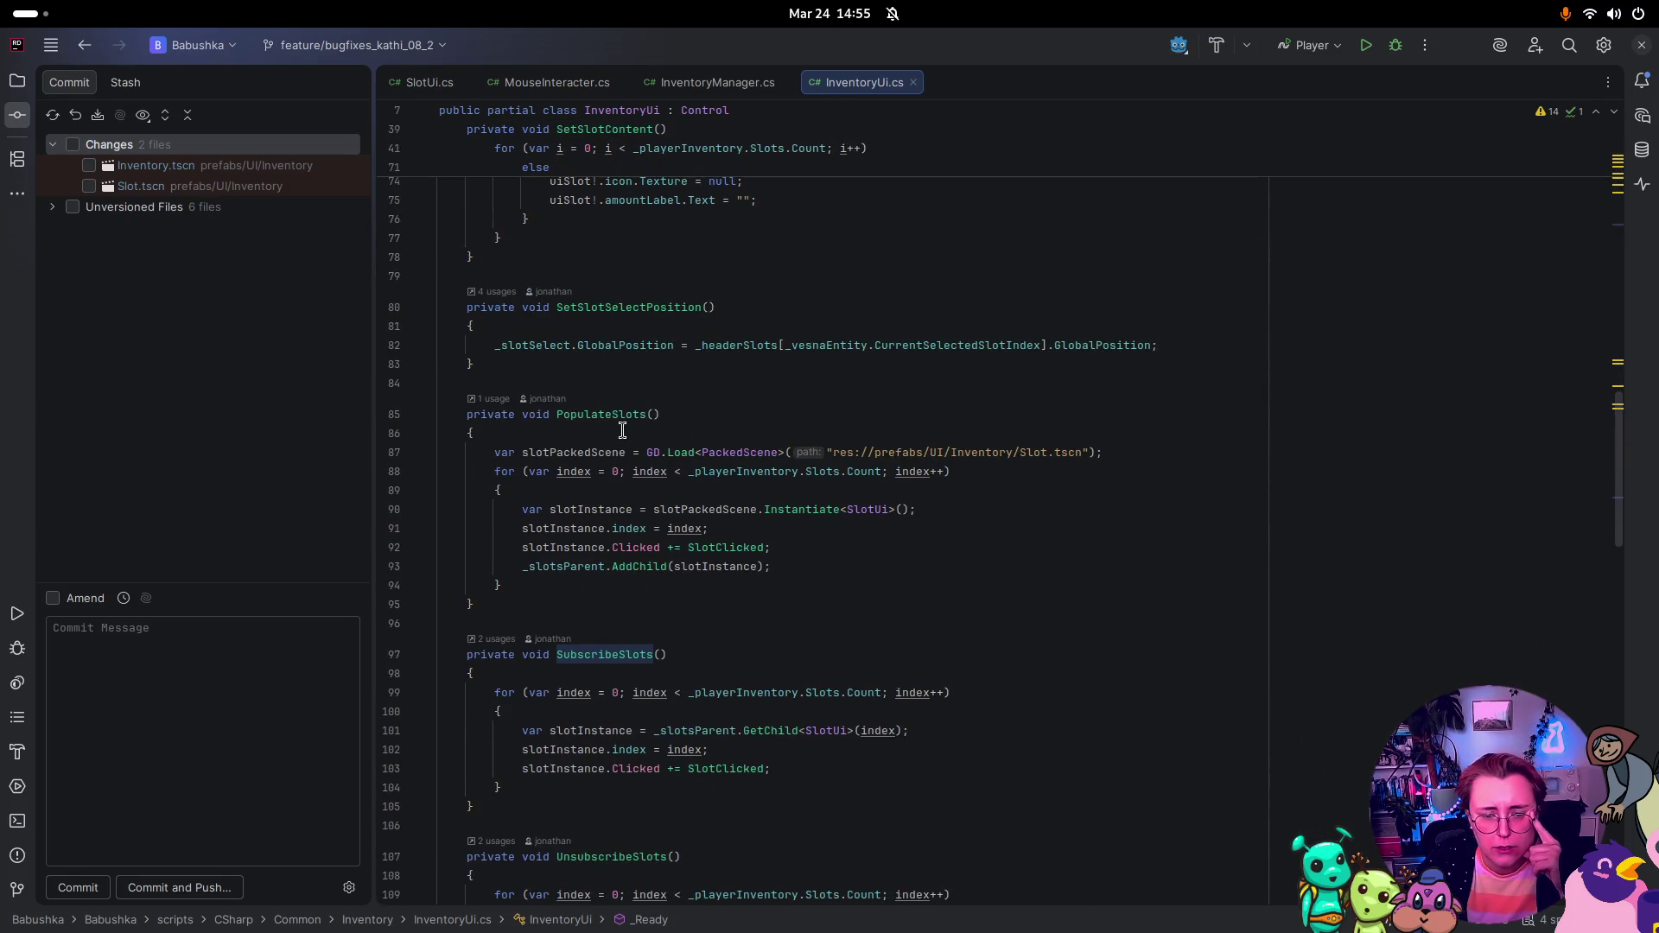
{"action": "scroll", "coordinate": [622, 430], "scroll_direction": "down", "scroll_amount": 2}
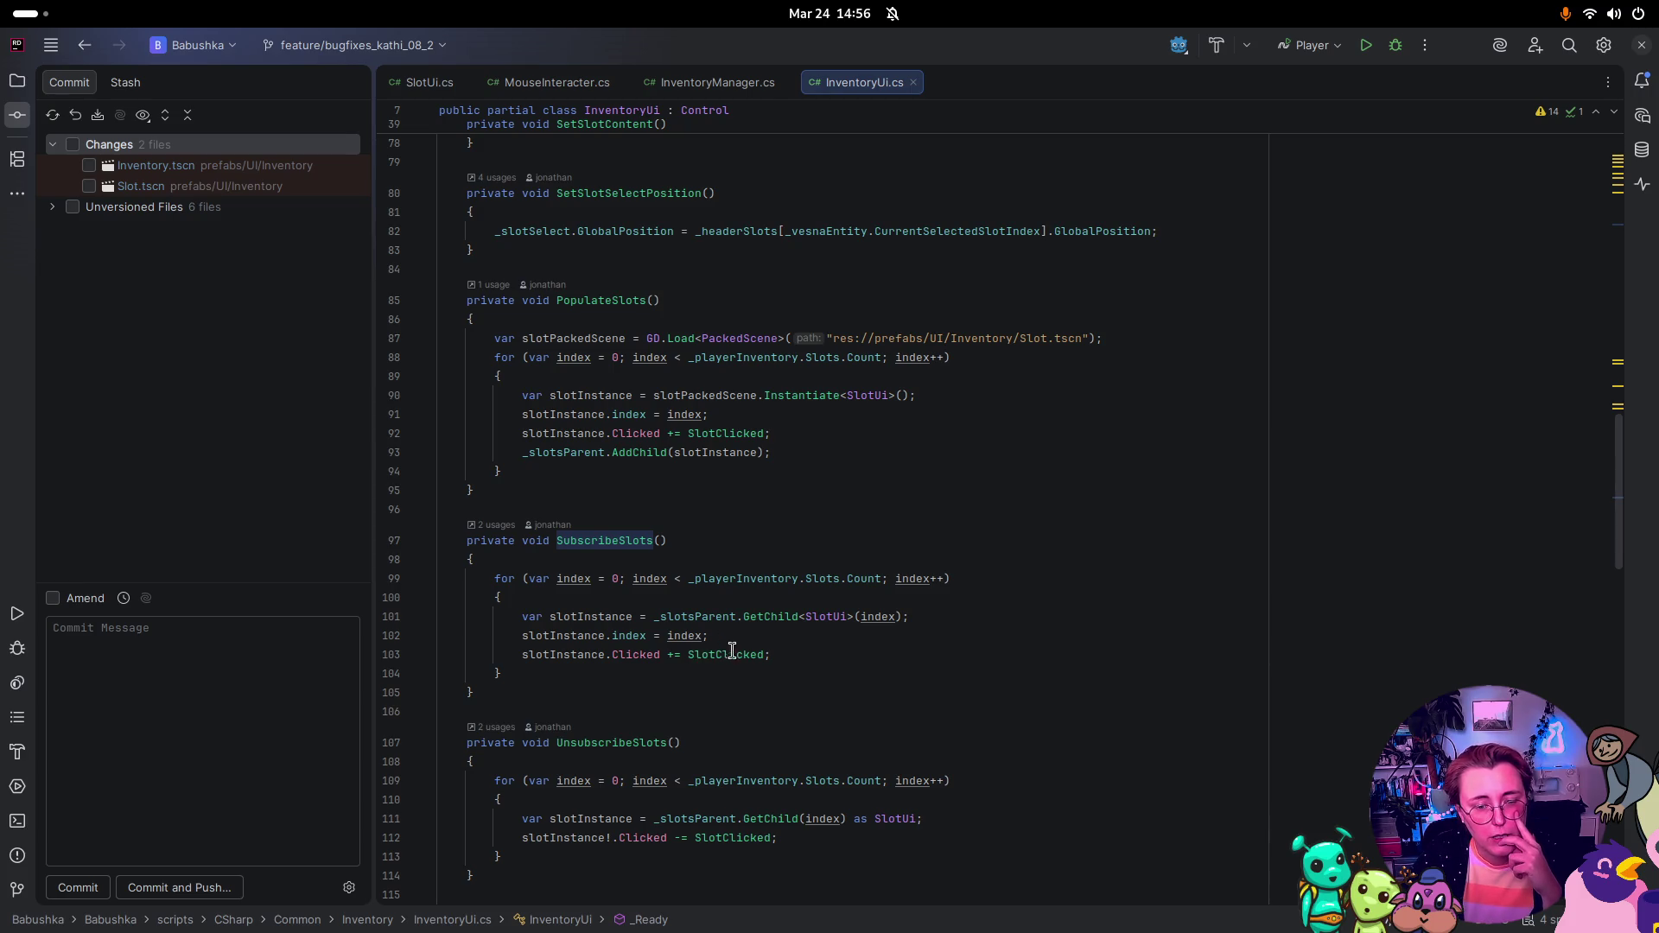
Step: Inspect the Clicked signal's generated declaration, then close it and move to SlotUi.cs
{"action": "mouse_move", "coordinate": [731, 656]}
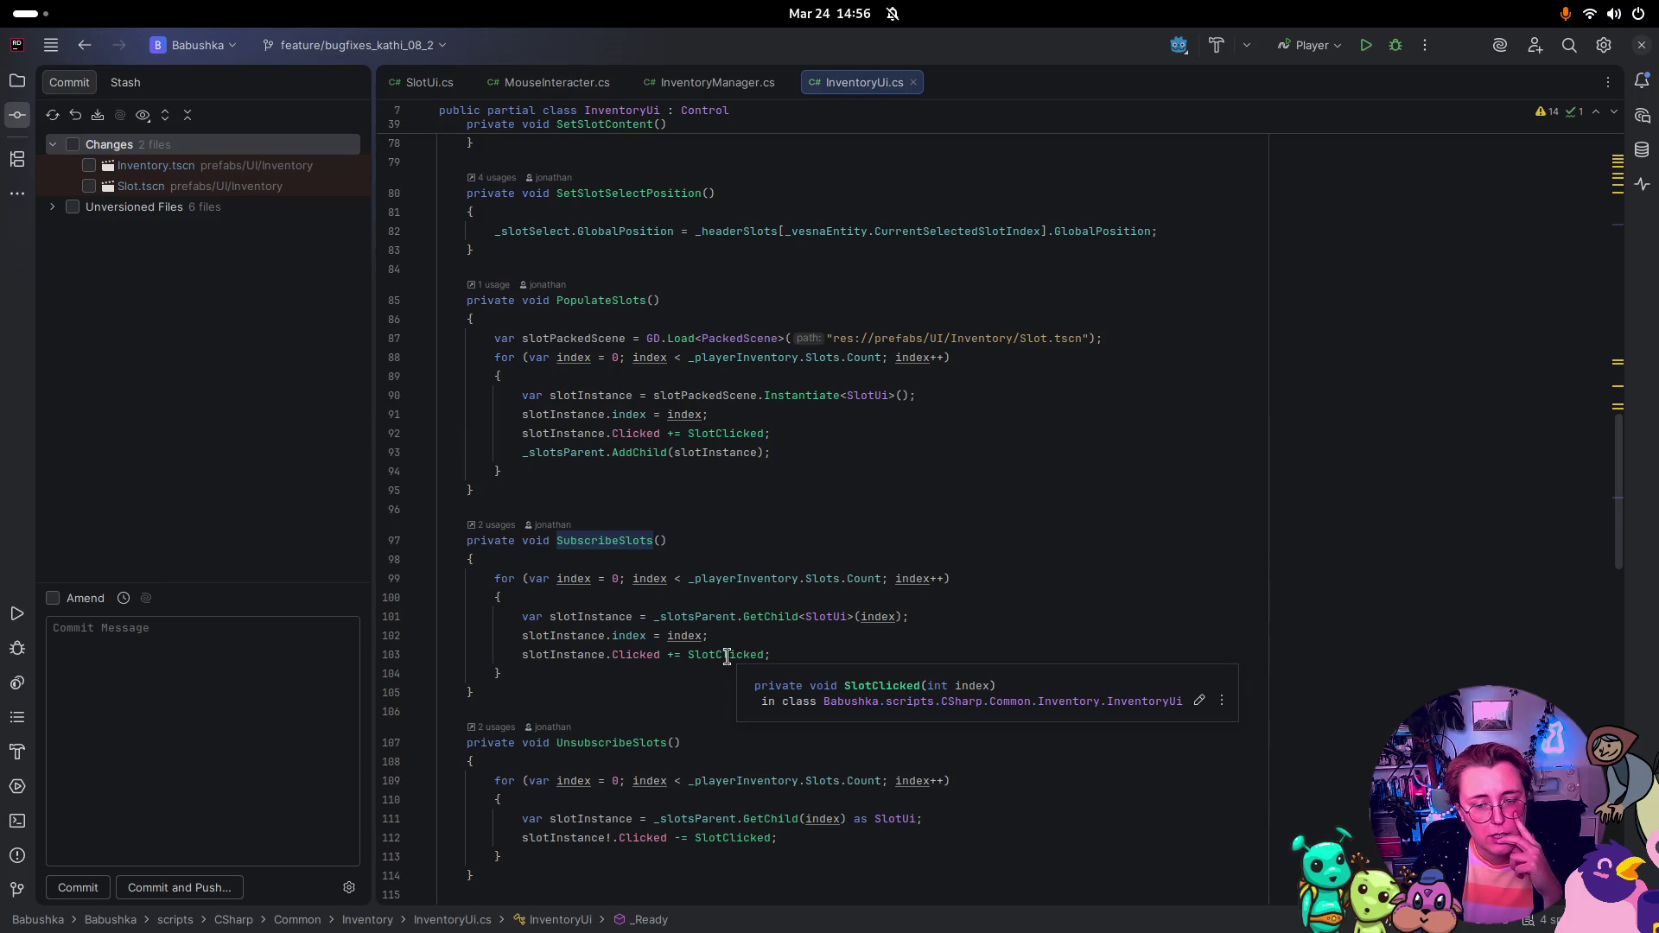
{"action": "left_click", "coordinate": [636, 654]}
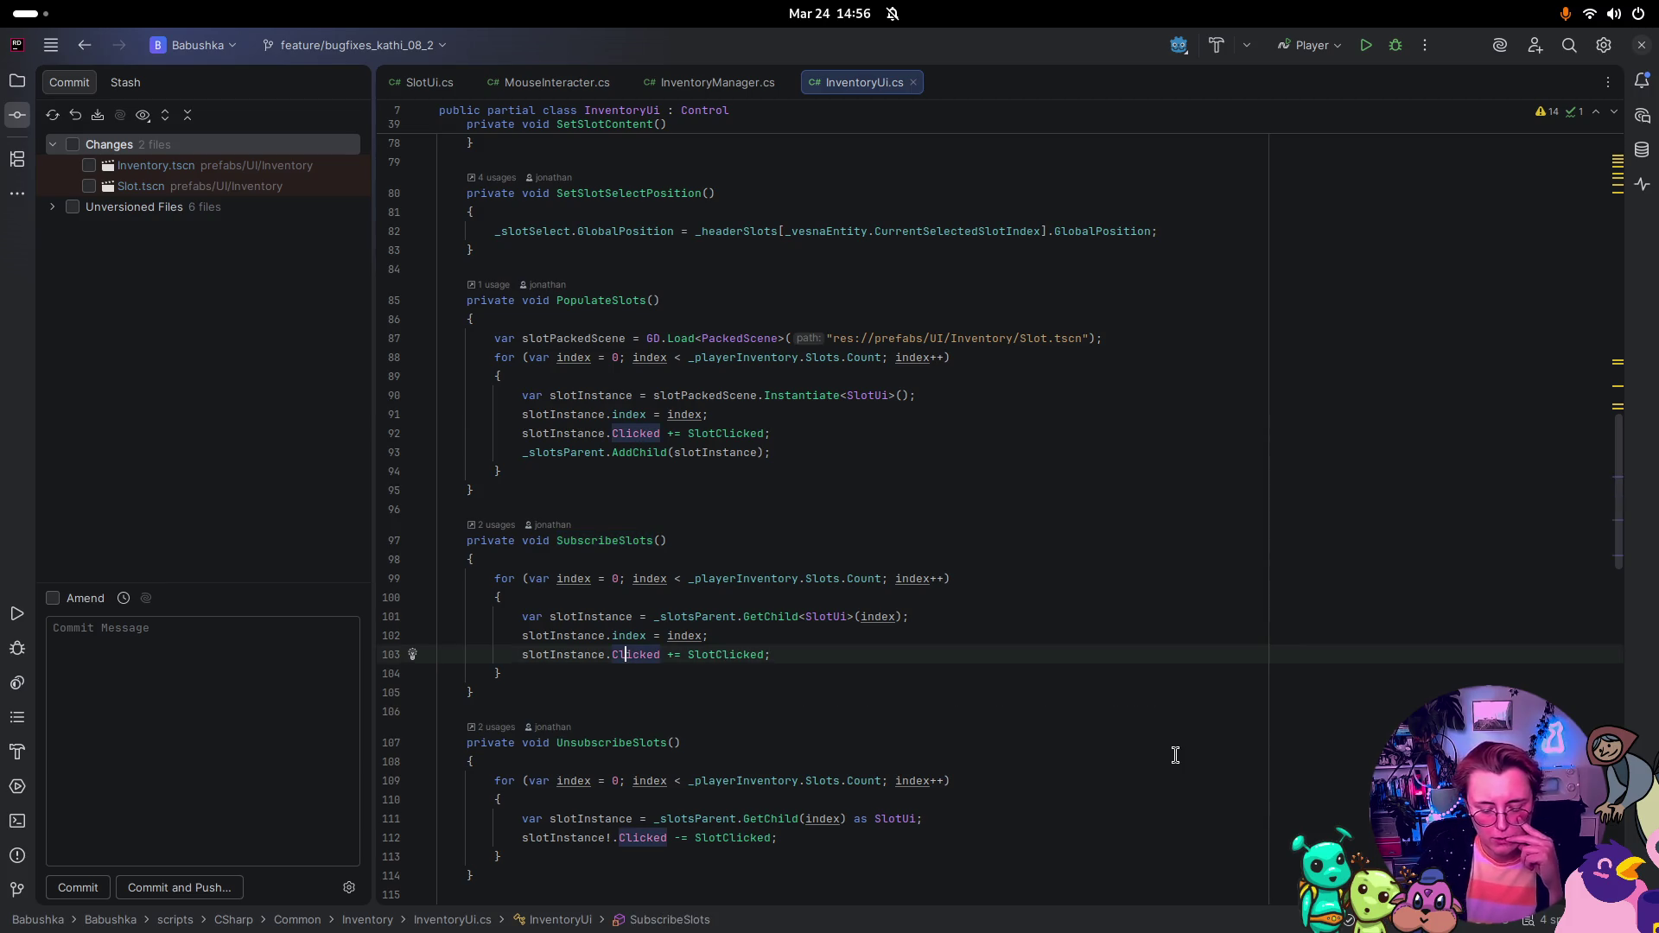
{"action": "key", "text": "ctrl+b"}
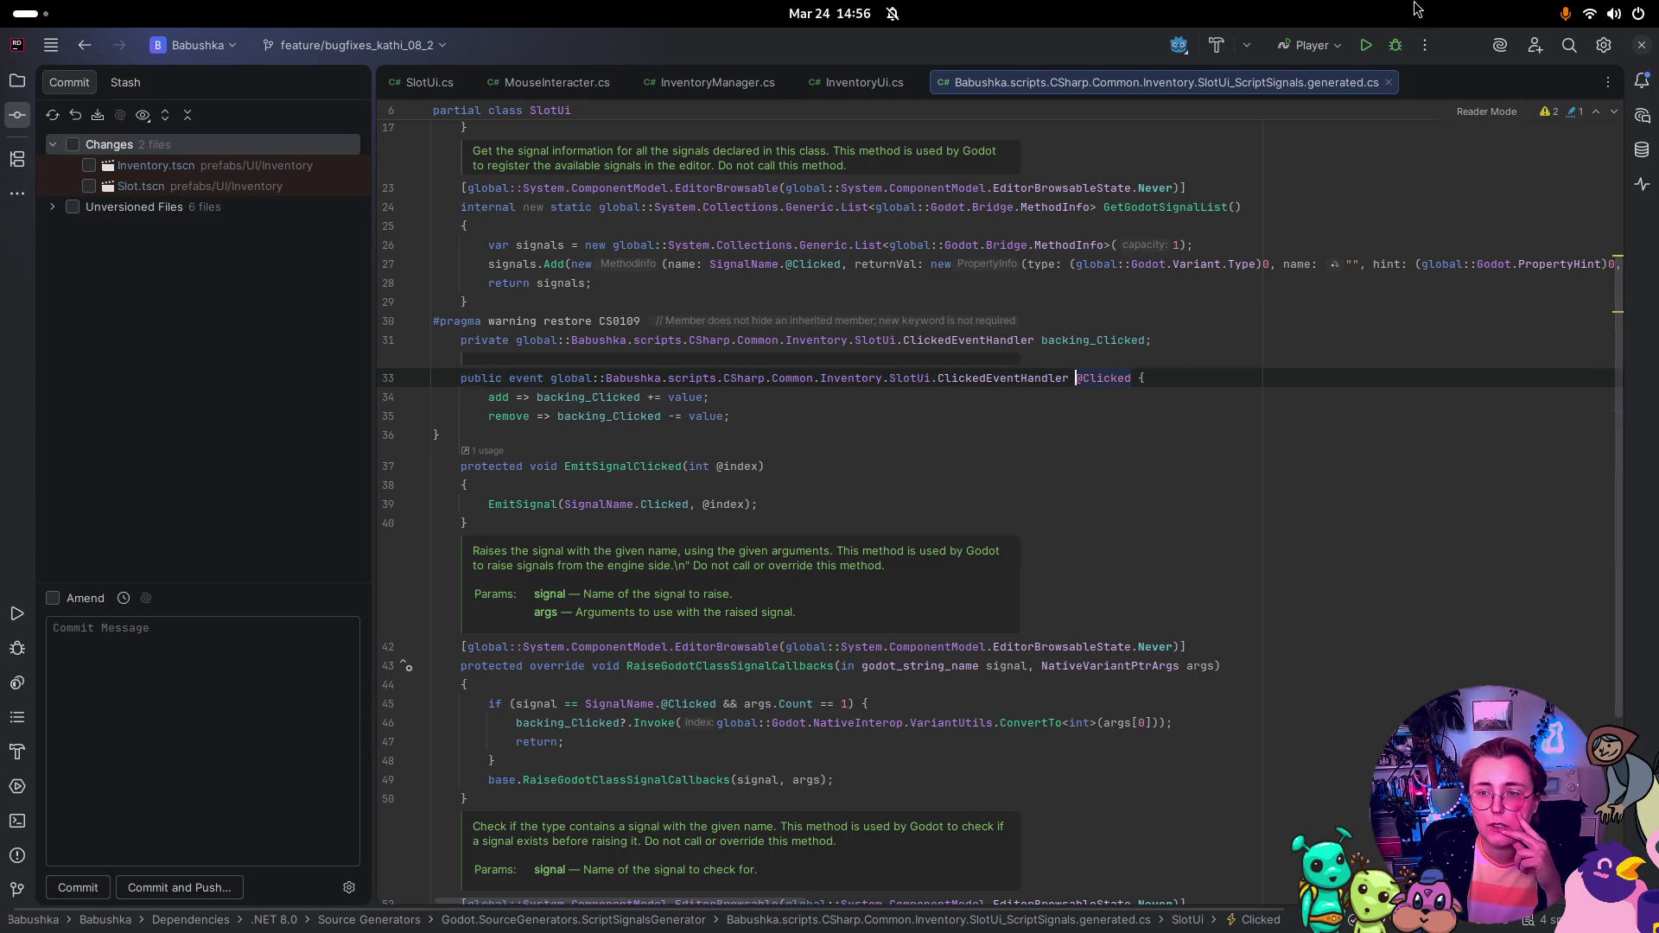
{"action": "left_click", "coordinate": [1387, 82]}
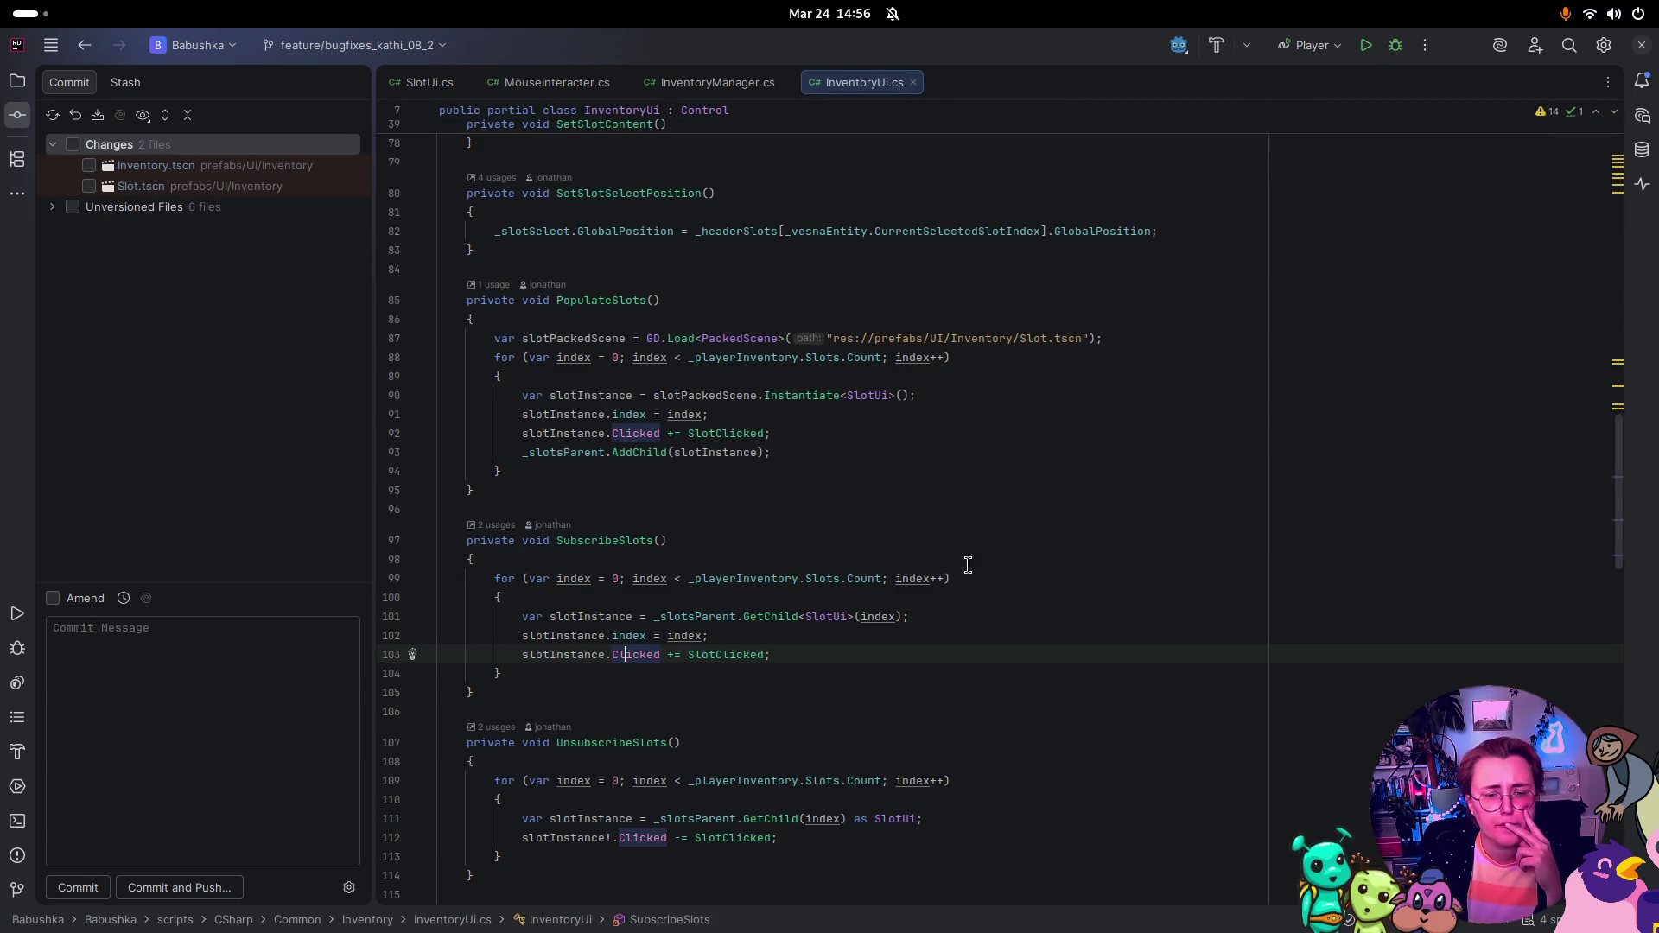
{"action": "scroll", "coordinate": [950, 729], "scroll_direction": "down", "scroll_amount": 5}
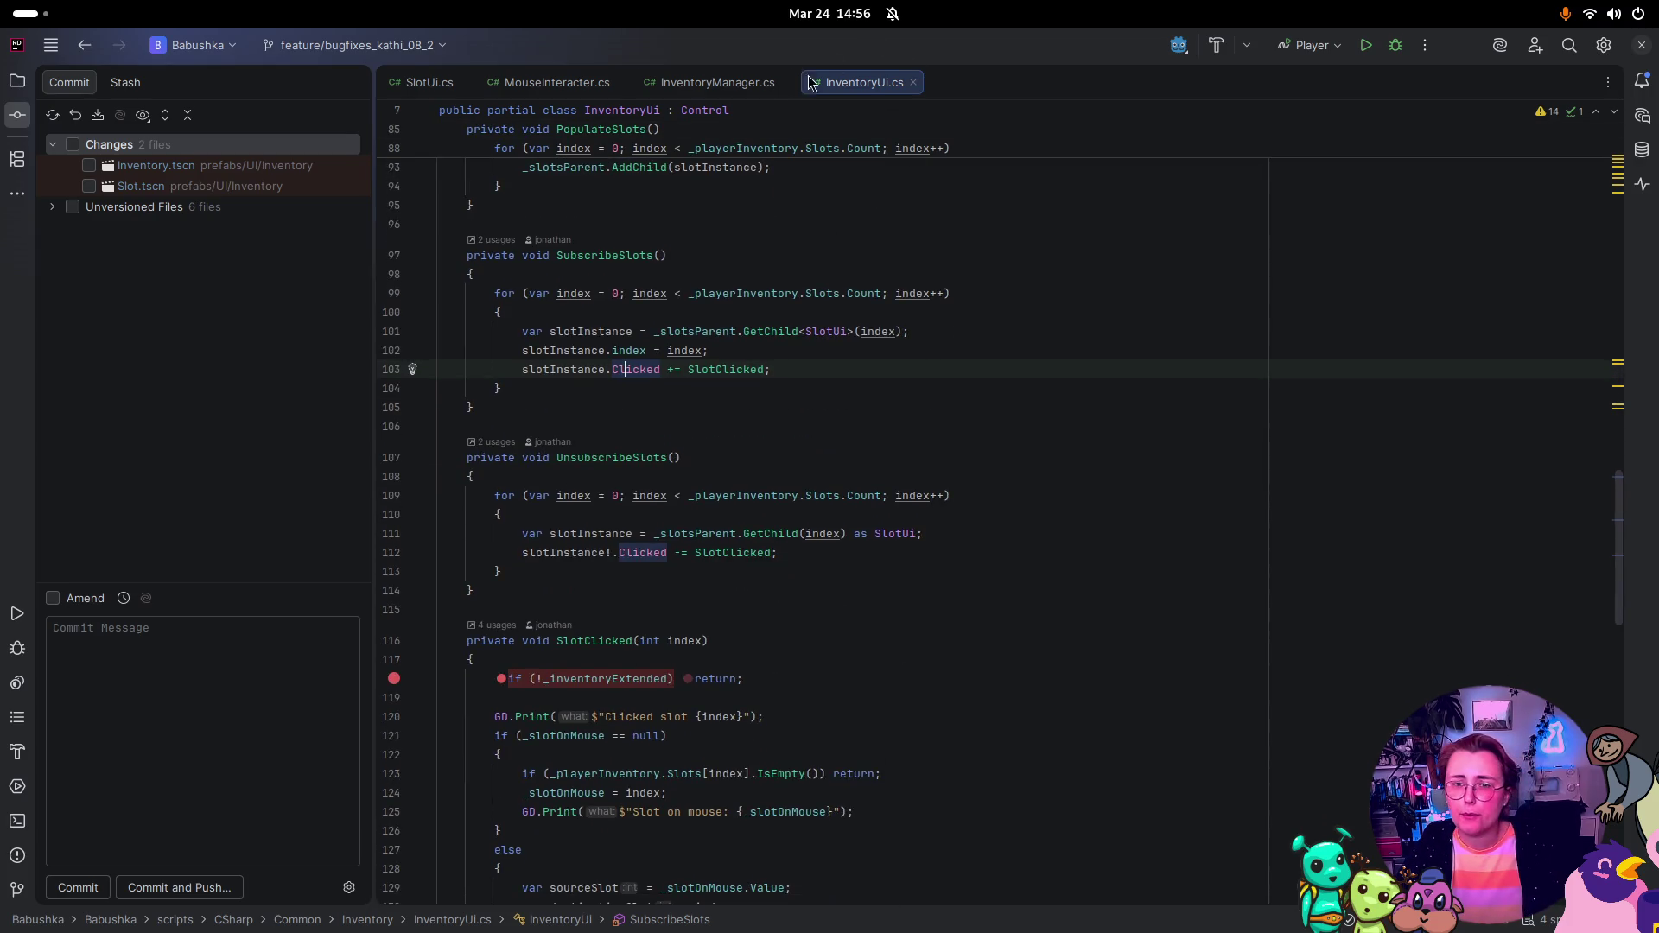
{"action": "left_click", "coordinate": [412, 82]}
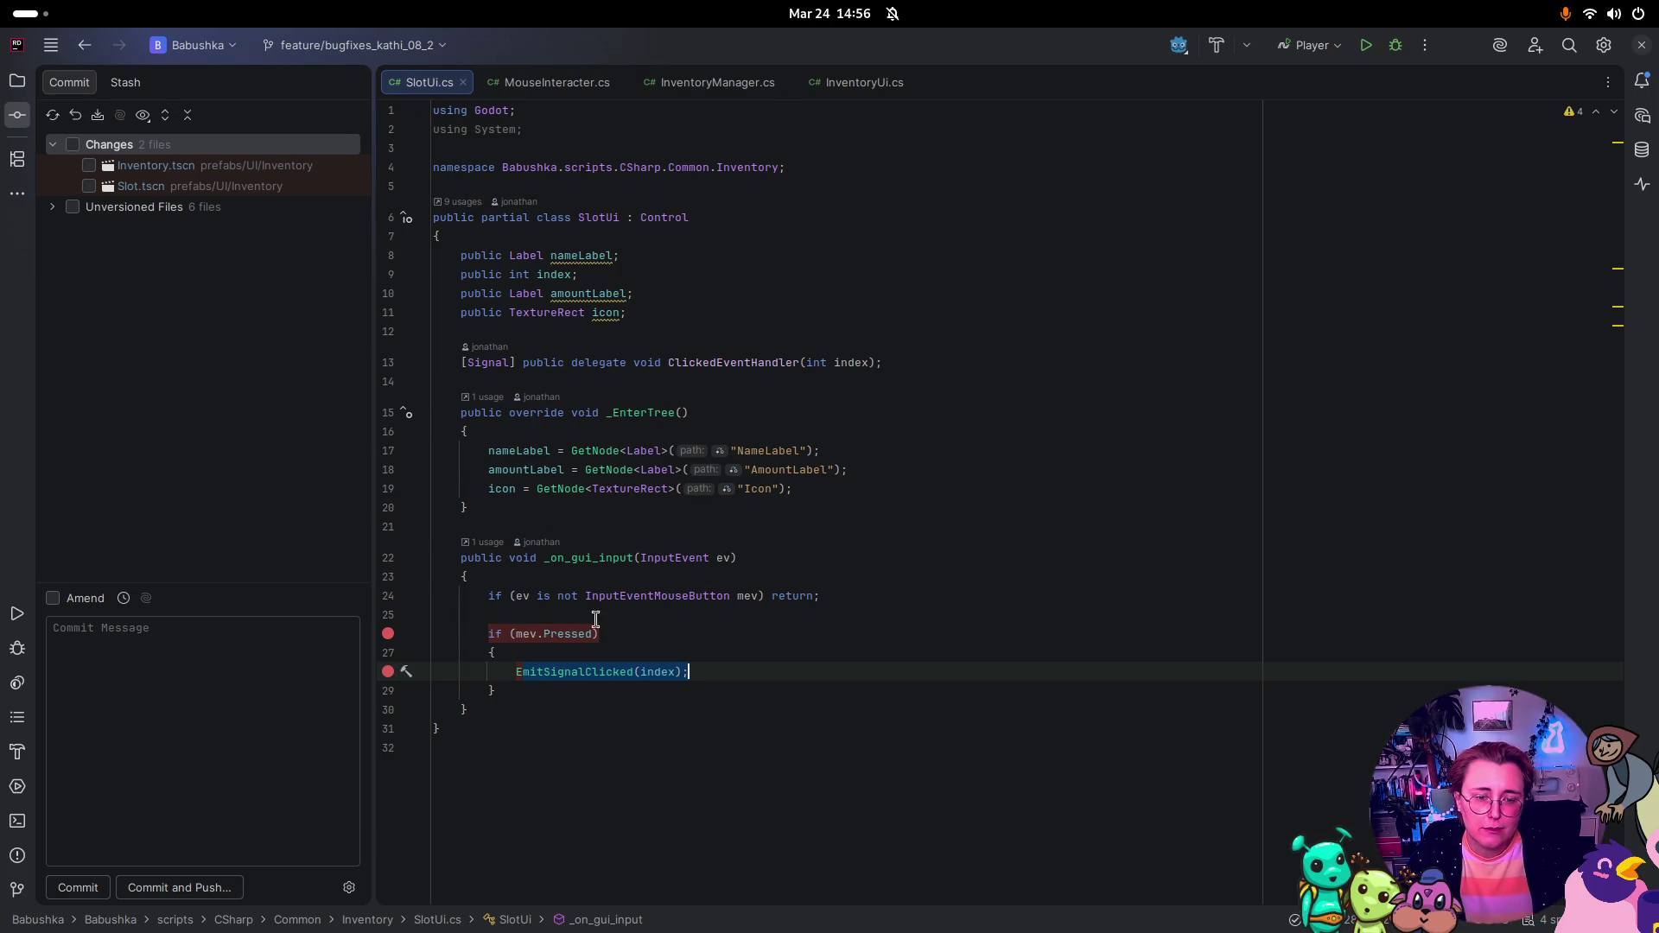
Step: Build and launch the Player configuration in debug, then continue the saved game
{"action": "mouse_move", "coordinate": [563, 639]}
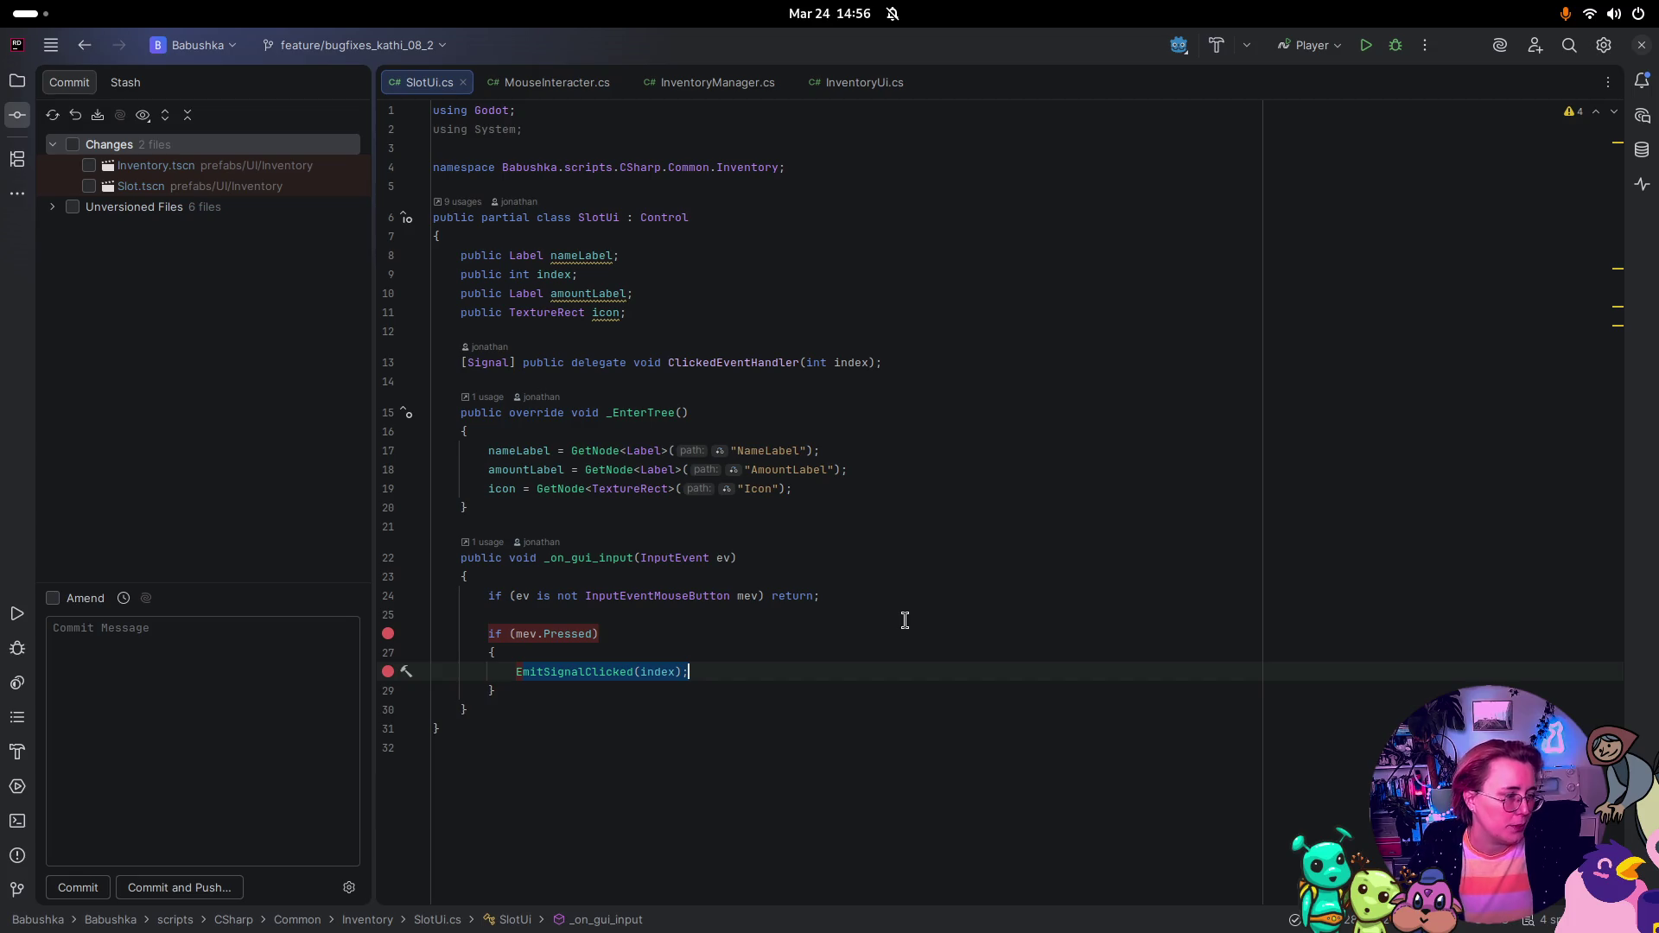
{"action": "left_click", "coordinate": [1398, 48]}
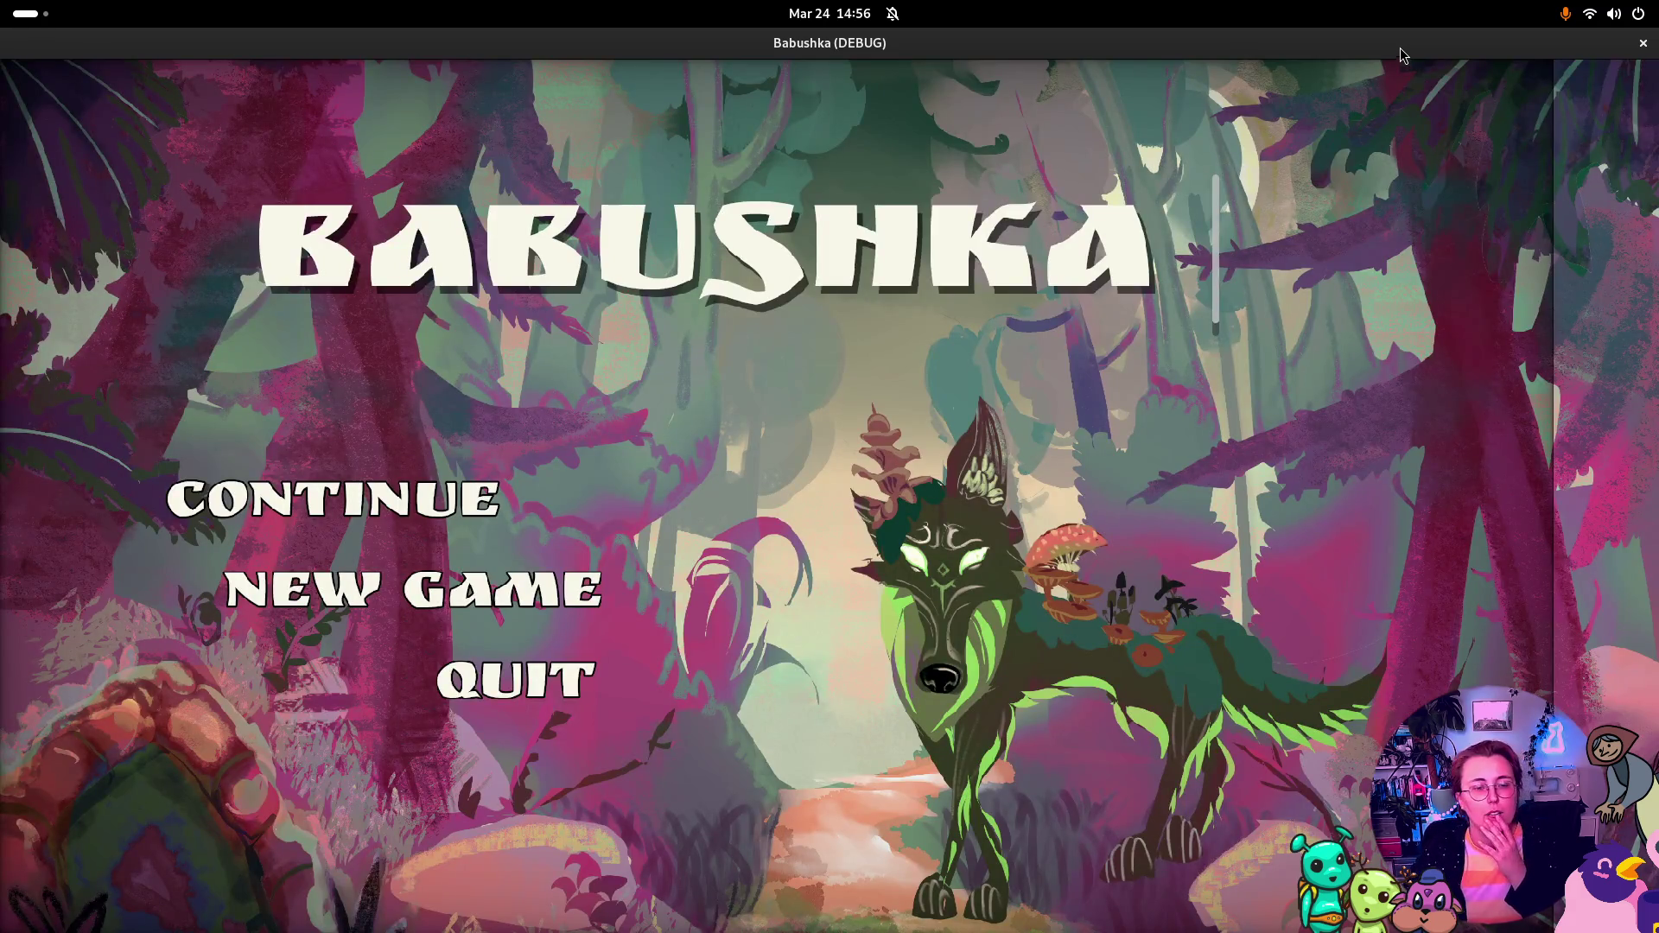
{"action": "left_click", "coordinate": [429, 484]}
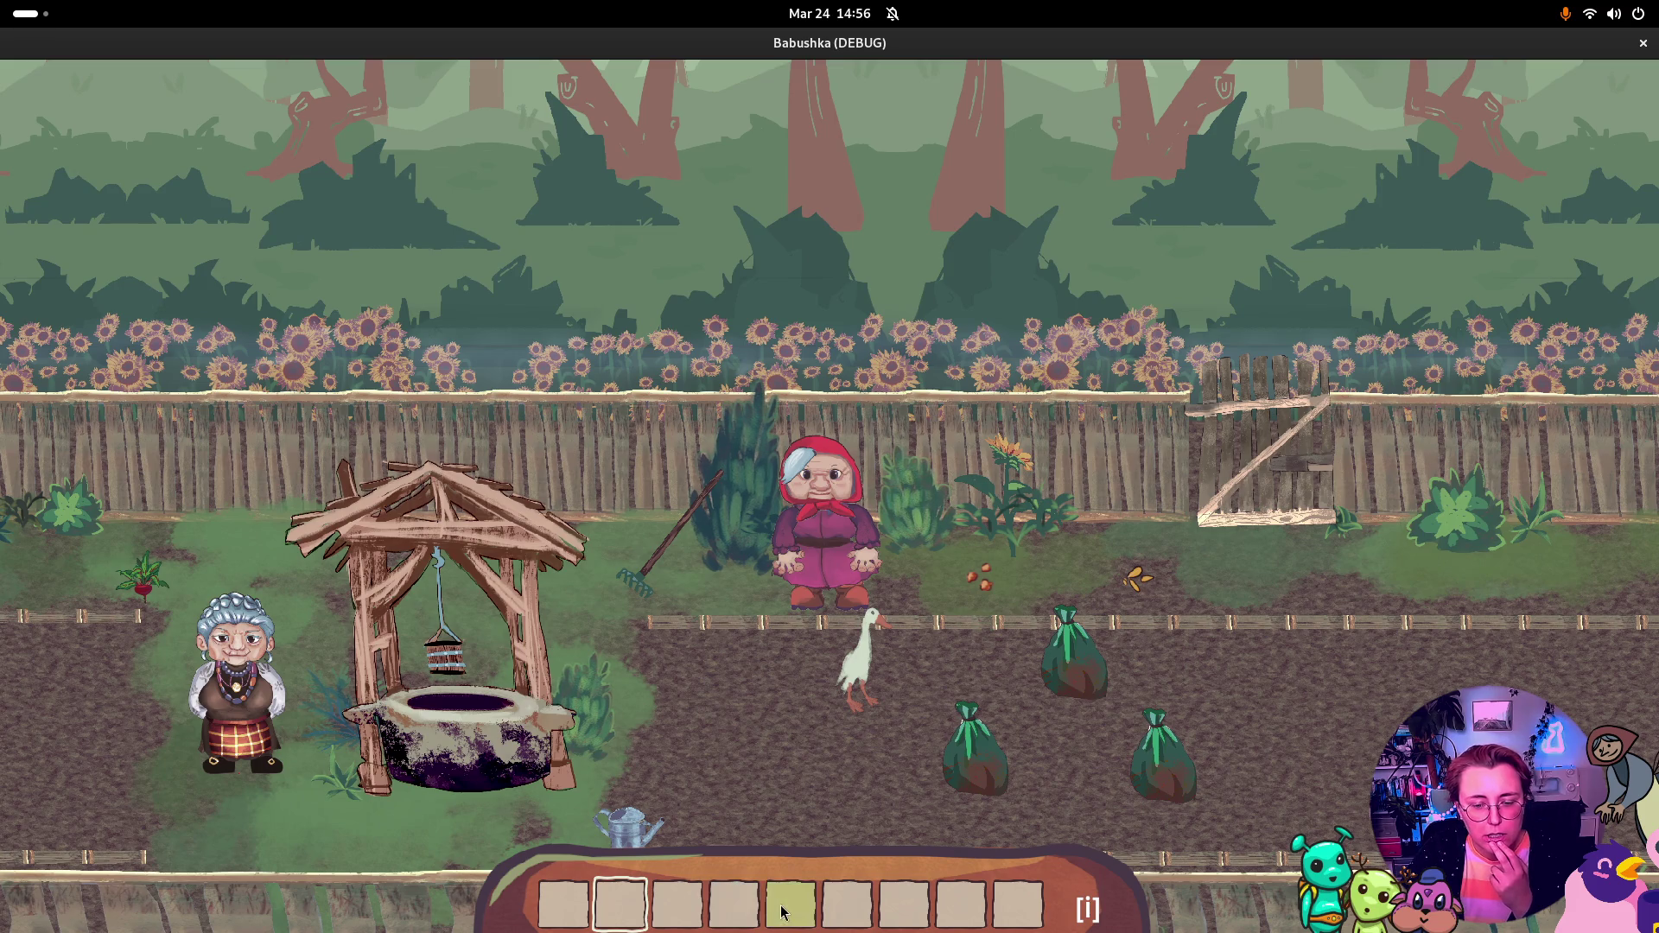
Step: Open the backpack inventory, then close the Babushka debug window
{"action": "key", "text": "i"}
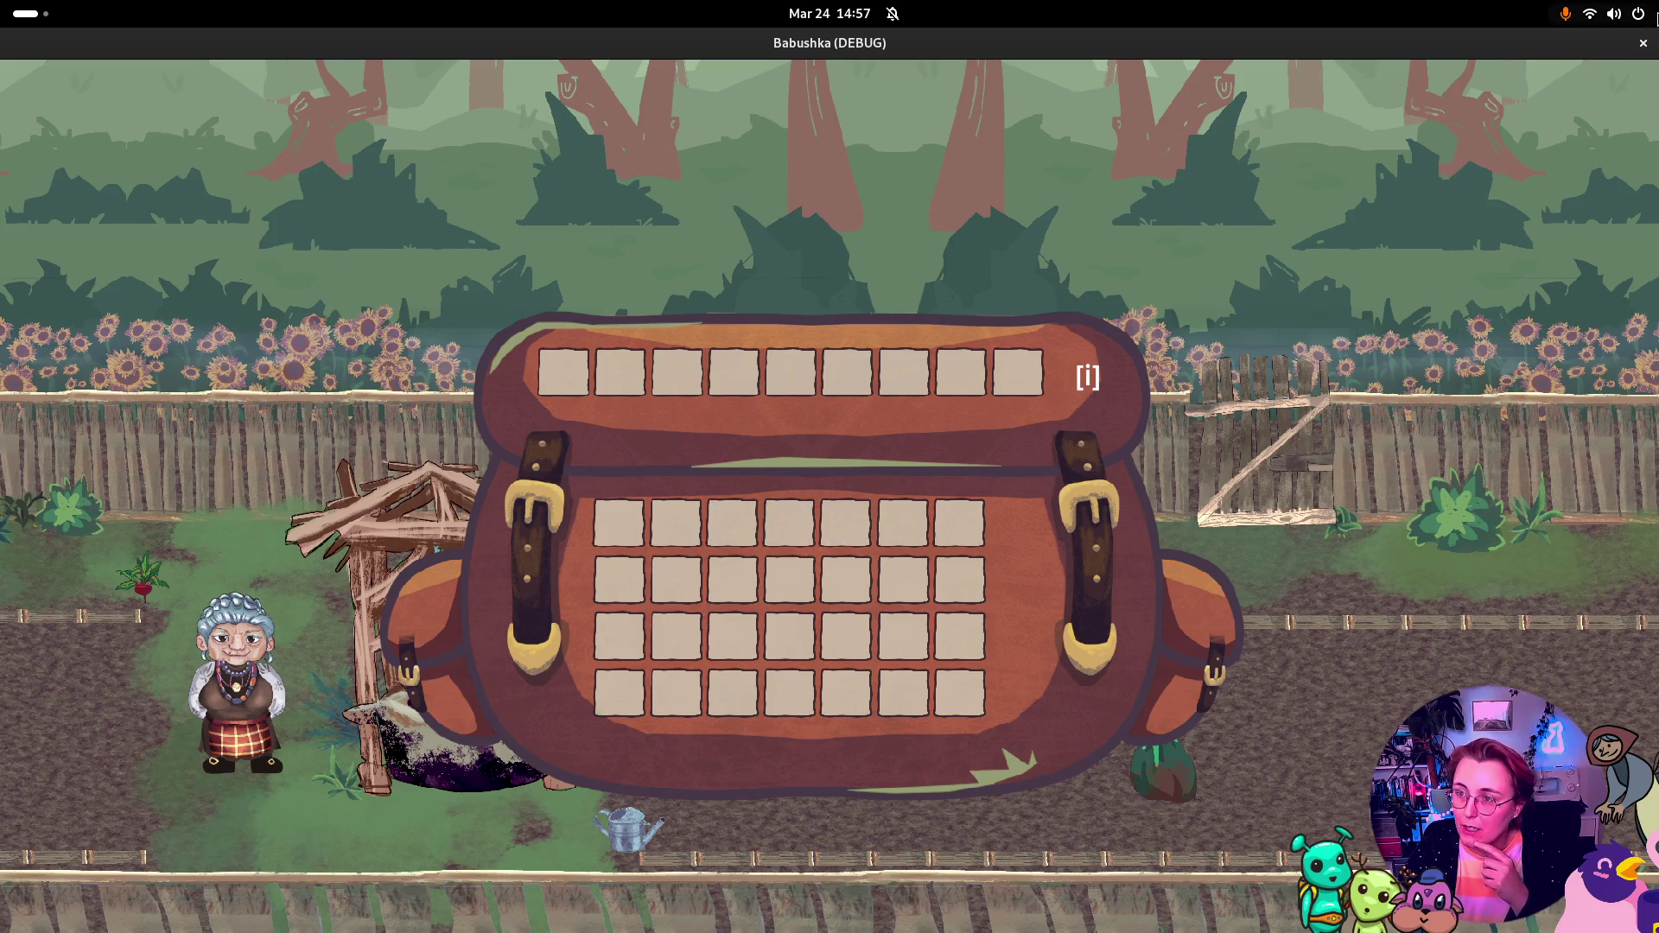
{"action": "left_click", "coordinate": [1640, 45]}
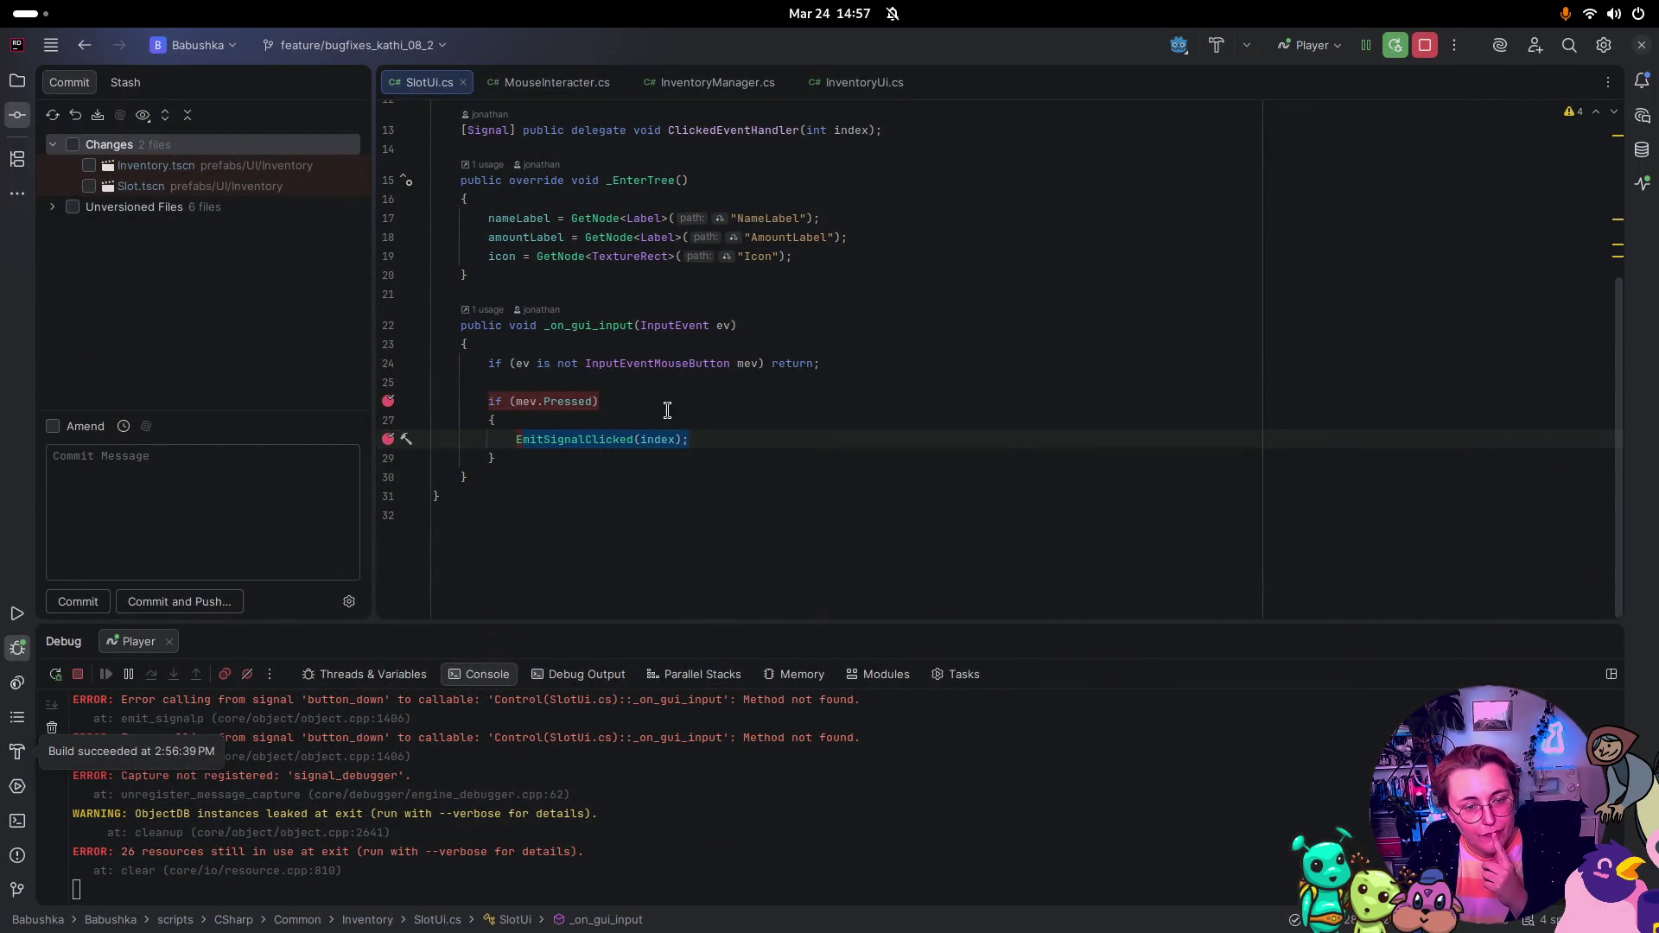
Step: Add a breakpoint on the input-type check line and restart debugging with a fresh build
{"action": "left_click", "coordinate": [389, 363]}
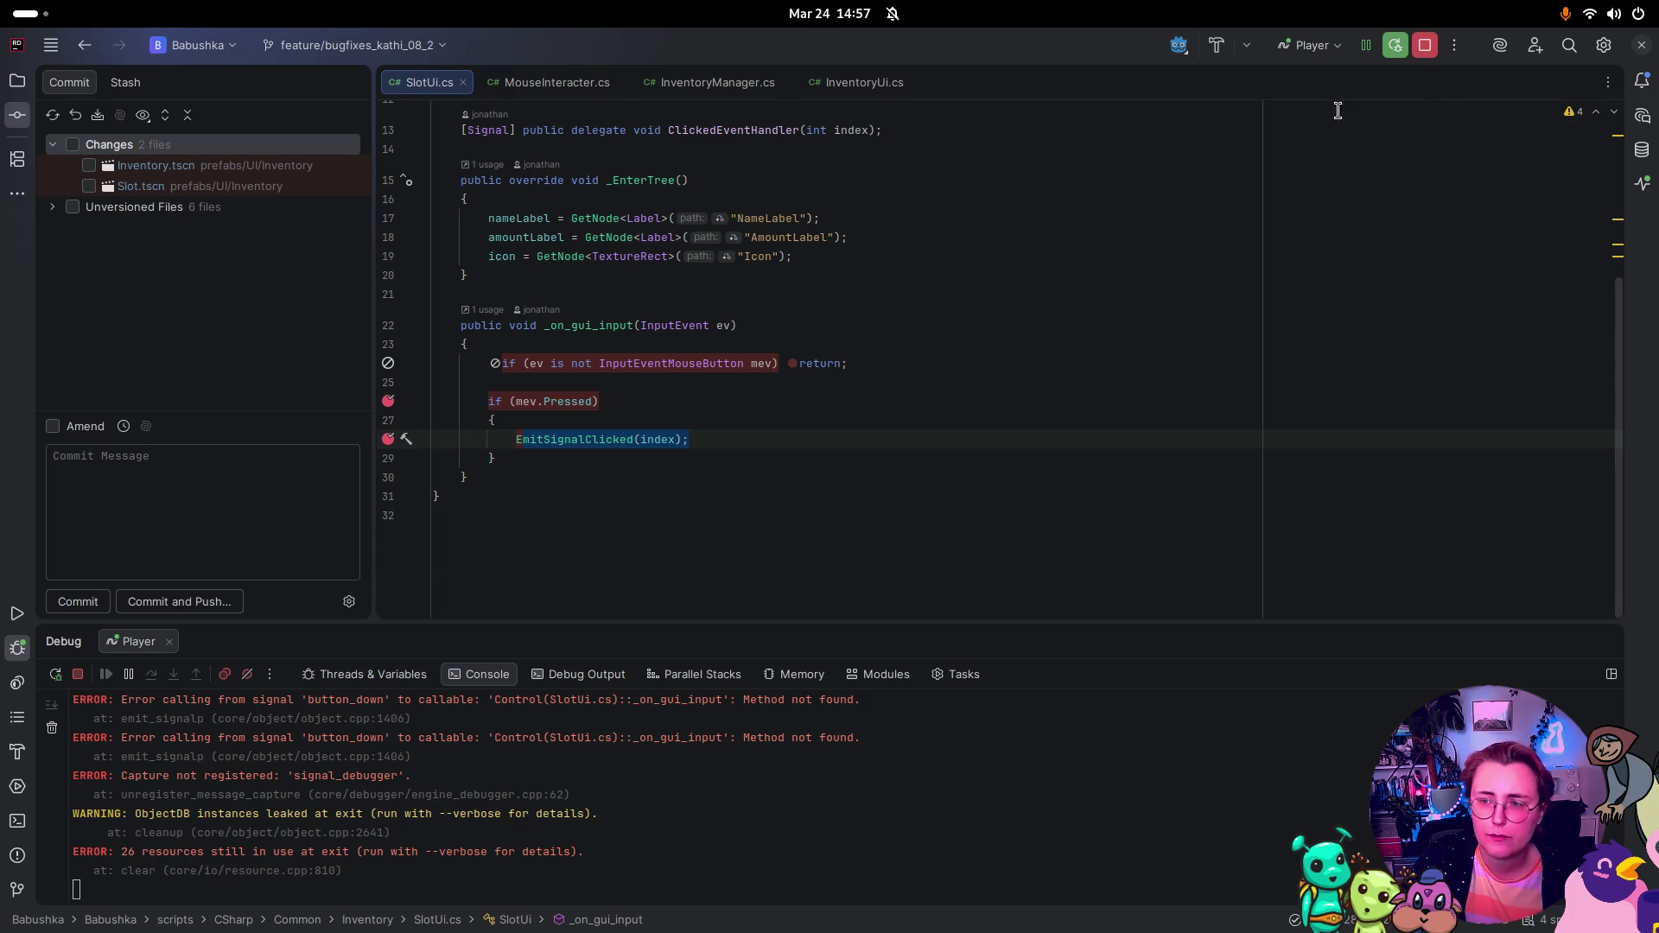
{"action": "left_click", "coordinate": [1417, 49]}
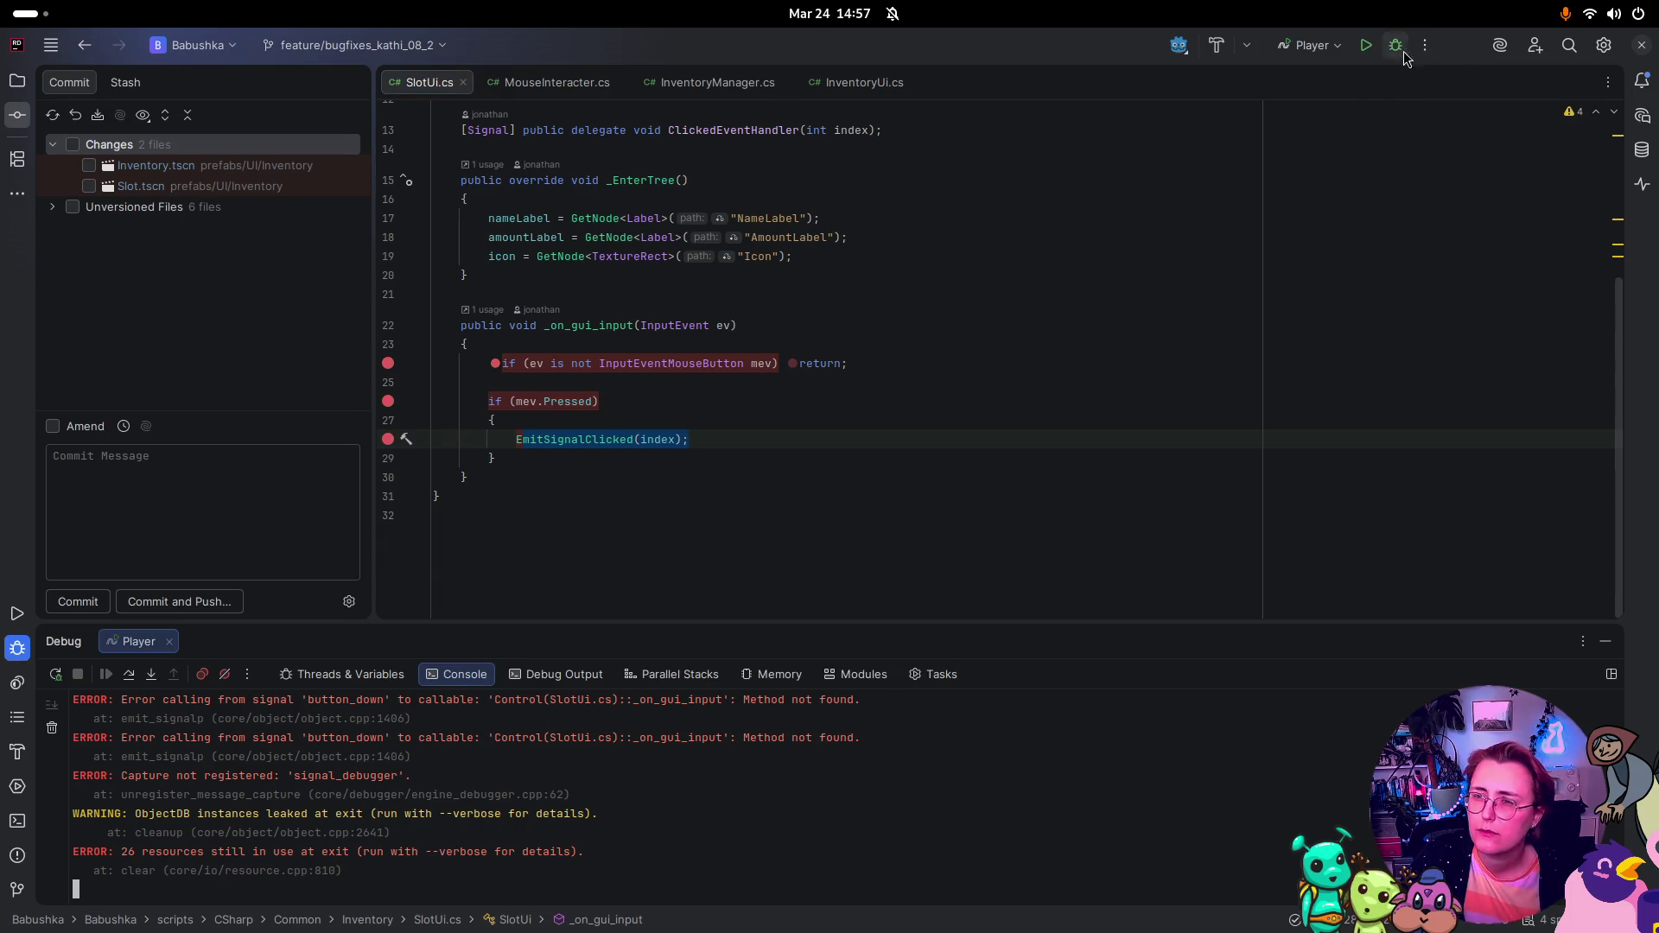
{"action": "left_click", "coordinate": [1393, 45]}
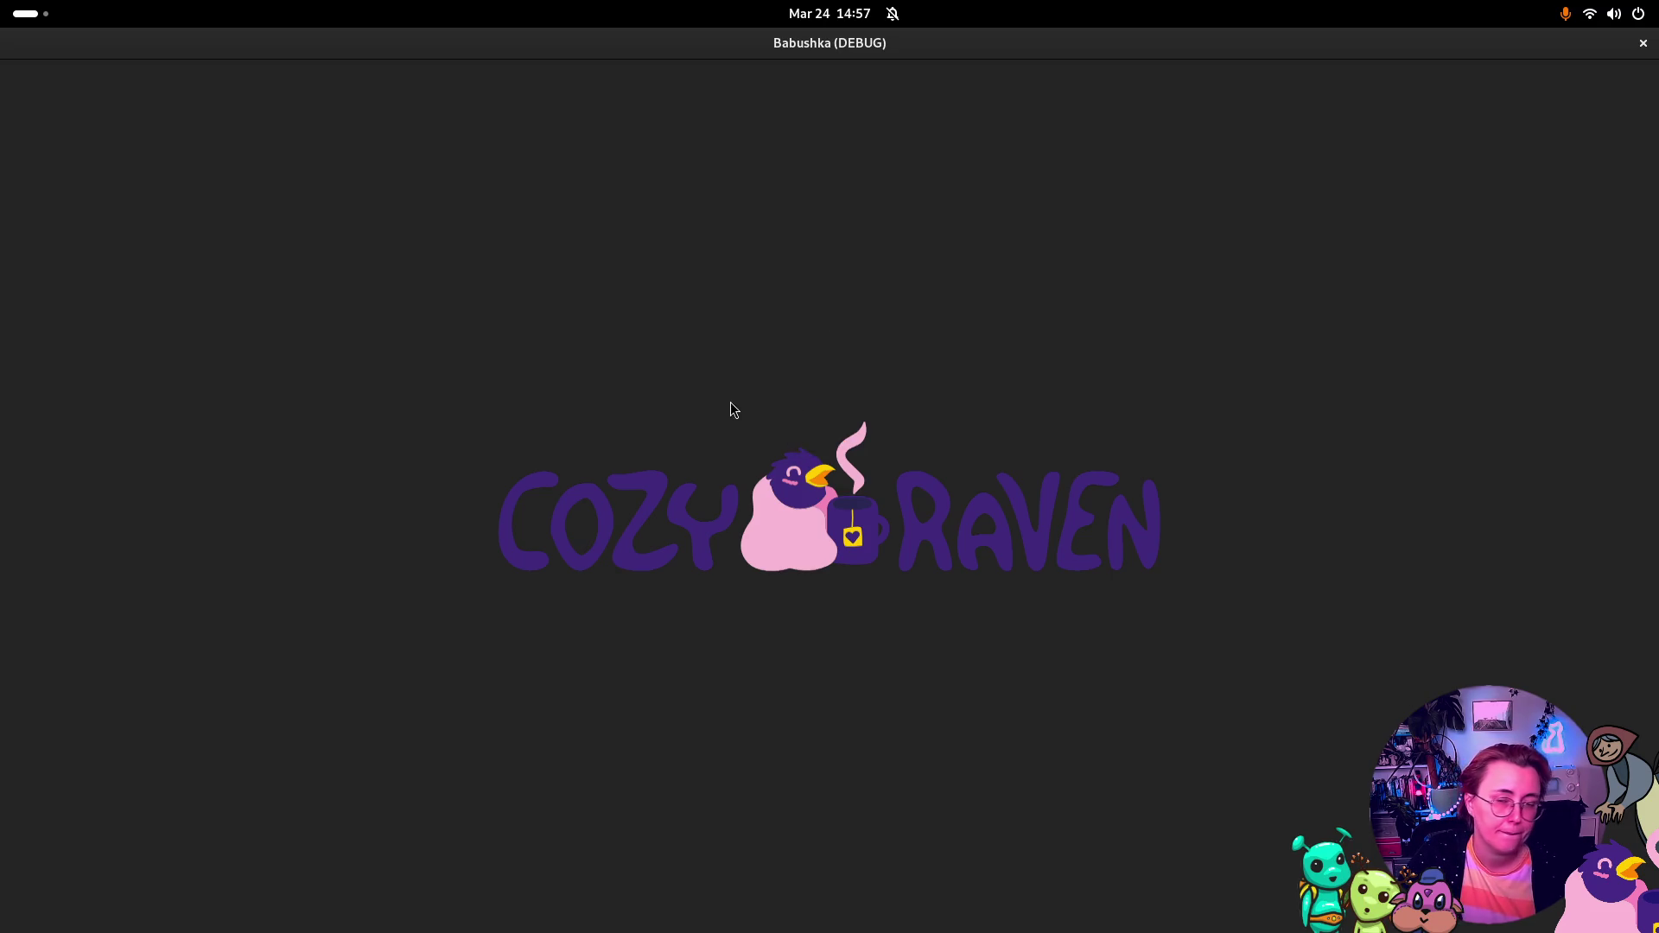
Step: Continue into the garden scene and trigger the SlotUi.cs breakpoint from a hotbar slot
{"action": "key", "text": "Return"}
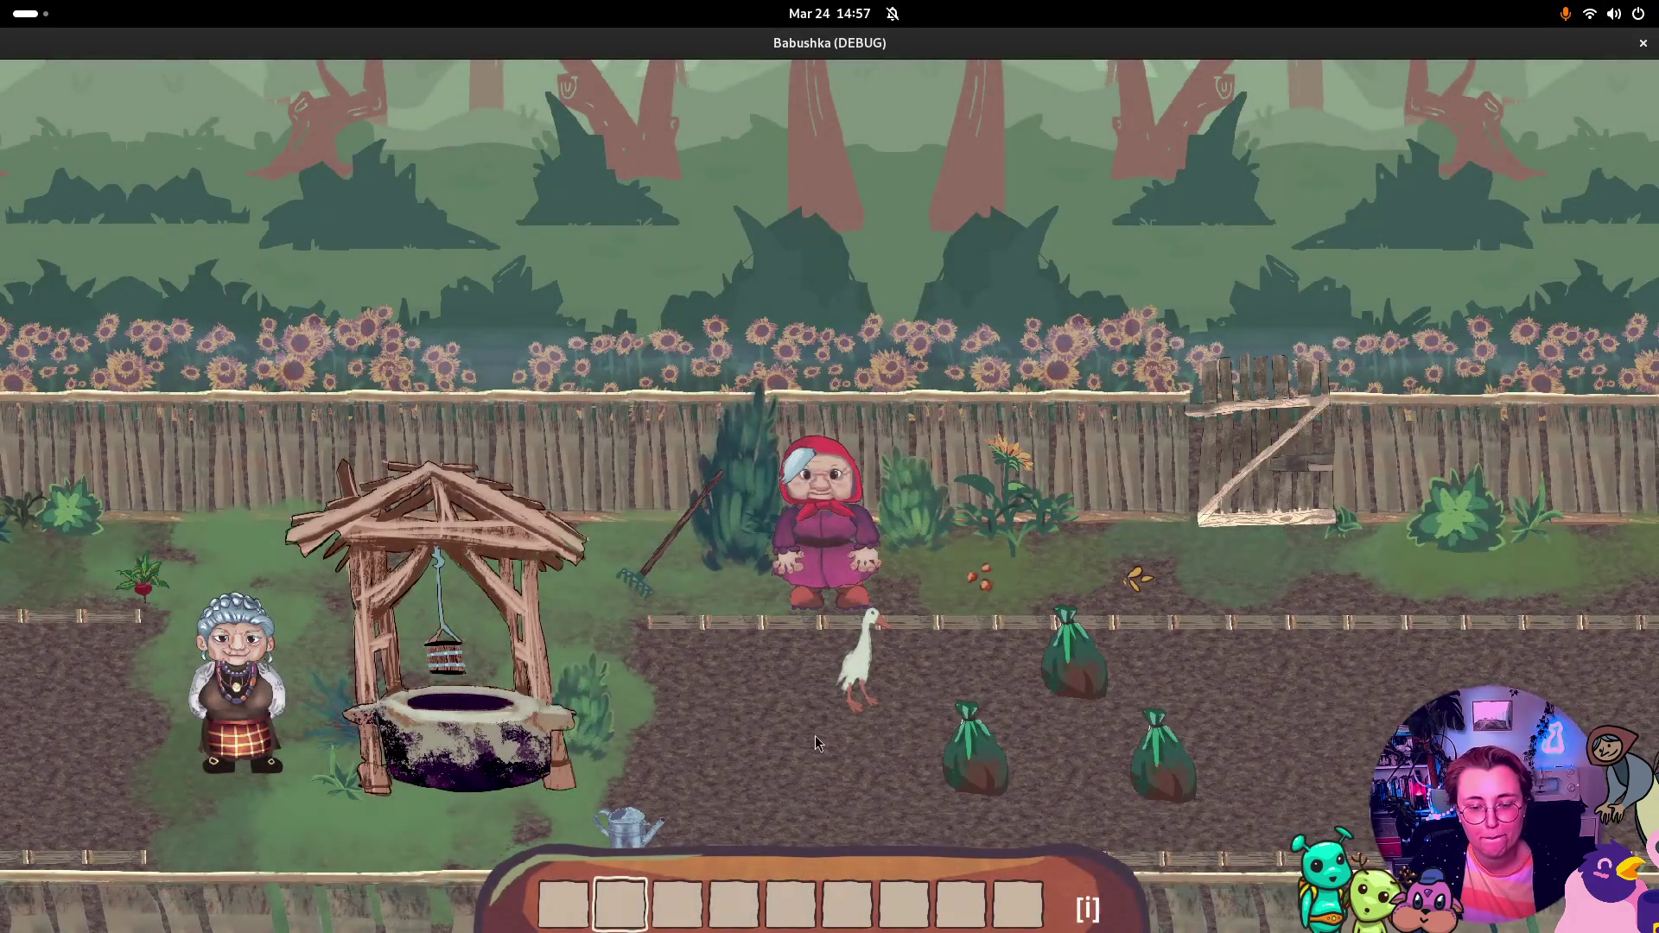
{"action": "mouse_move", "coordinate": [697, 899]}
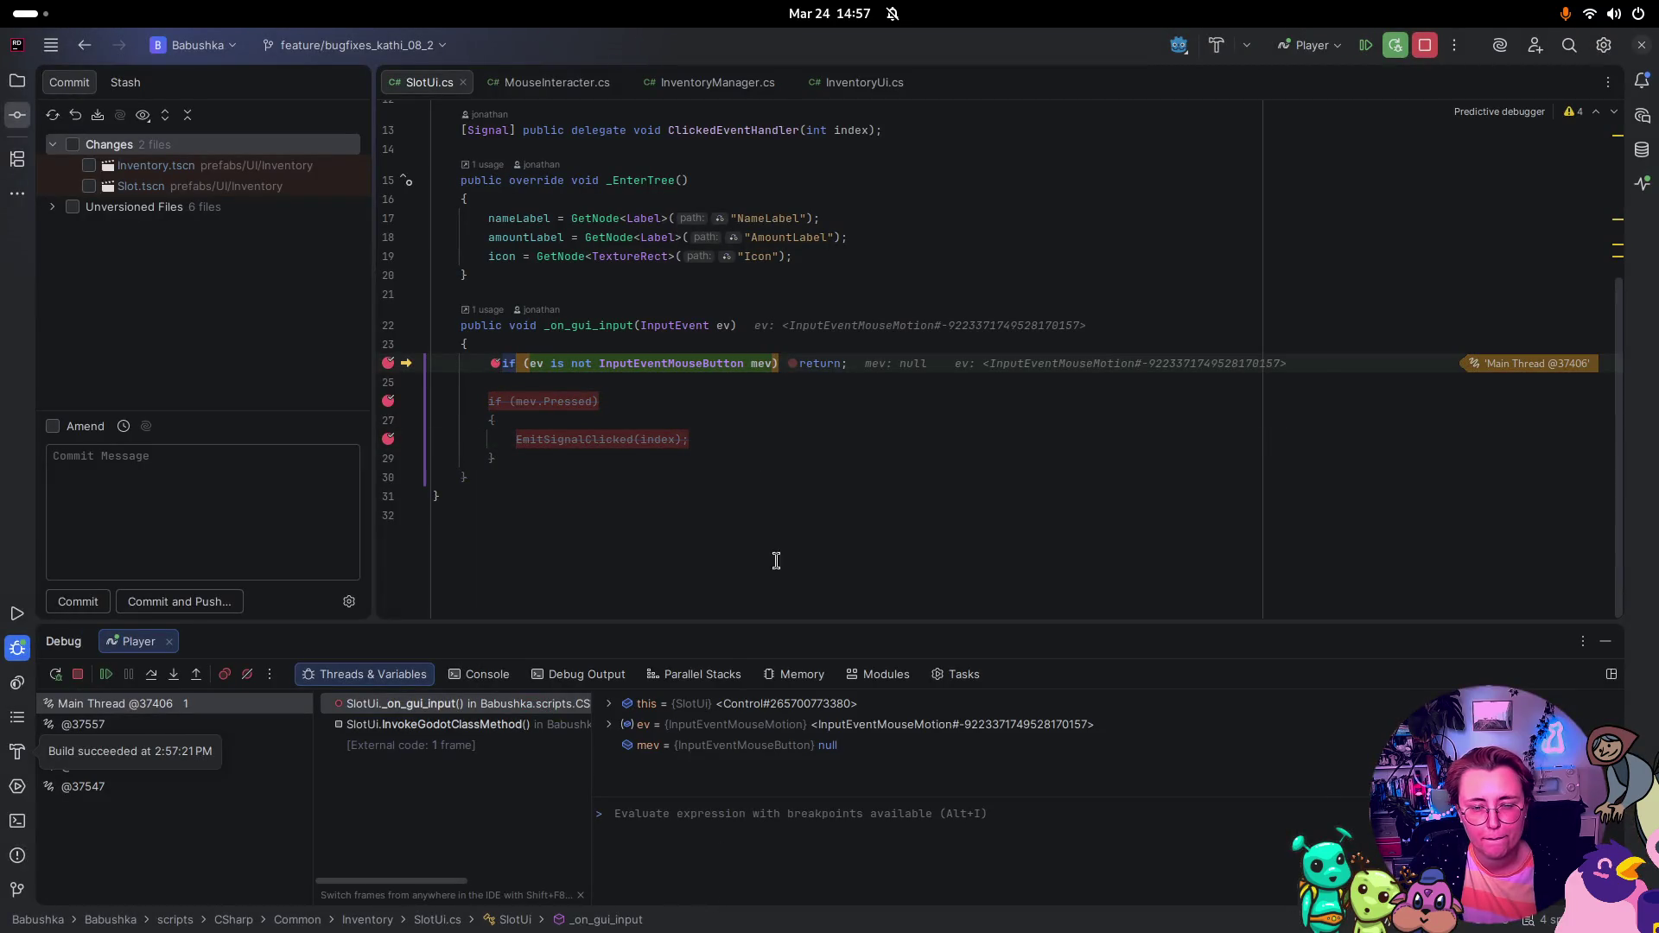
{"action": "mouse_move", "coordinate": [724, 357]}
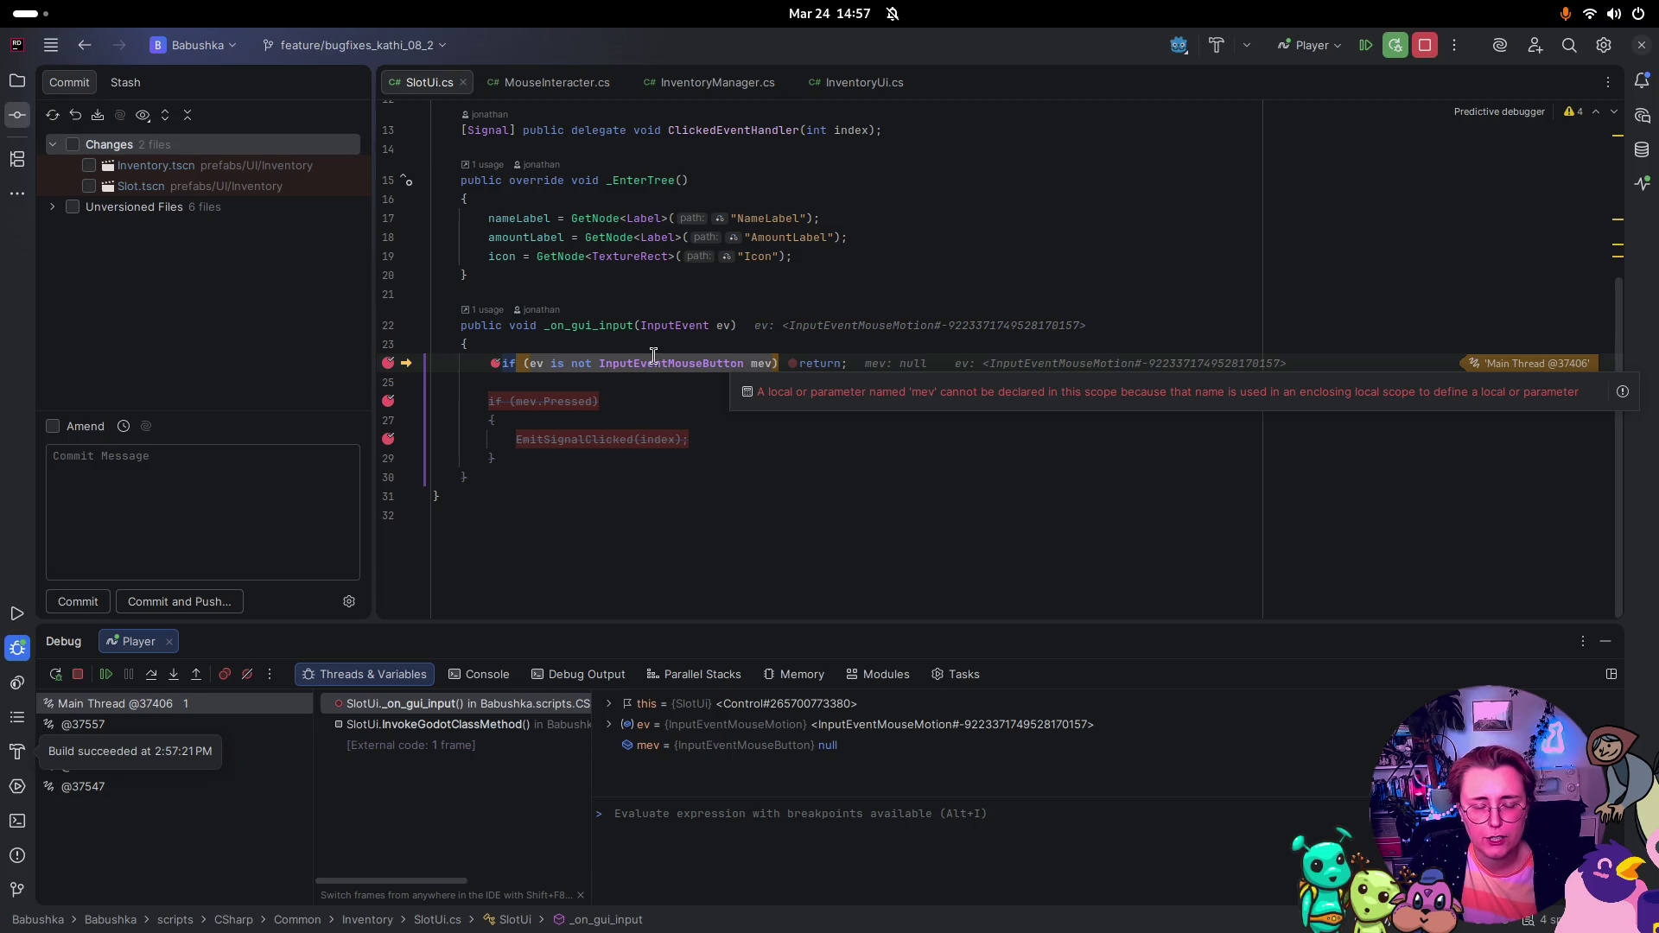
{"action": "key", "text": "F9"}
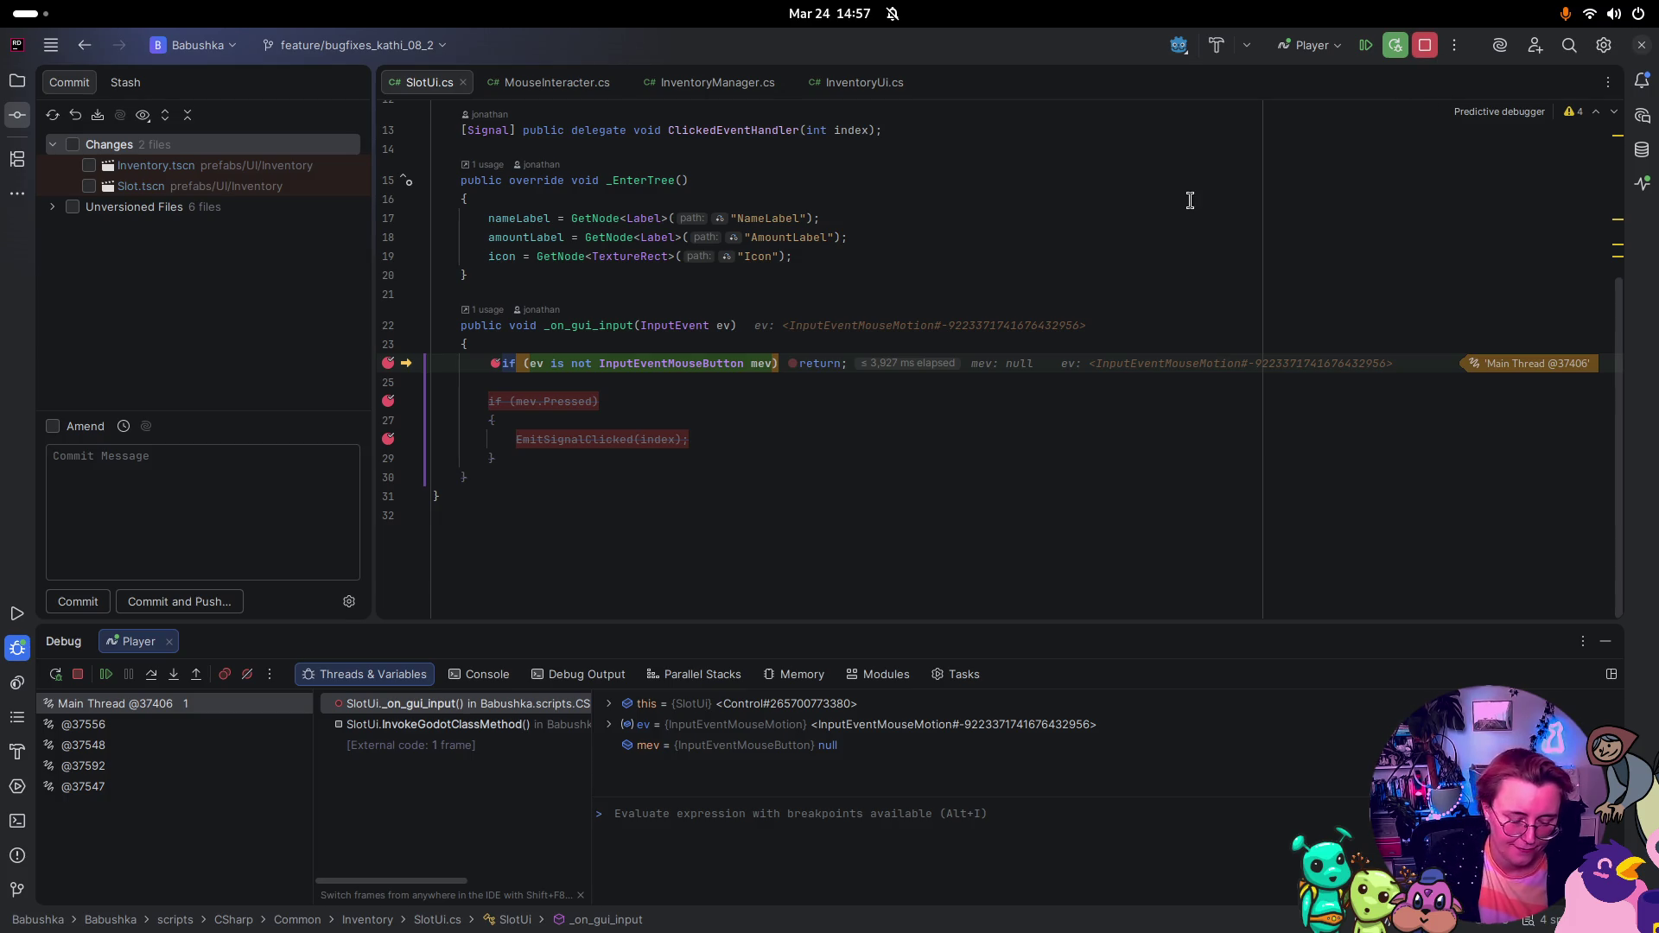
{"action": "key", "text": "F9"}
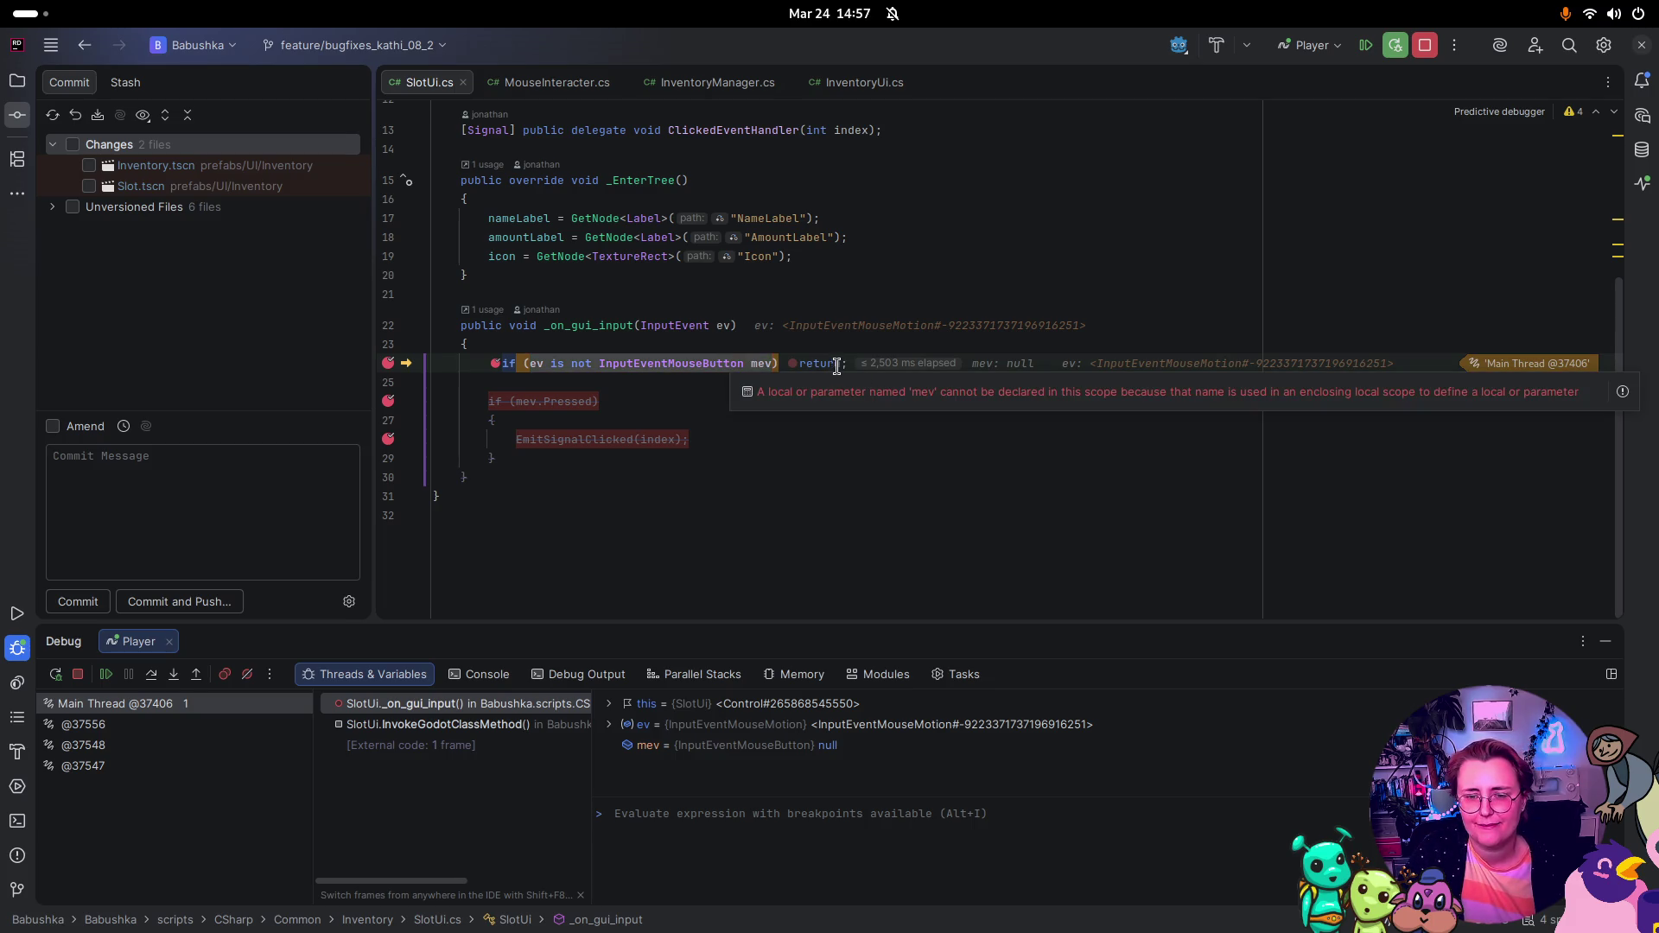
{"action": "left_click", "coordinate": [1178, 375]}
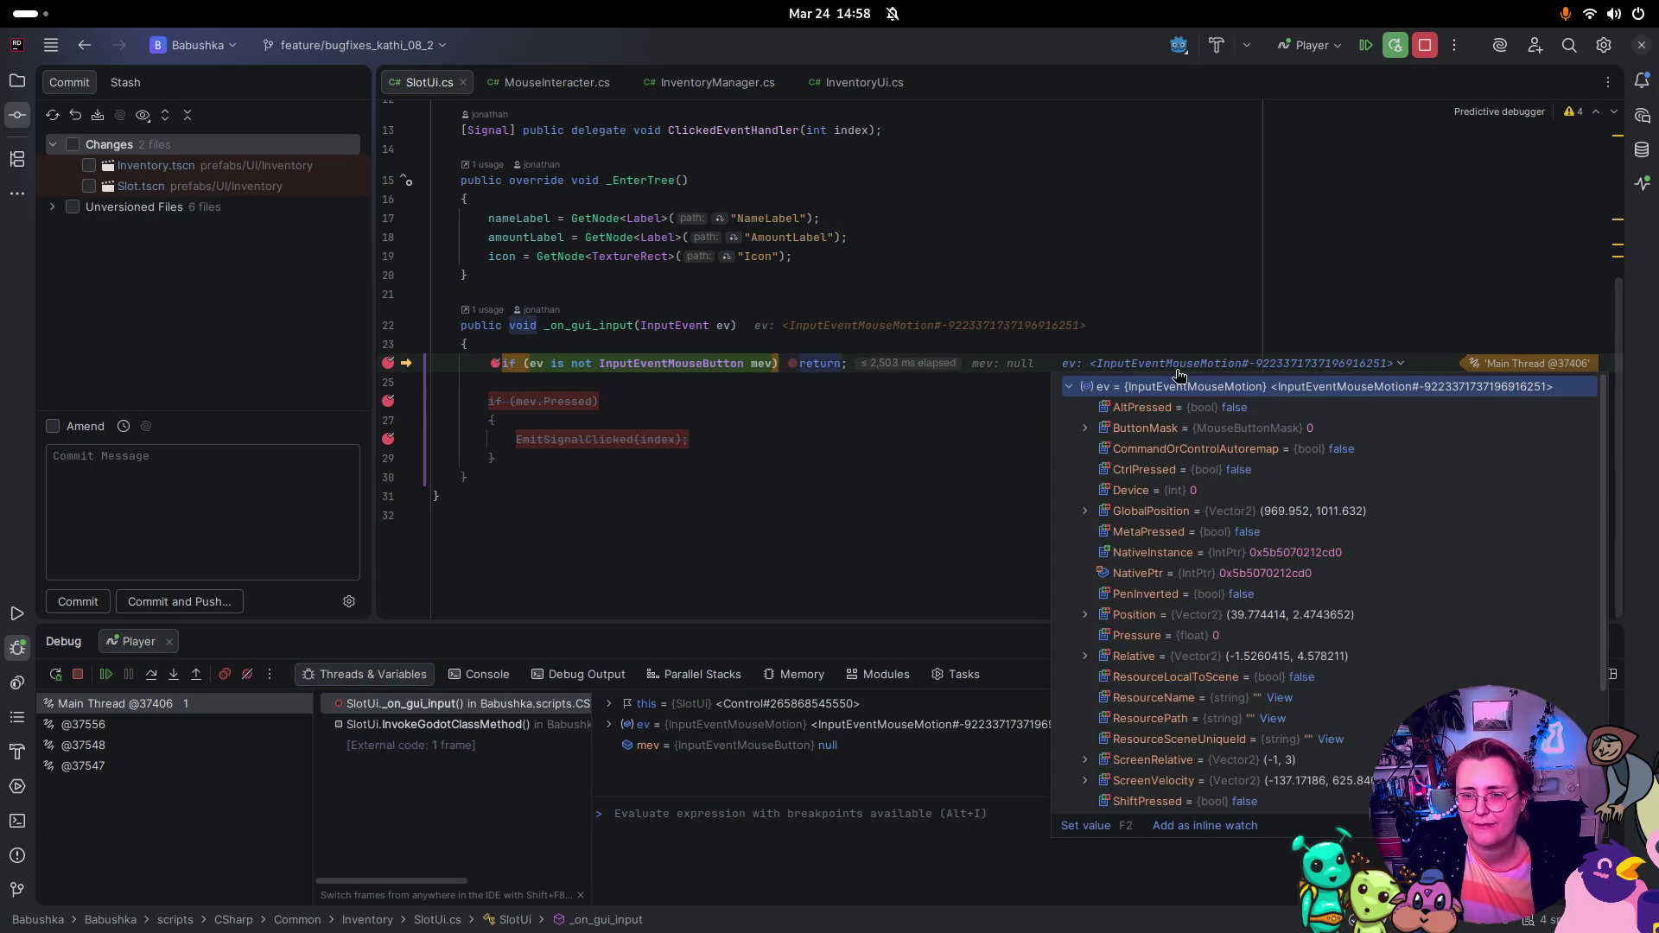
{"action": "left_click", "coordinate": [1431, 50]}
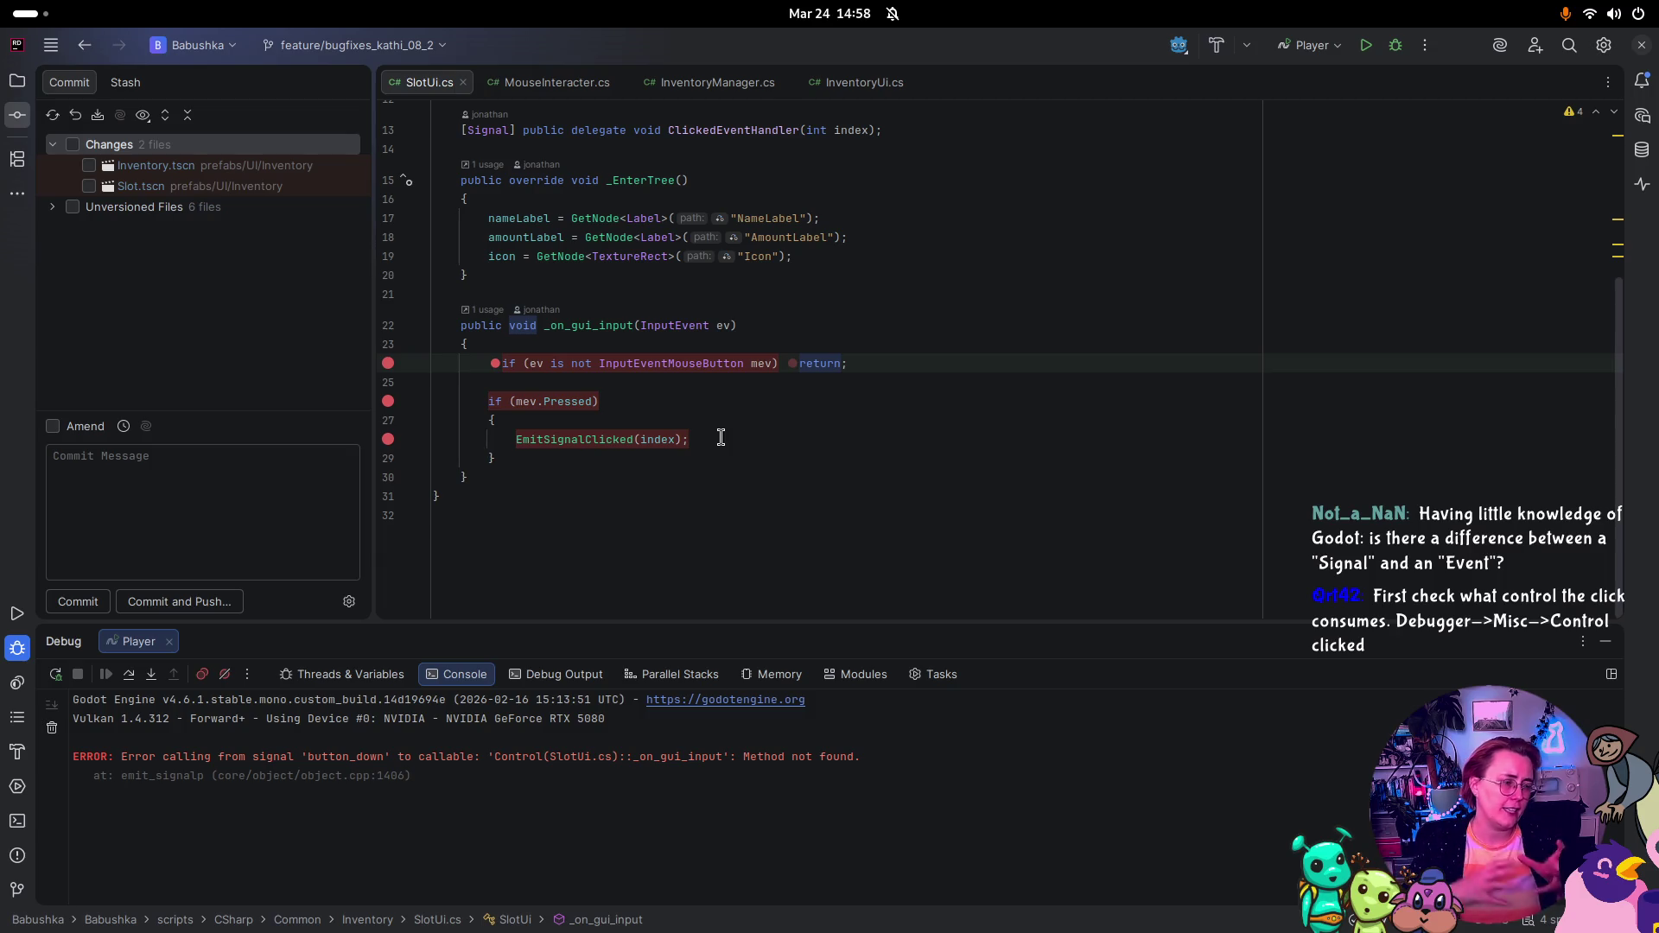
Step: Scroll SlotUi.cs up to the Clicked signal declaration, then bring up the window overview
{"action": "scroll", "coordinate": [835, 117], "scroll_direction": "up", "scroll_amount": 3}
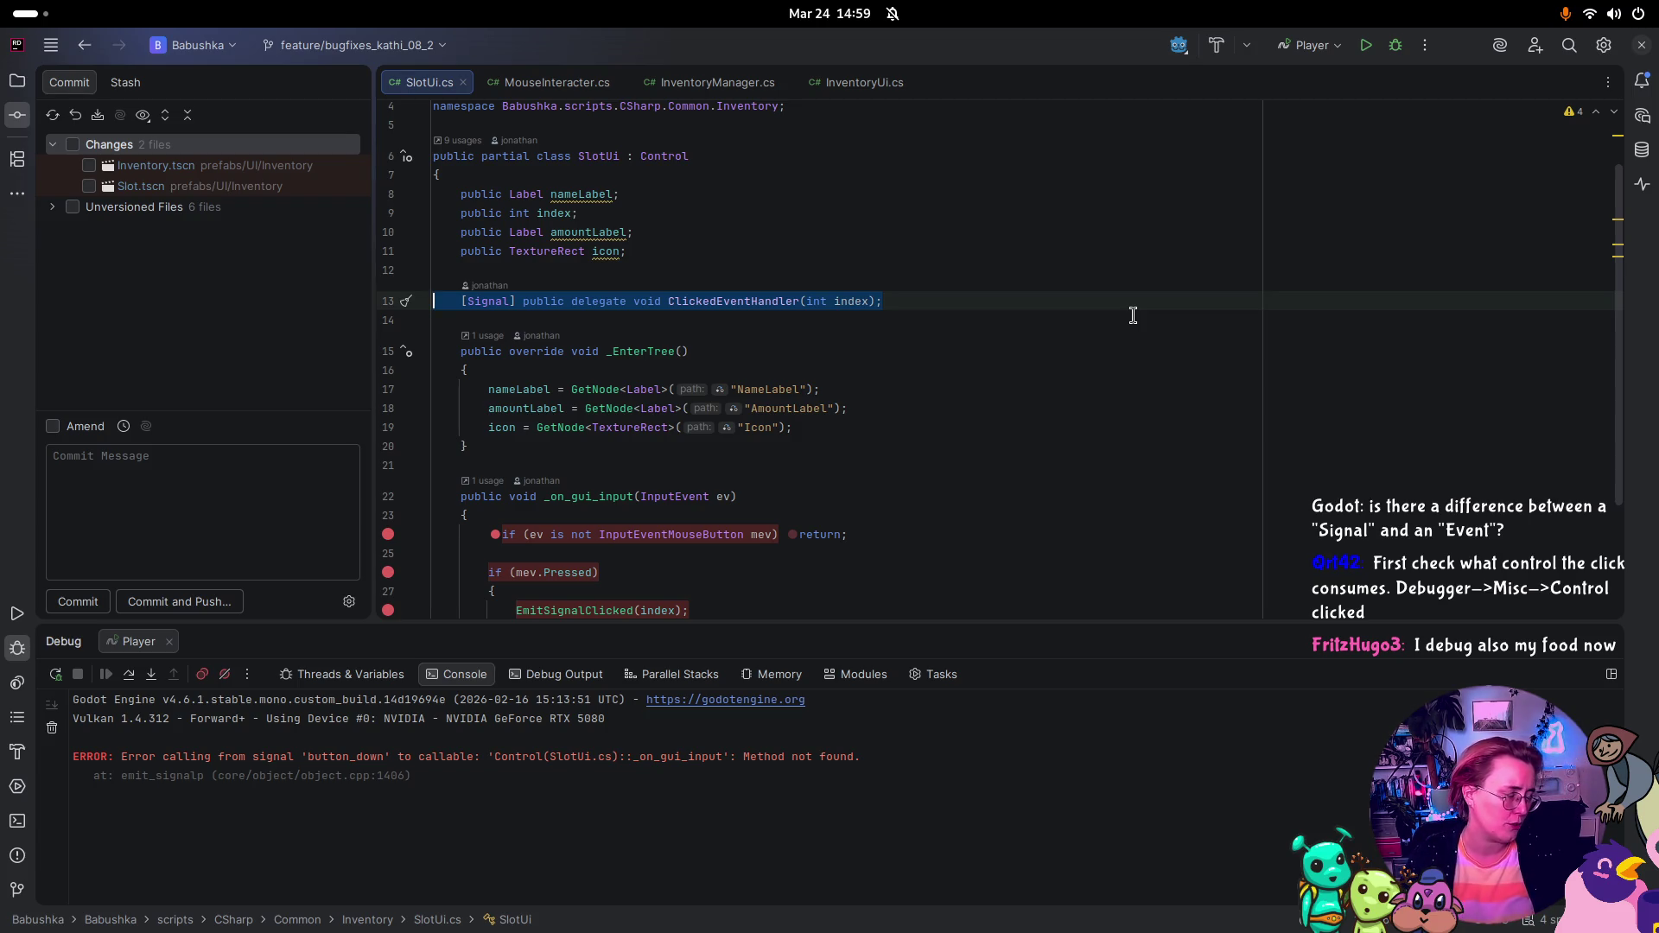
{"action": "key", "text": "super"}
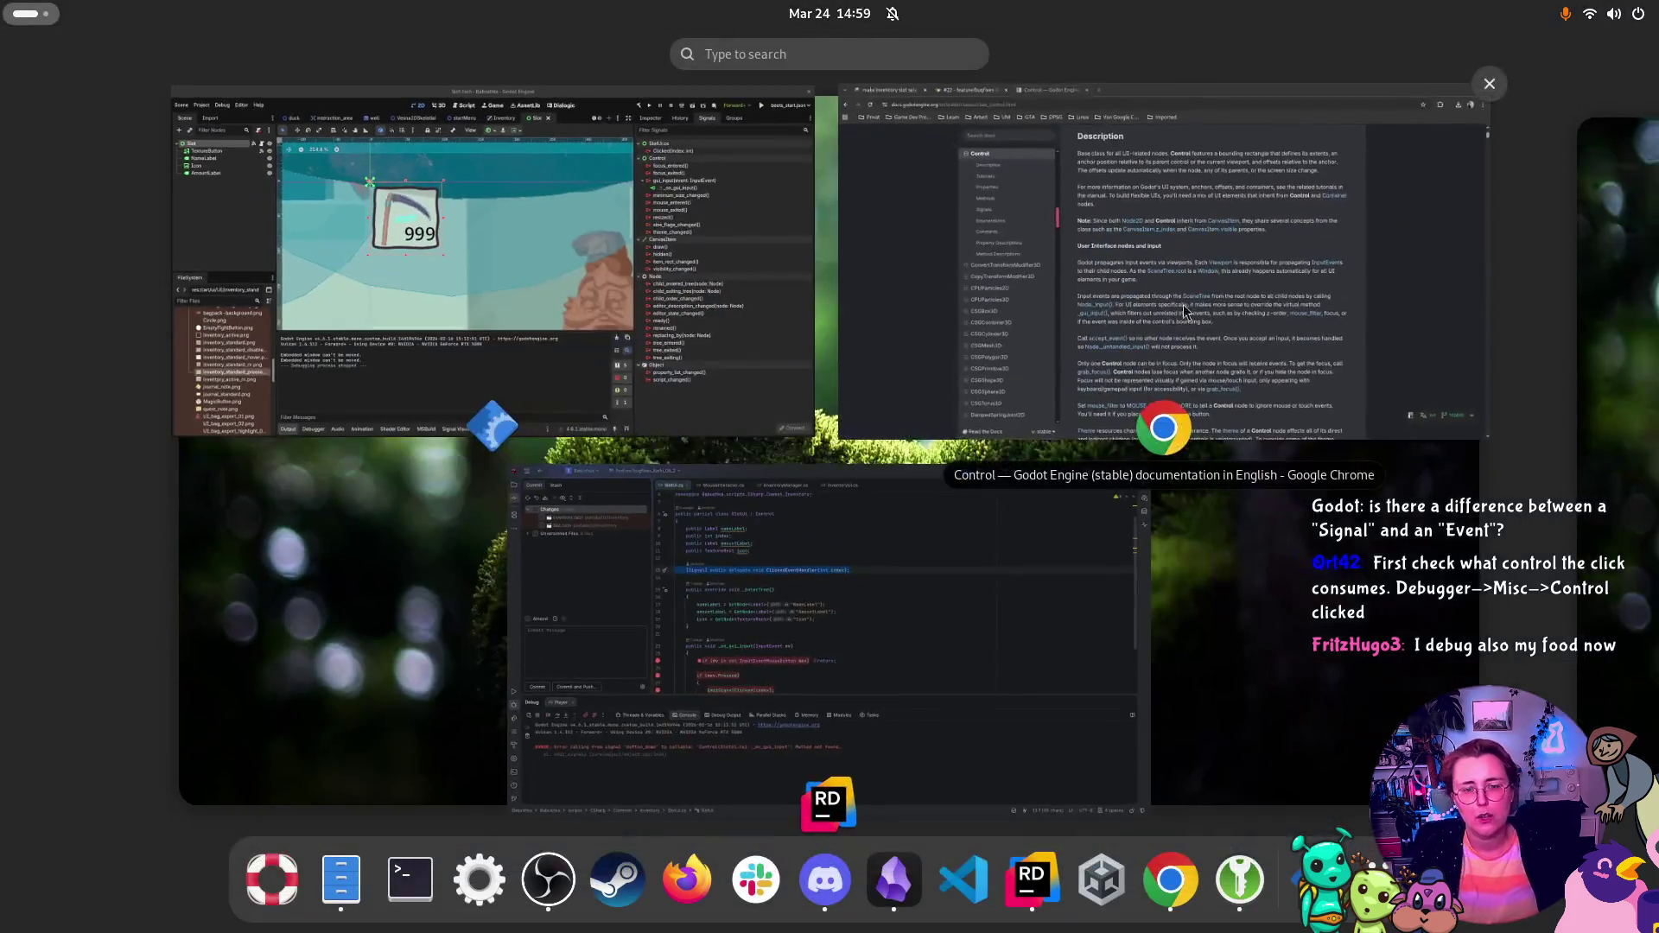
Step: Bring the Godot editor to the front and look through its Debug menu
{"action": "left_click", "coordinate": [698, 333]}
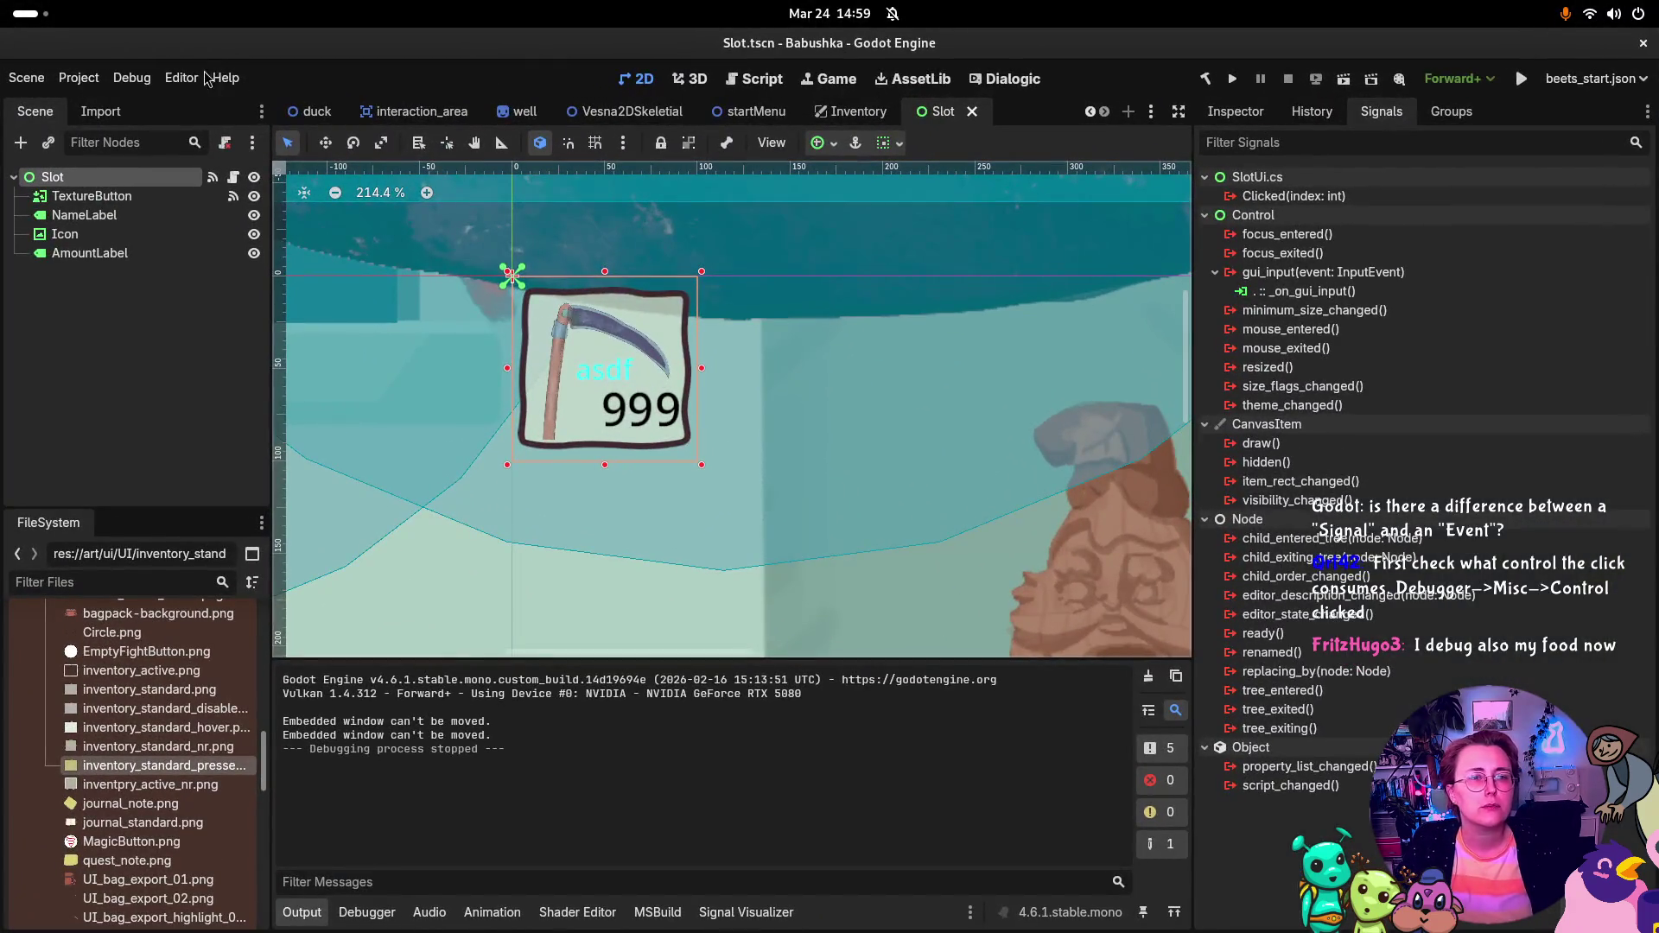
{"action": "left_click", "coordinate": [131, 79]}
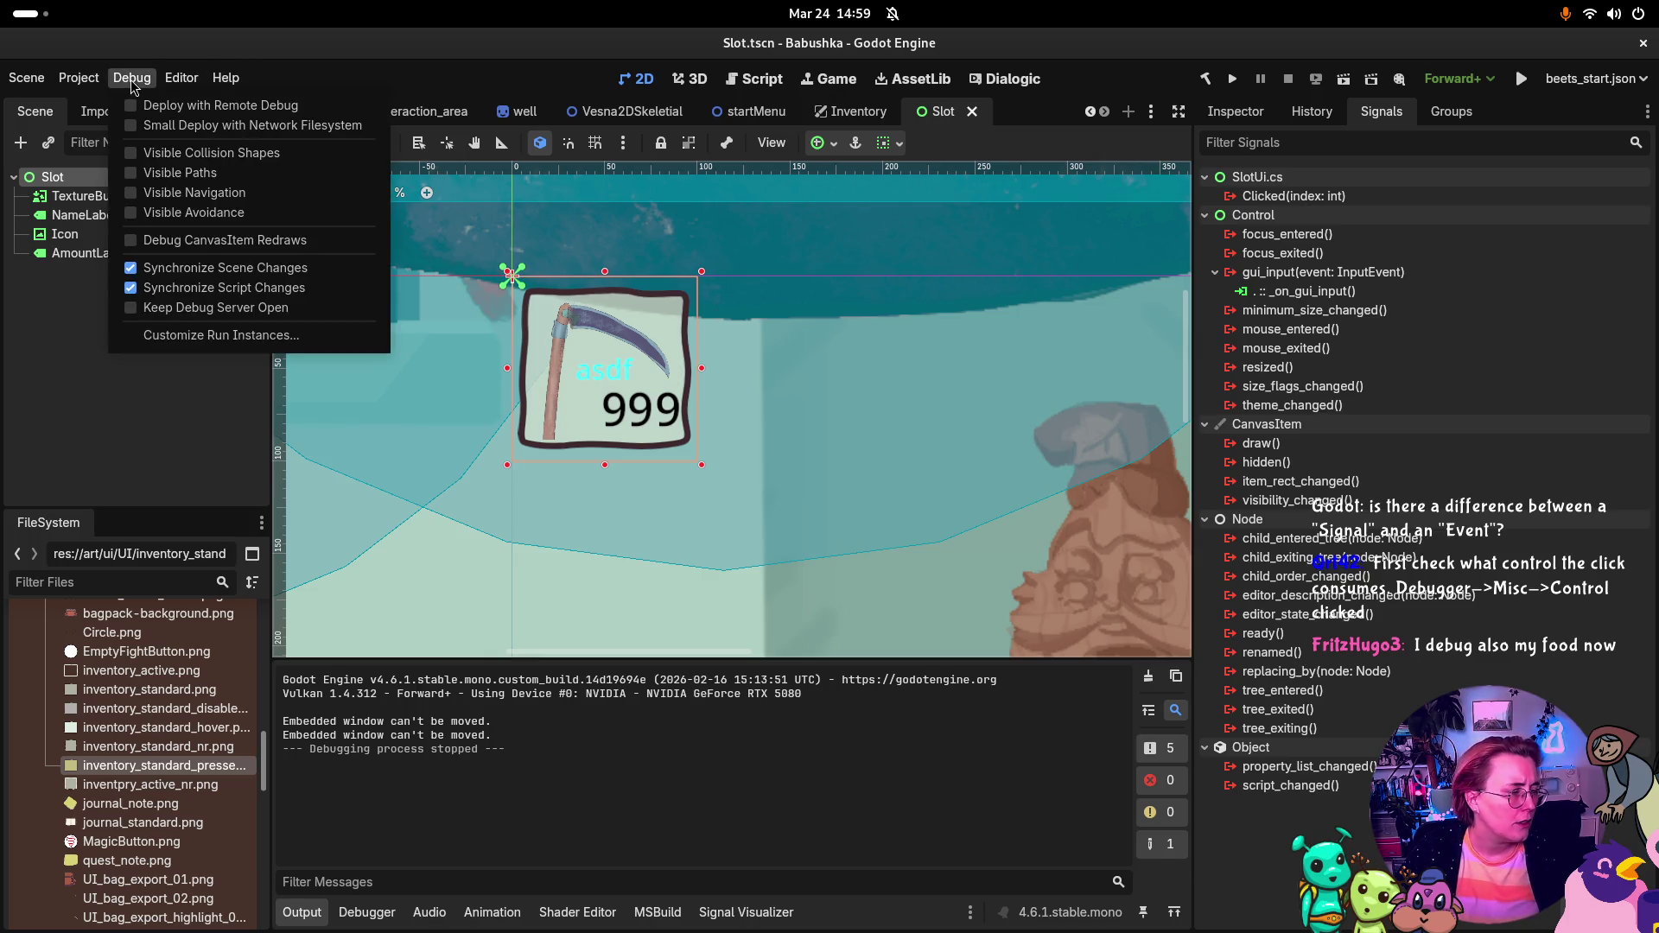
{"action": "left_click", "coordinate": [132, 79]}
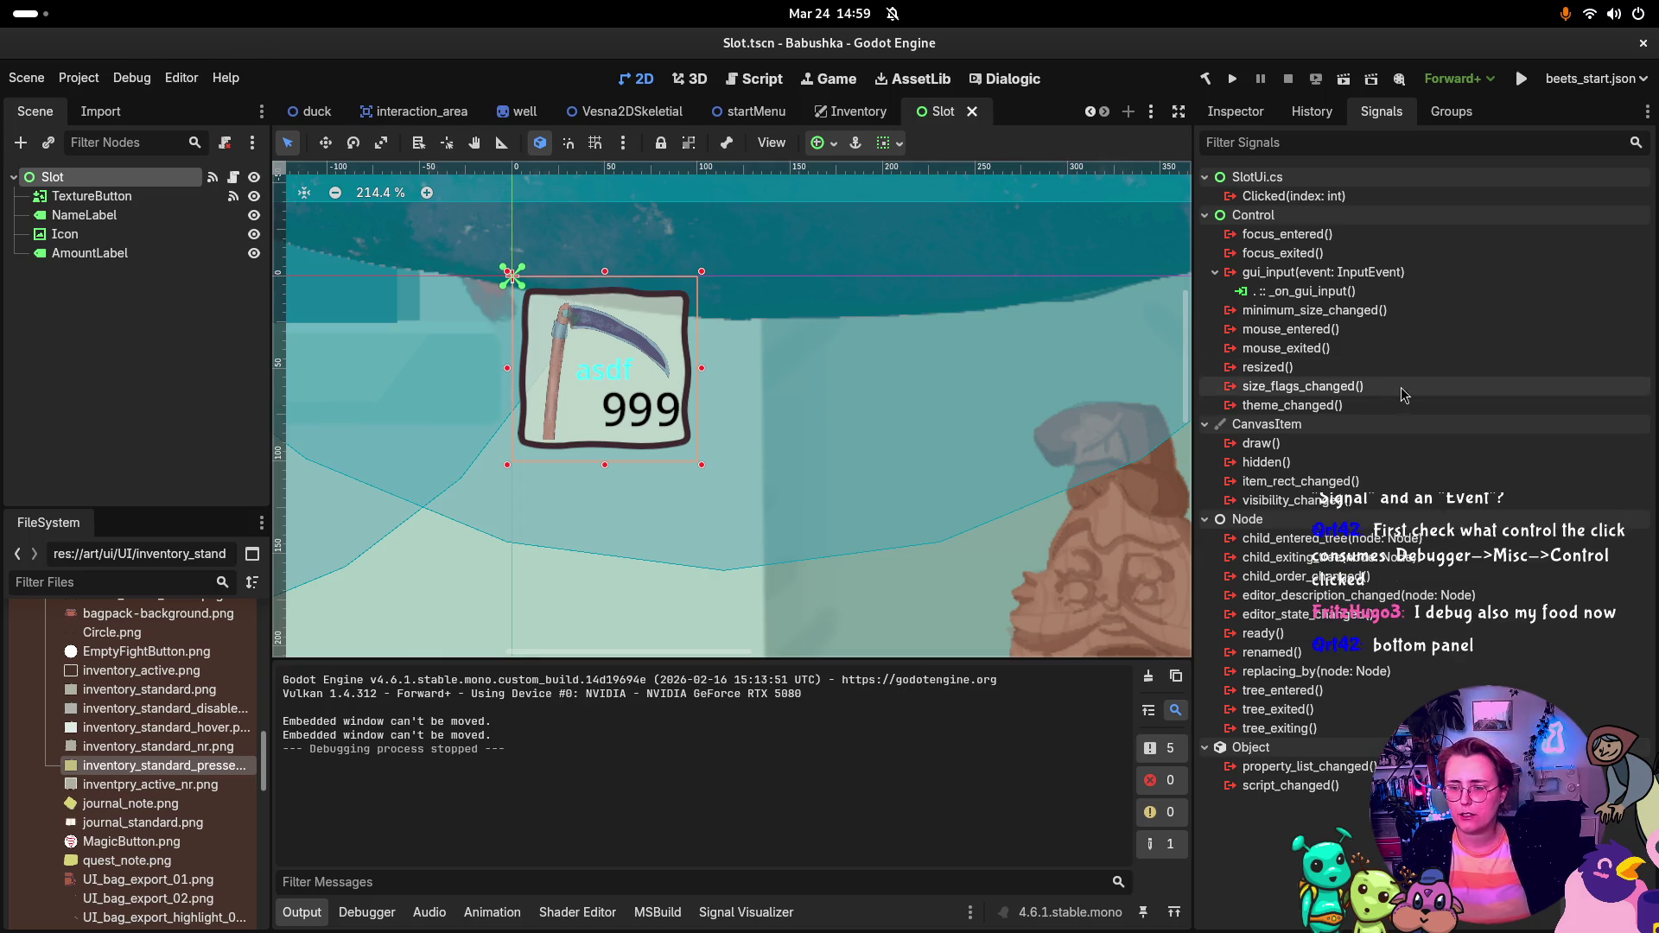
Step: Show the Slot node's Control properties in the Inspector and open the debugger panel
{"action": "left_click", "coordinate": [1250, 116]}
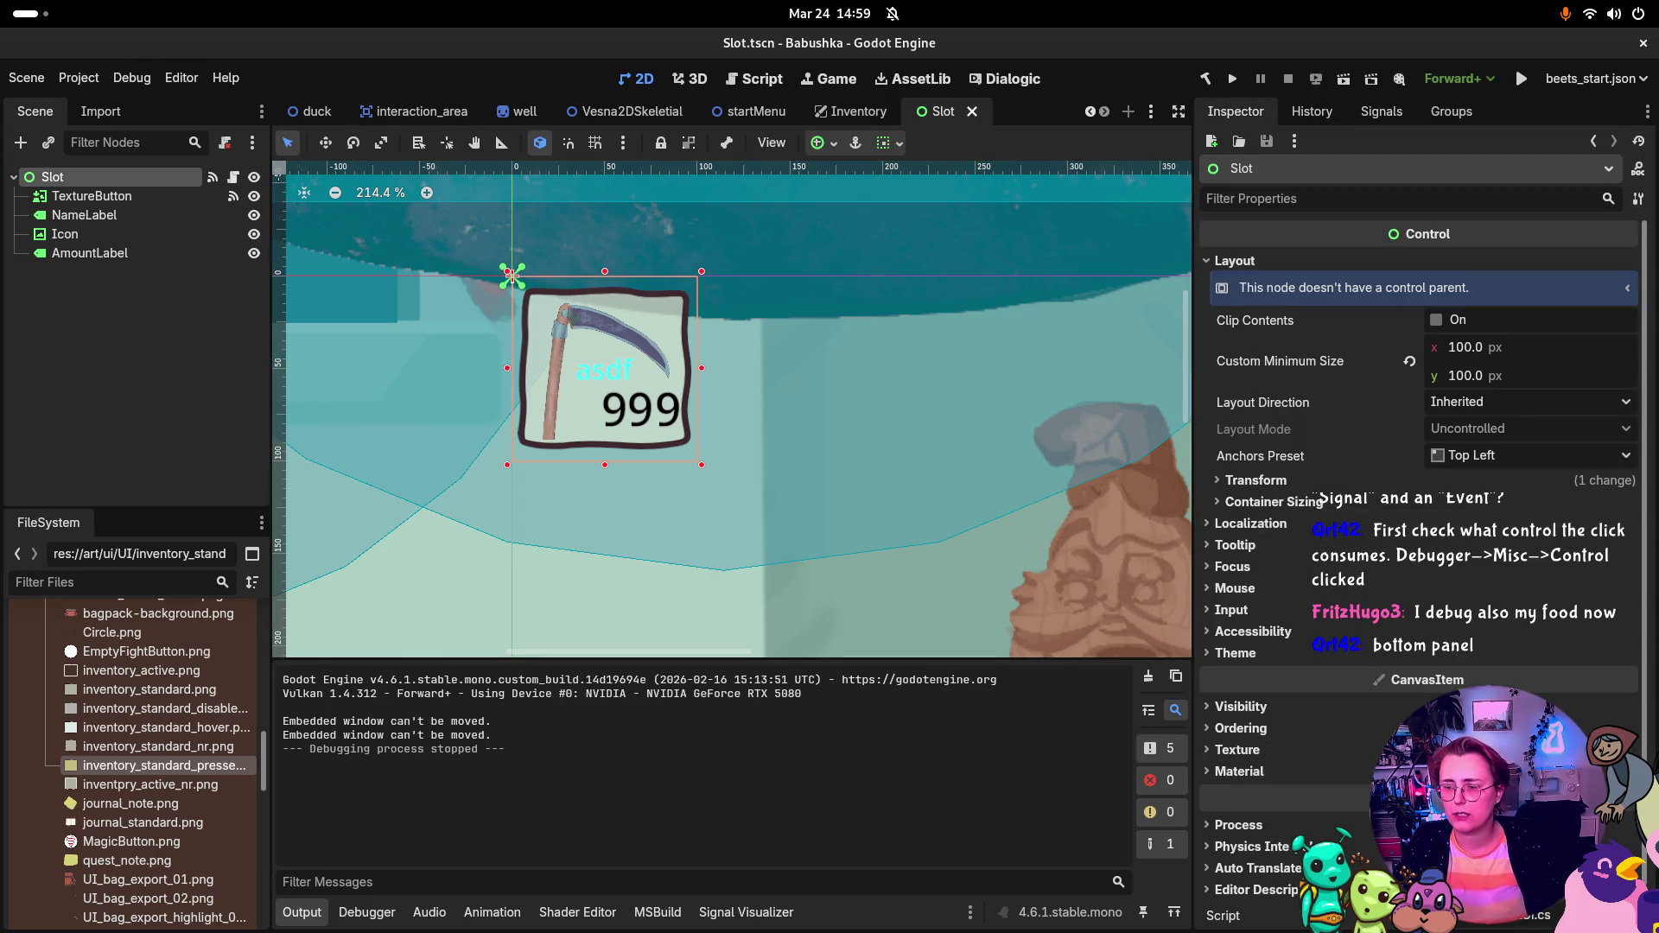
{"action": "scroll", "coordinate": [1488, 344], "scroll_direction": "down", "scroll_amount": 1}
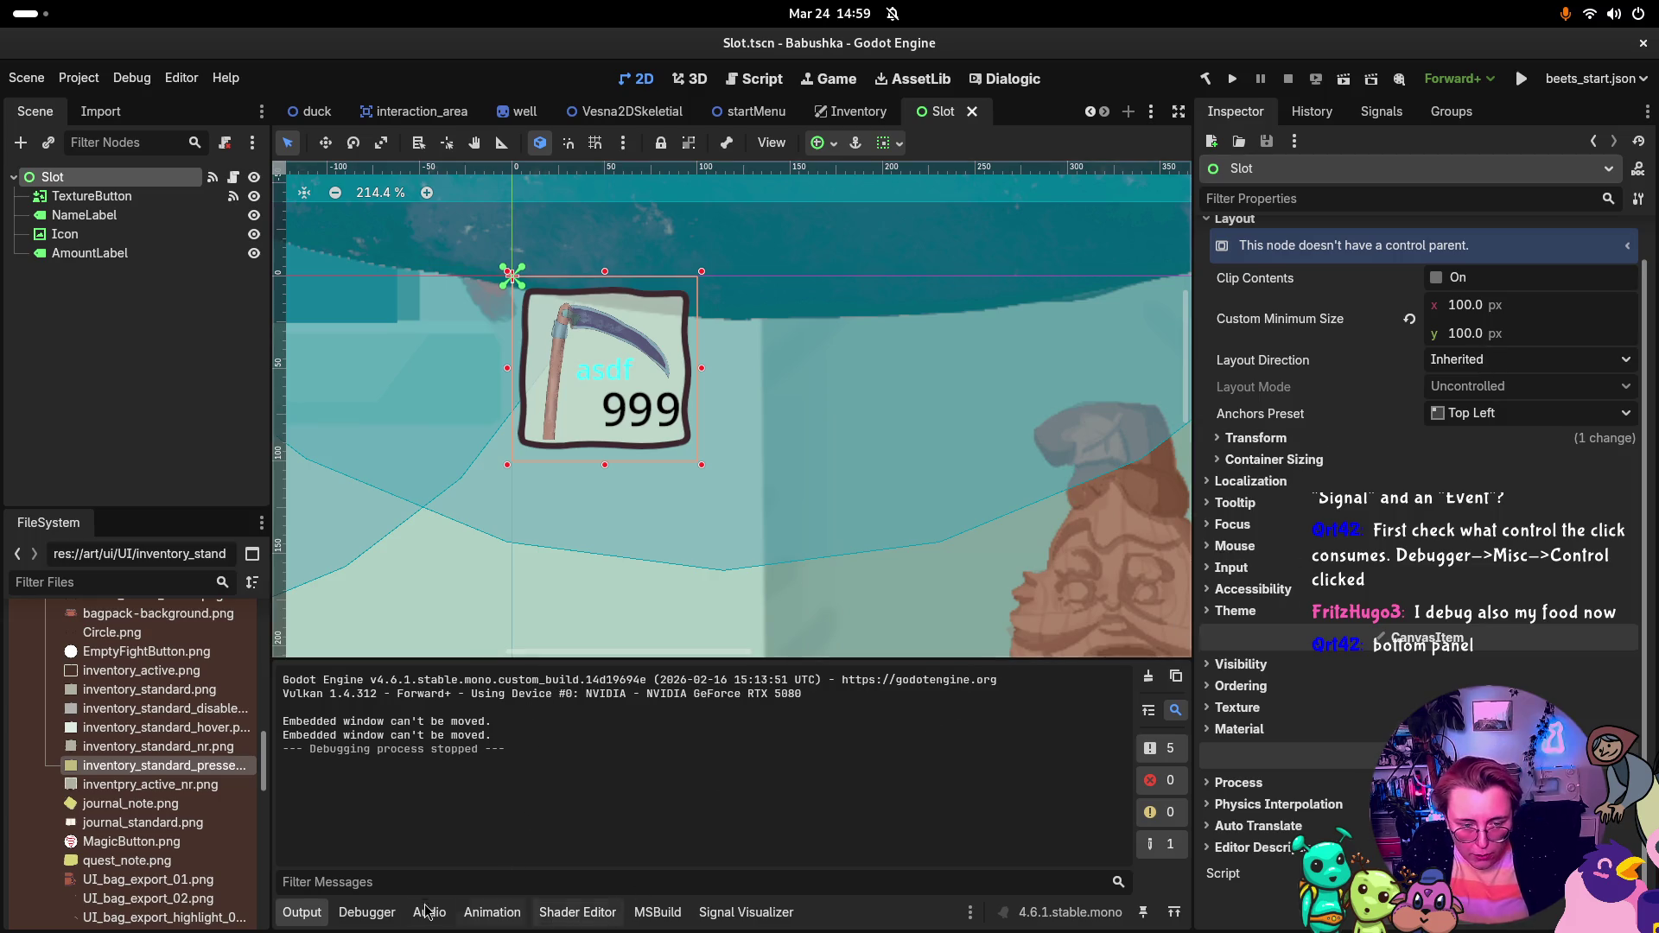
{"action": "left_click", "coordinate": [366, 912]}
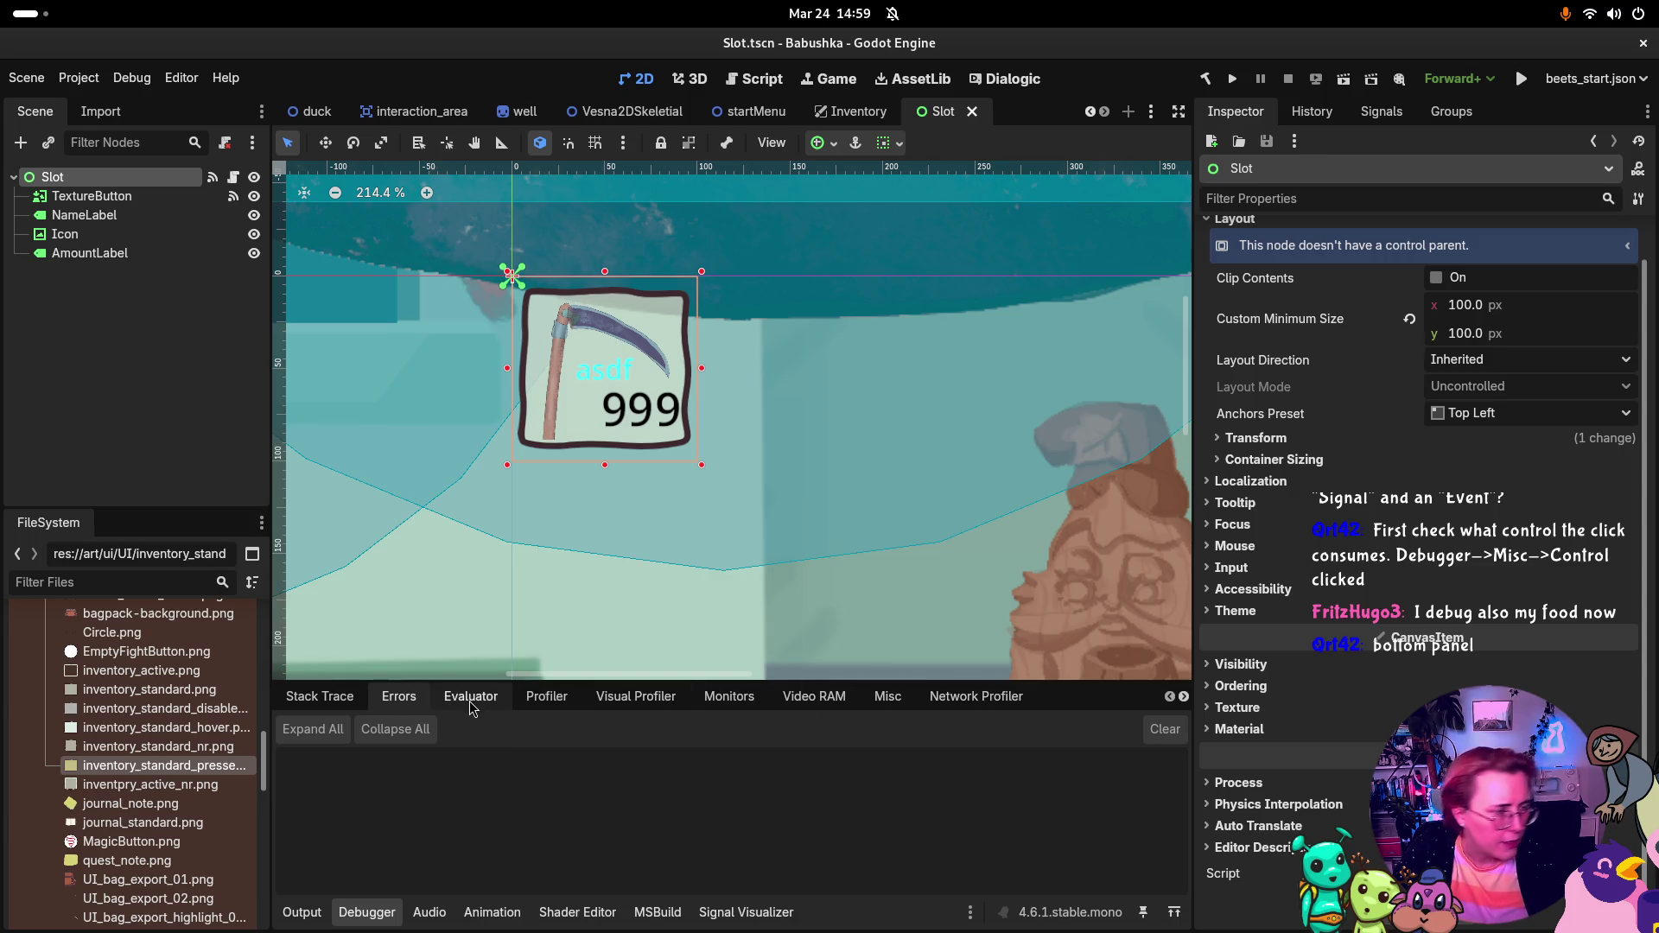
Step: Check the debugger's Misc view for the last clicked control, then open the window overview
{"action": "left_click", "coordinate": [886, 697]}
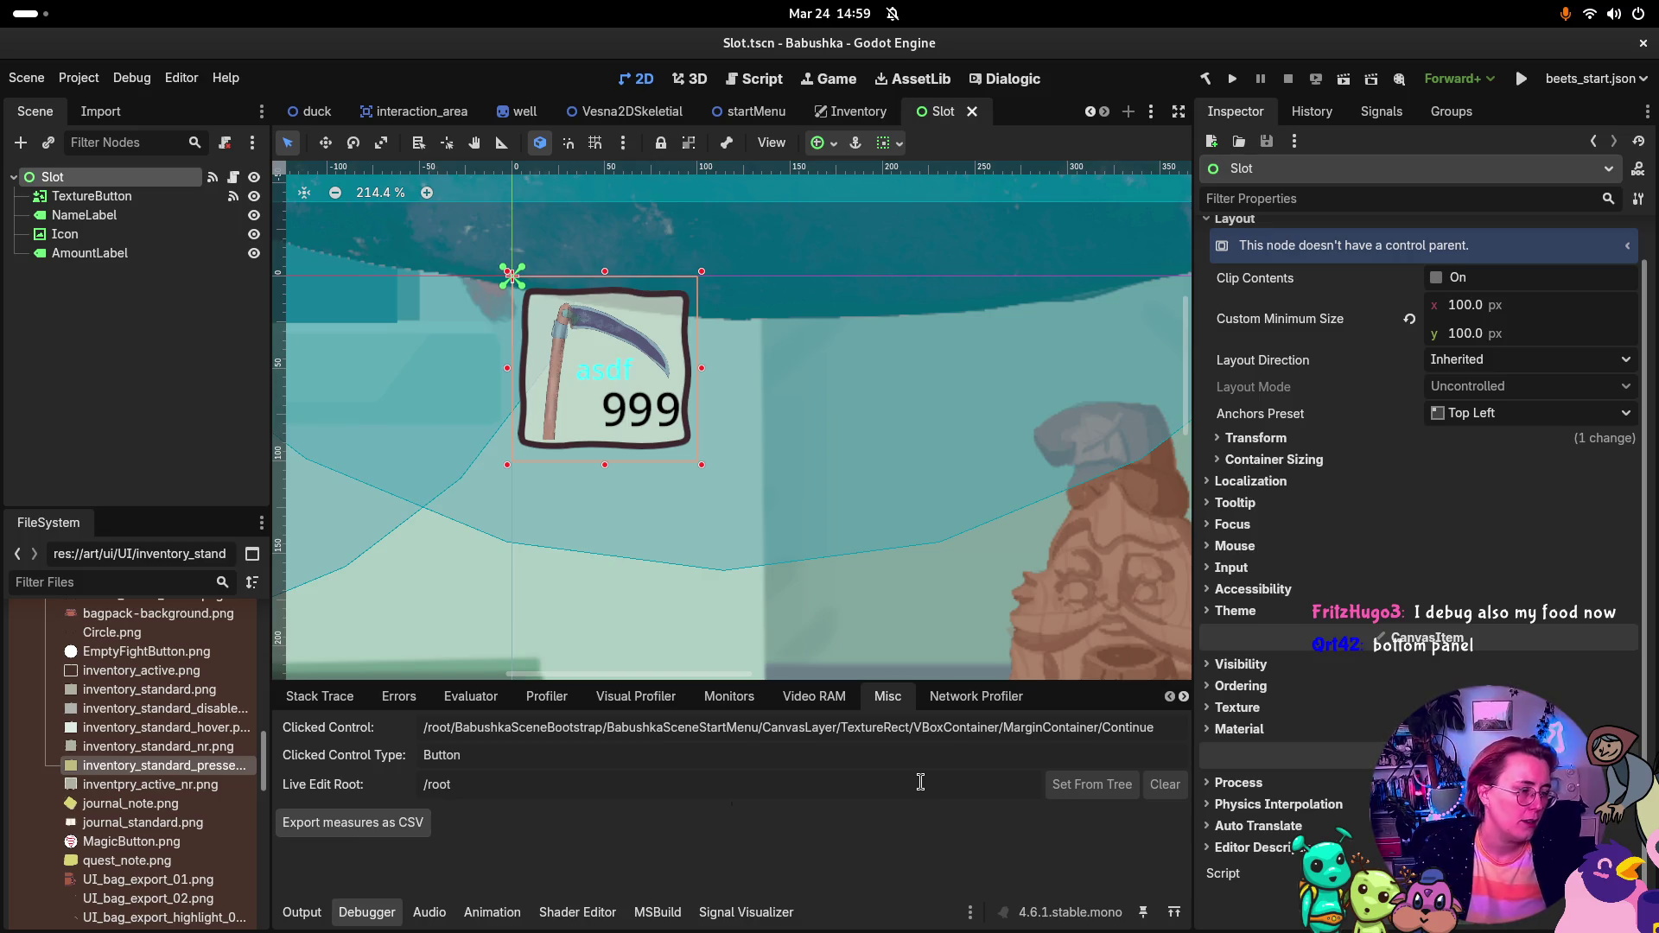
{"action": "key", "text": "super"}
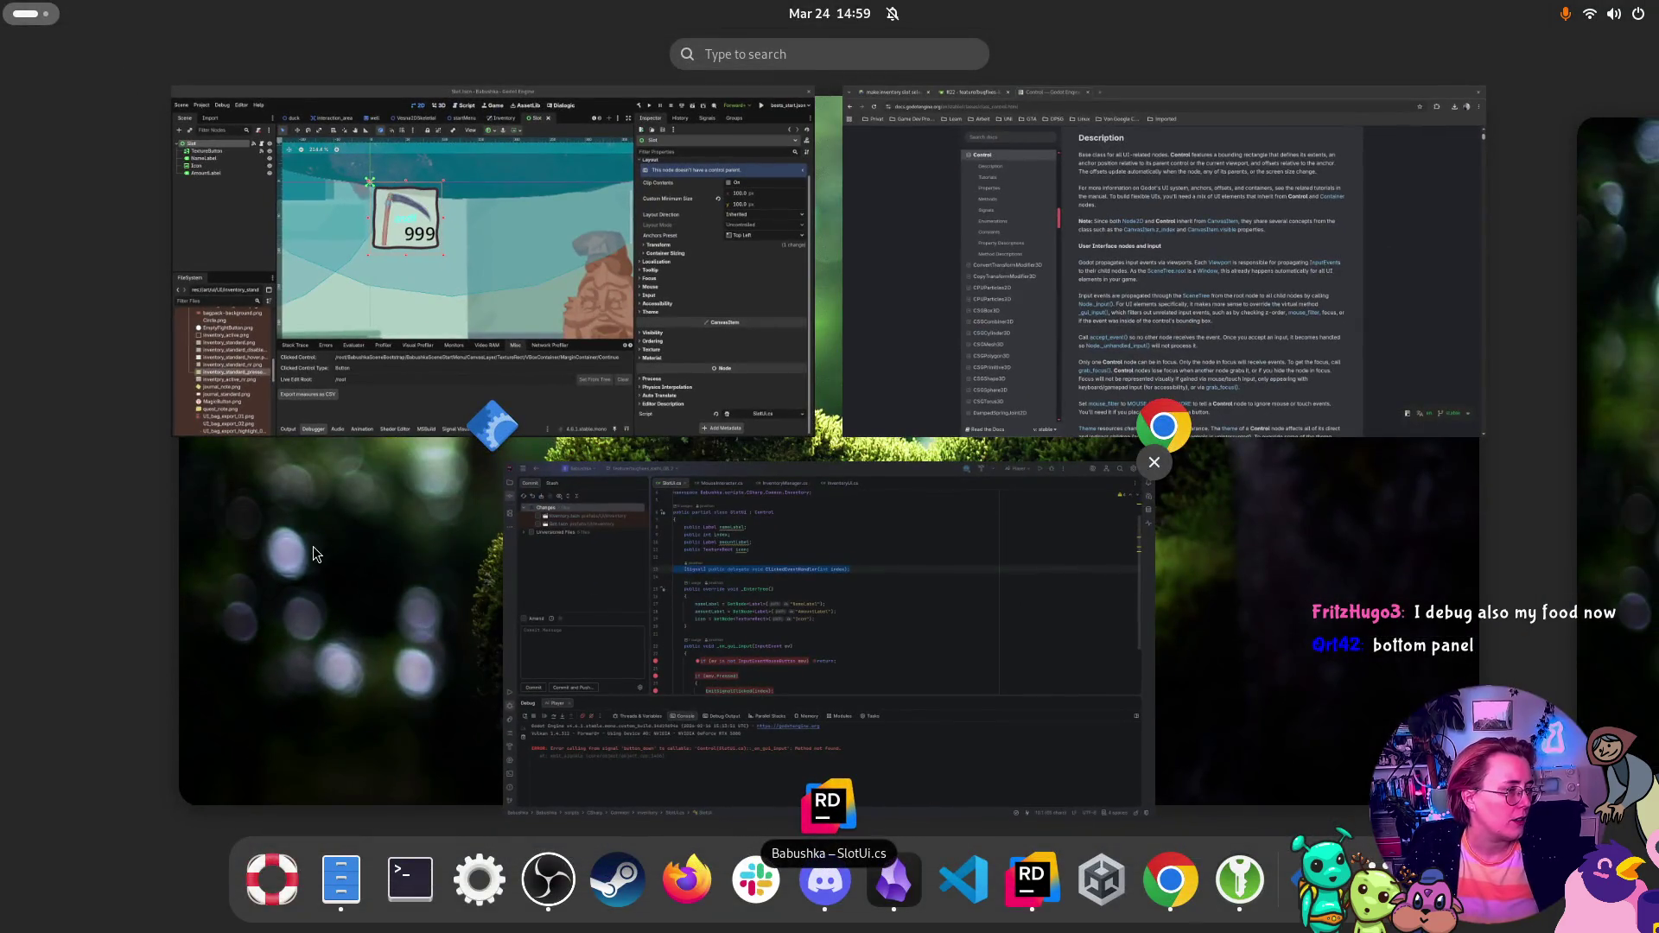
Step: Dismiss the window overview without switching to another window
{"action": "key", "text": "super"}
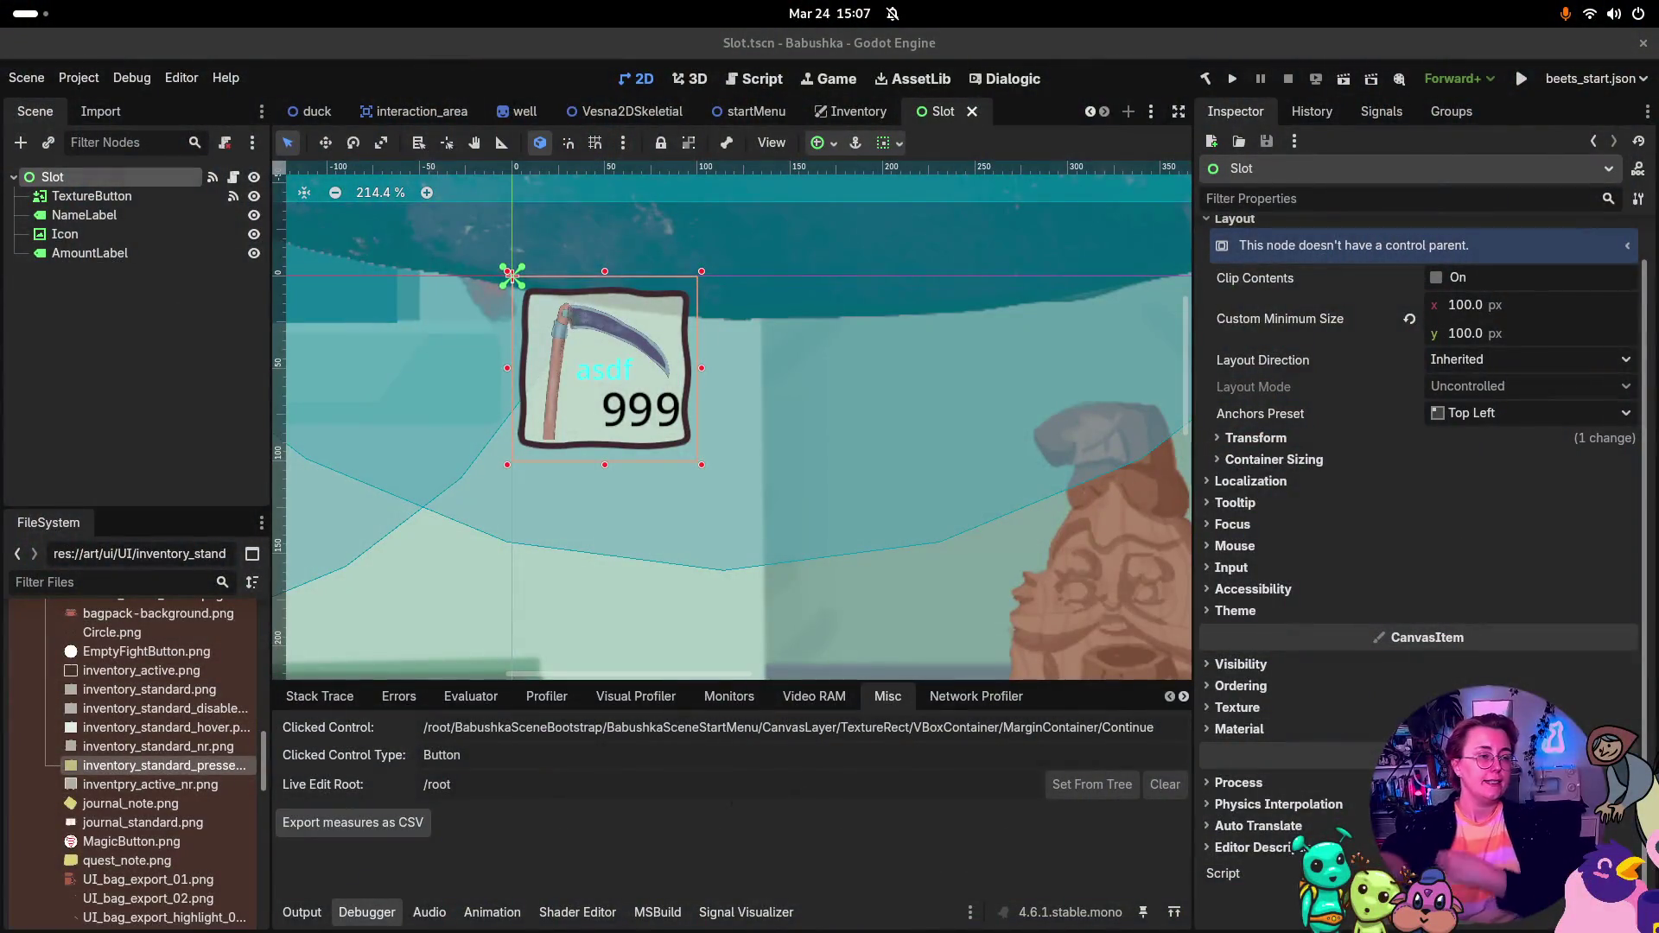
Step: Show all open windows: Godot, the Chrome Control docs and Rider
{"action": "key", "text": "super"}
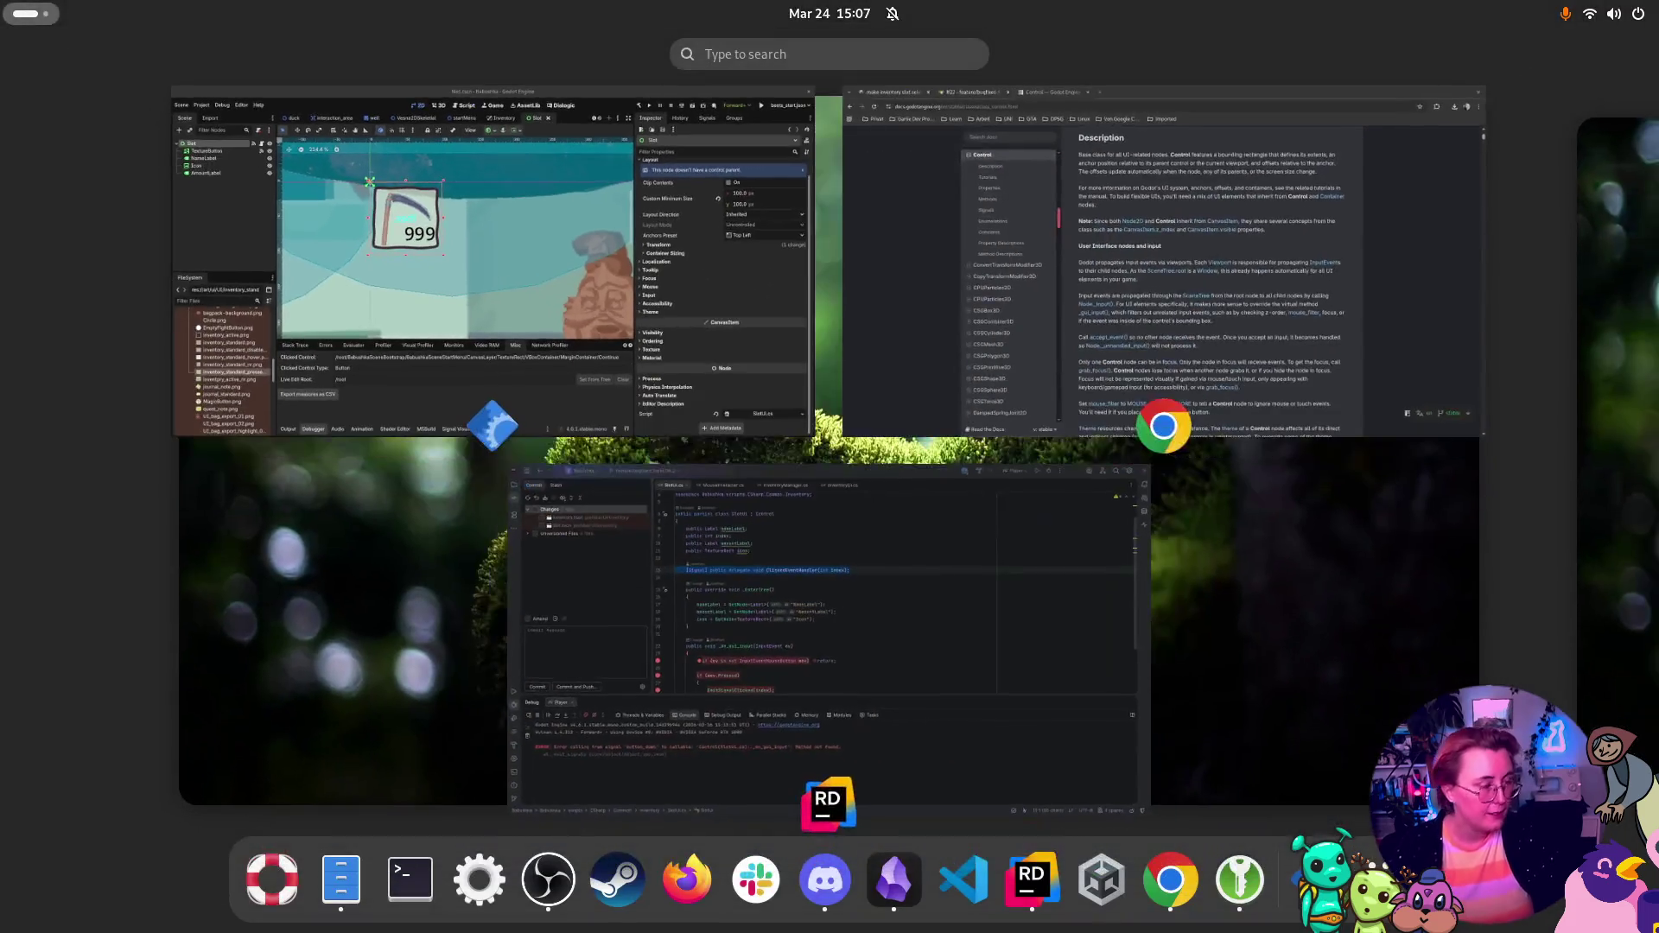
{"action": "key", "text": "super"}
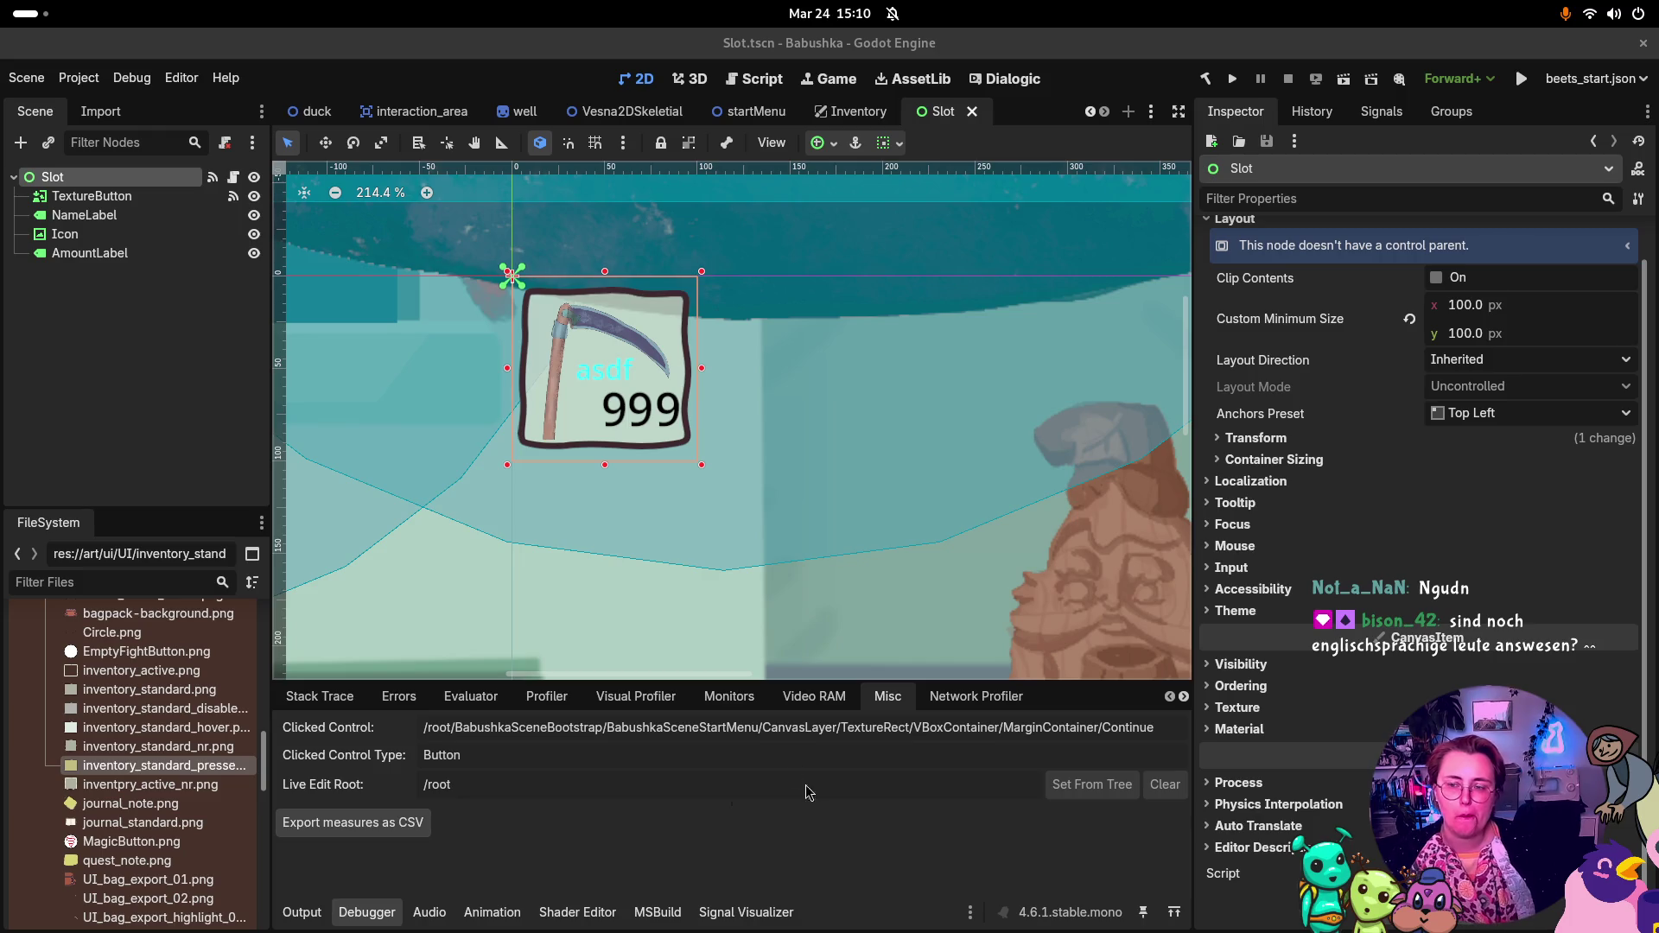
{"action": "key", "text": "super"}
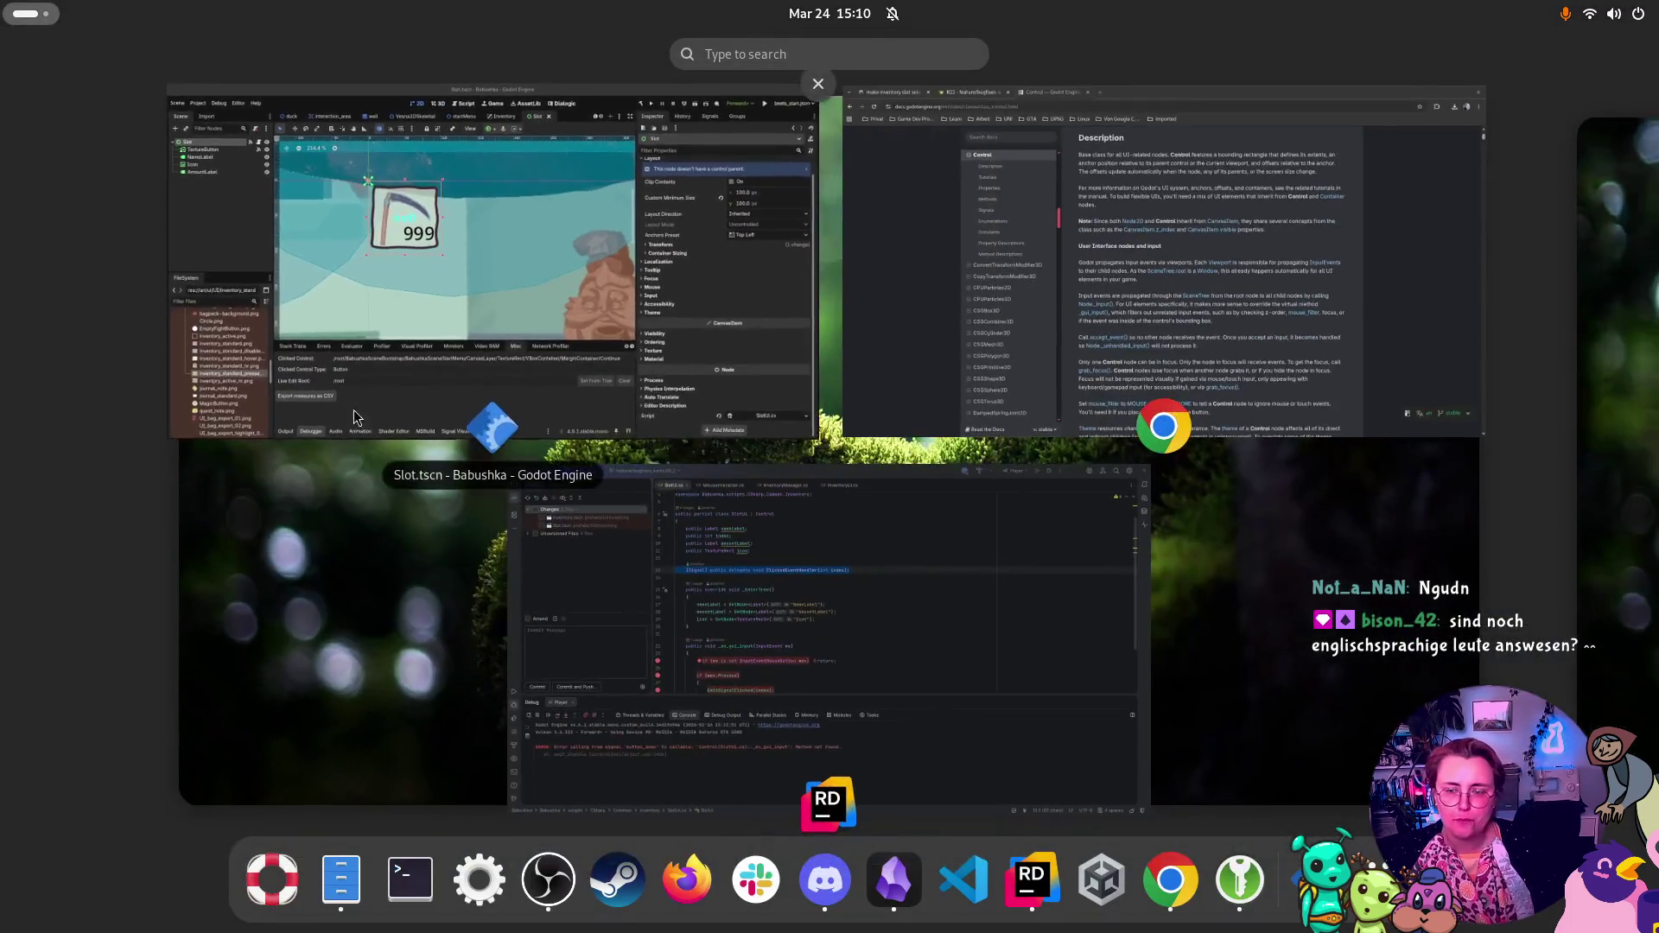
Step: Glance over SlotUi.cs breakpoints in Rider, then switch to Godot's Slot.tscn
{"action": "left_click", "coordinate": [860, 662]}
{"action": "scroll", "coordinate": [713, 382], "scroll_direction": "down", "scroll_amount": 2}
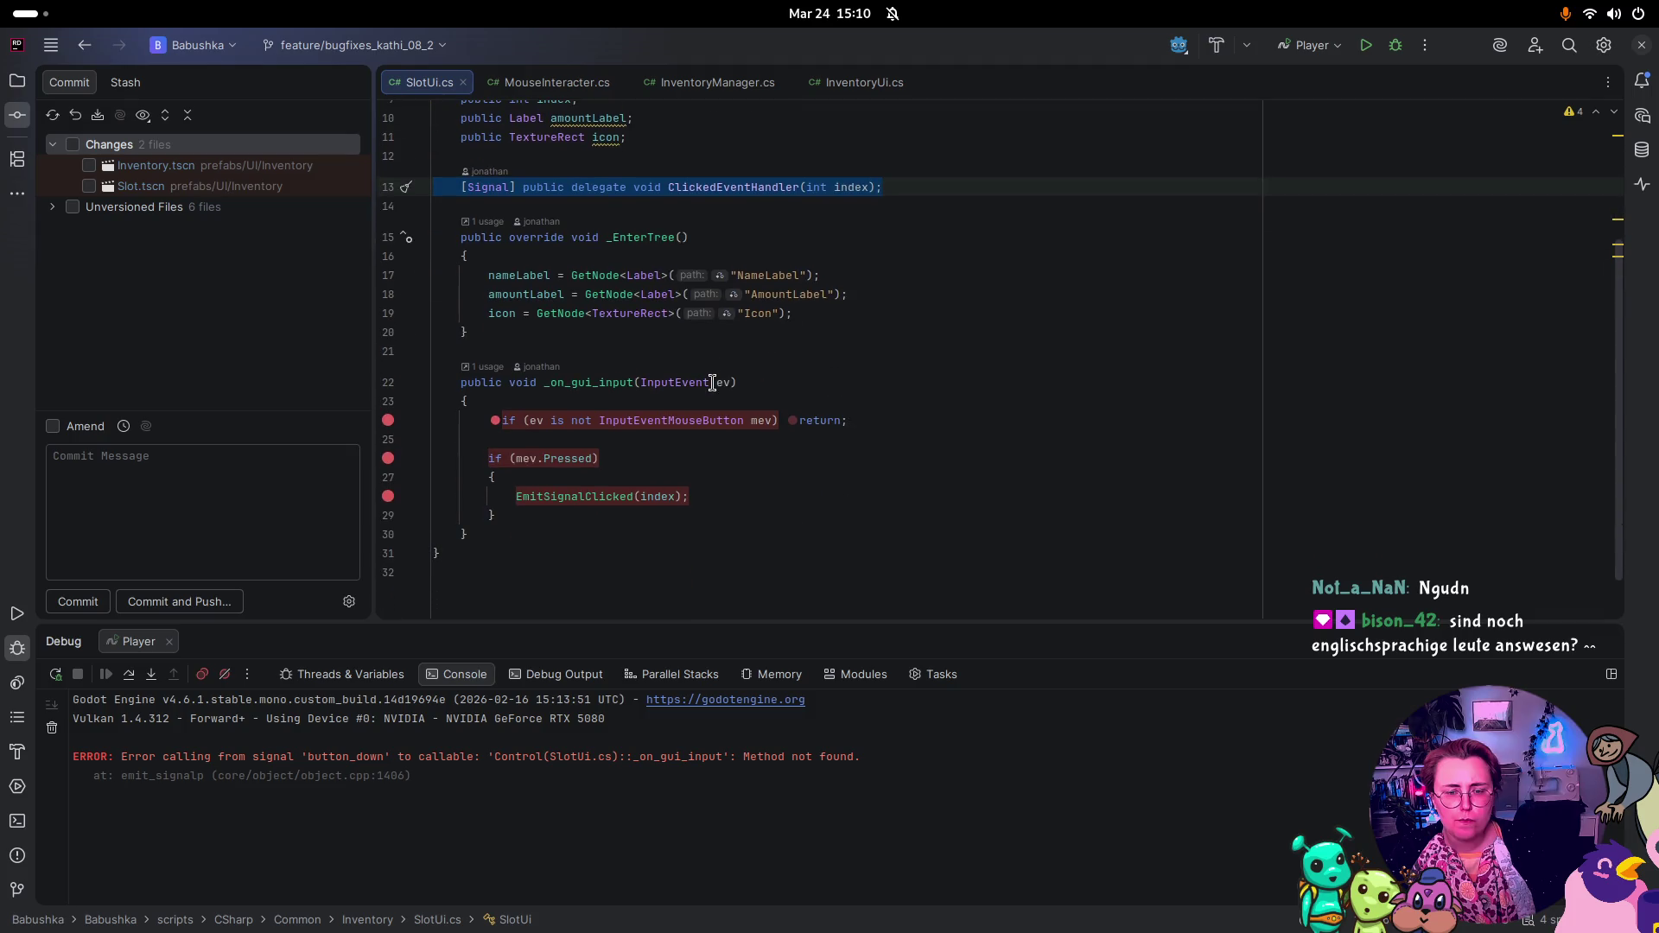
{"action": "key", "text": "super"}
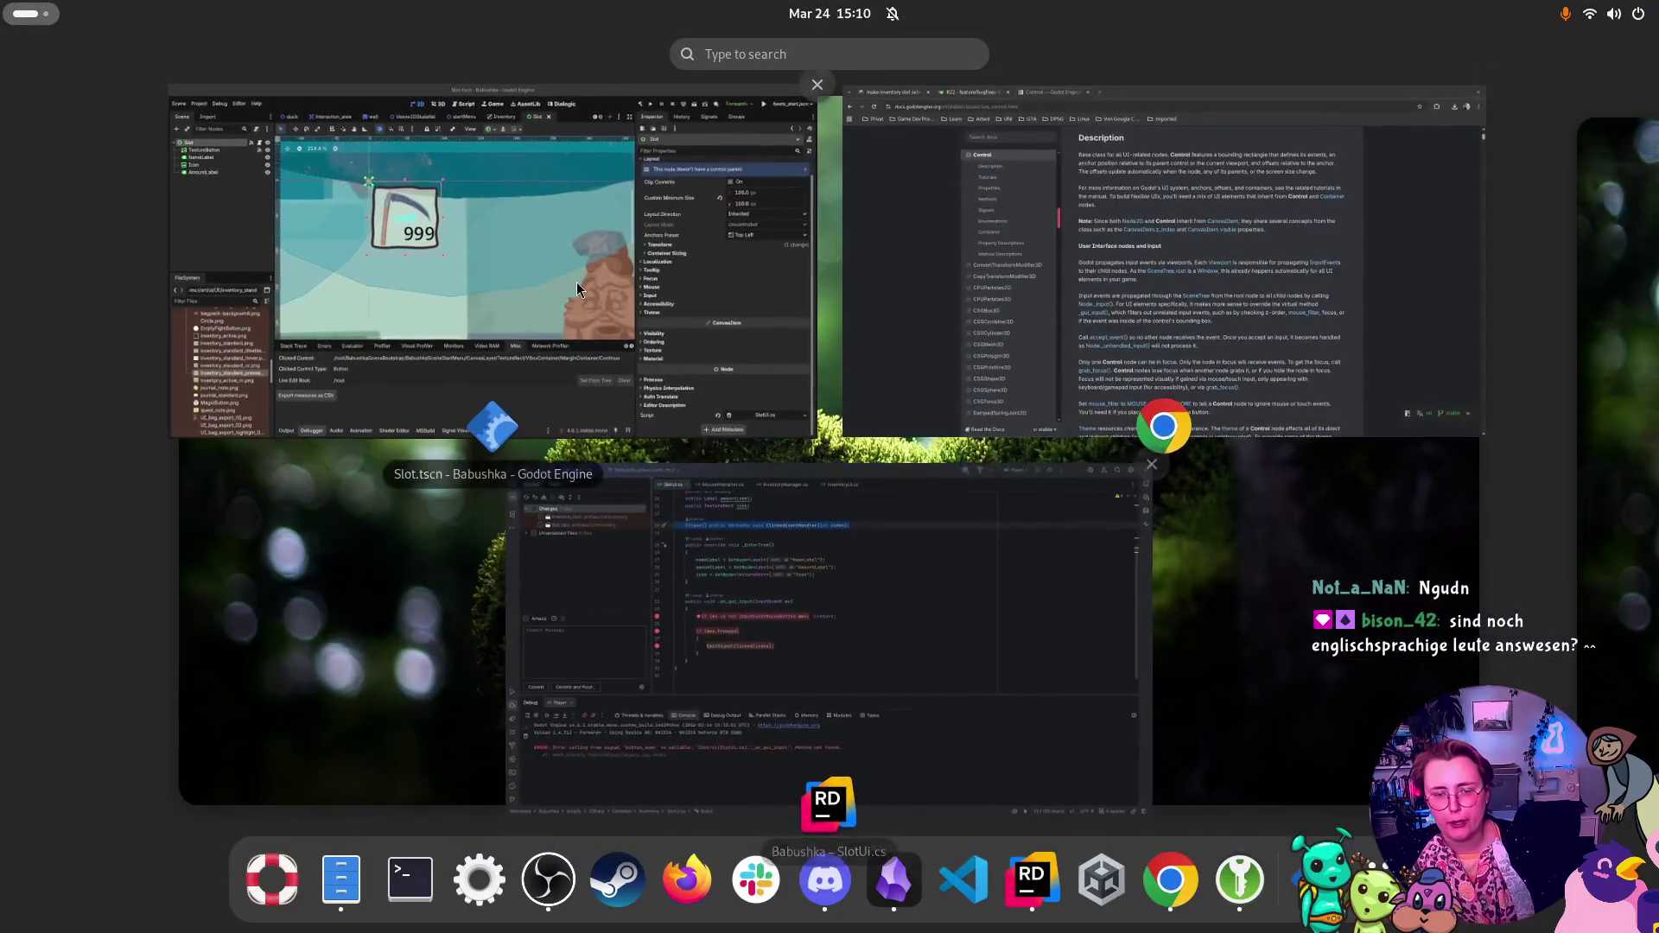
{"action": "left_click", "coordinate": [577, 282]}
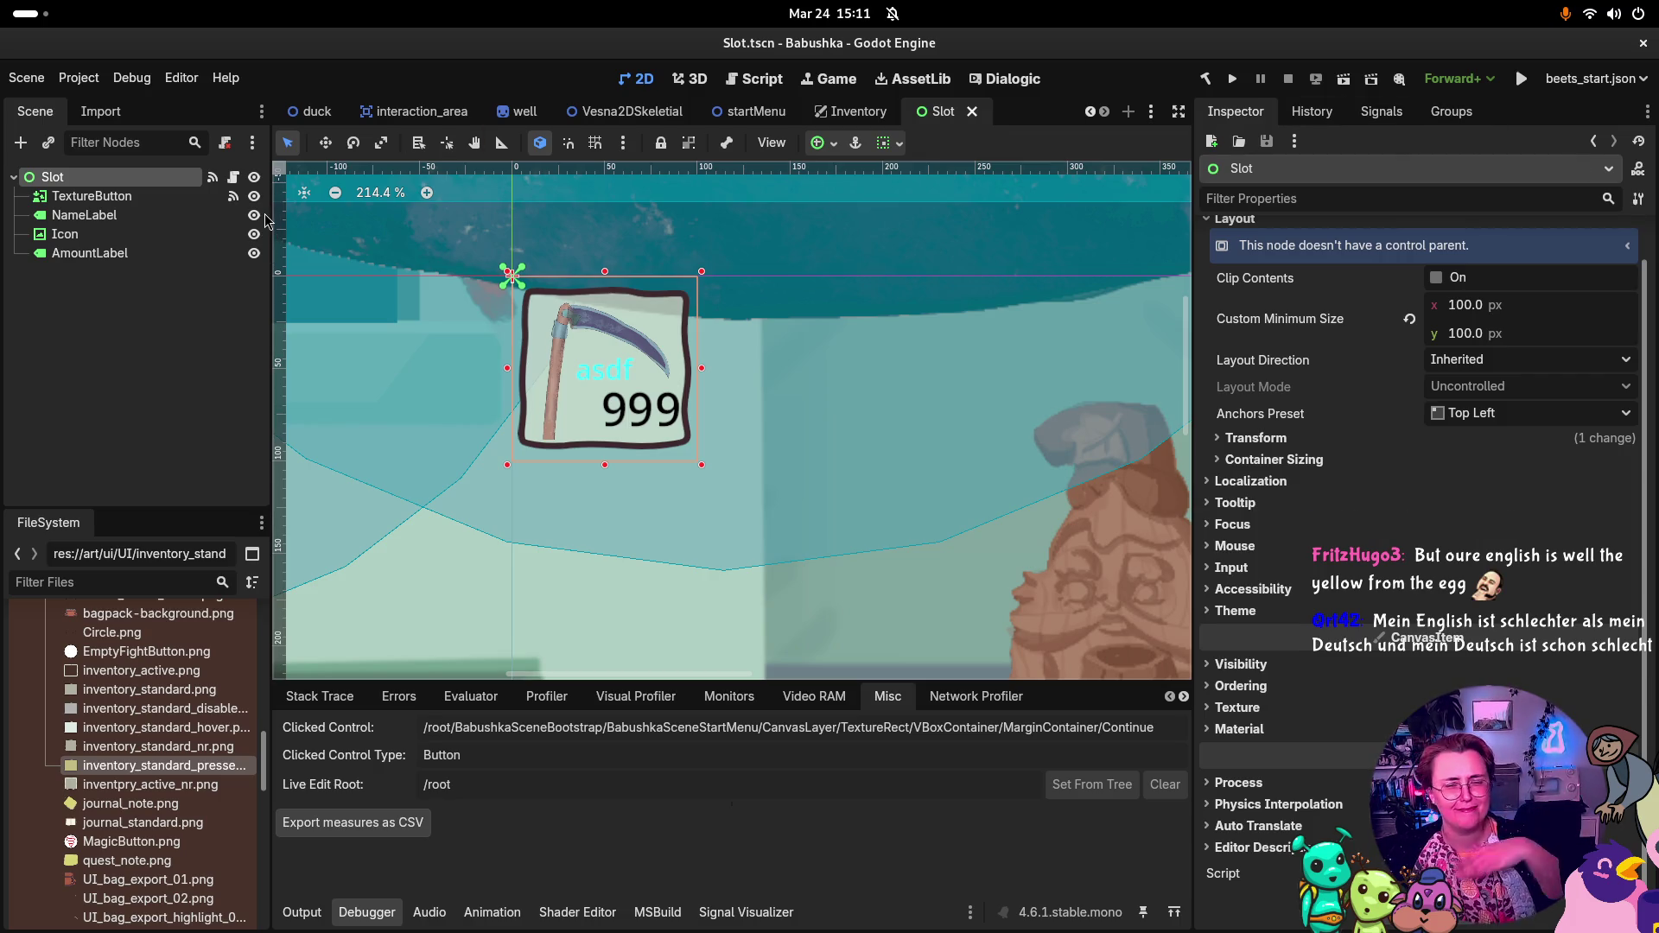
Step: Select the TextureButton node in the Slot scene and list its signals
{"action": "left_click", "coordinate": [90, 199]}
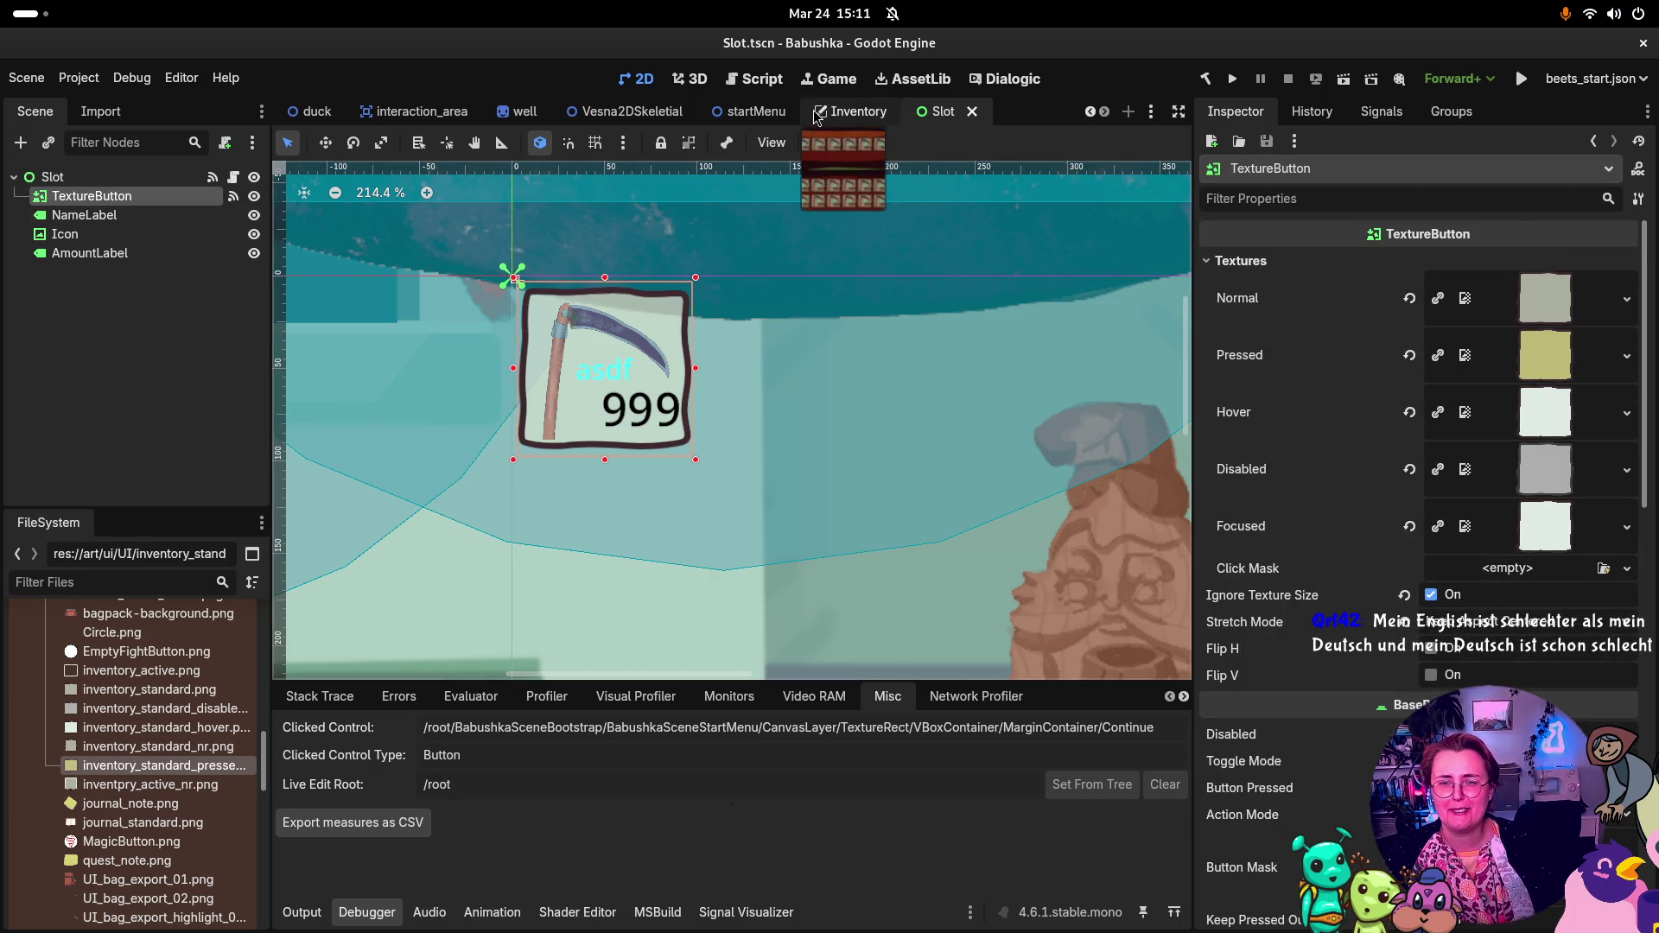
{"action": "left_click", "coordinate": [121, 216]}
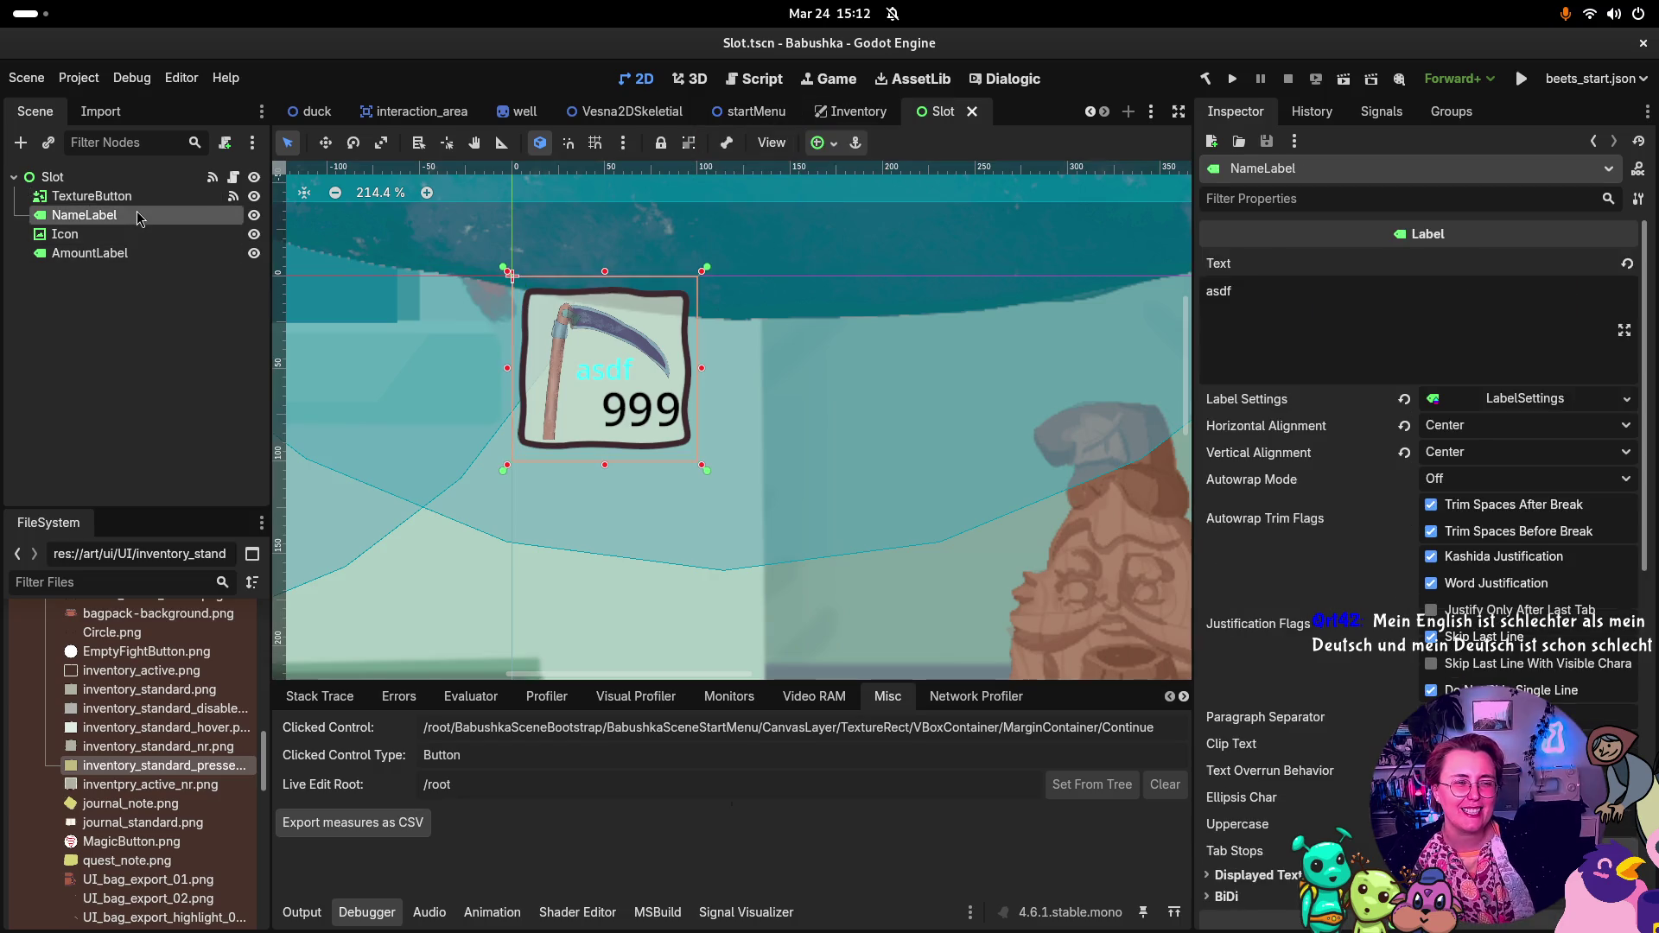
{"action": "left_click", "coordinate": [212, 200]}
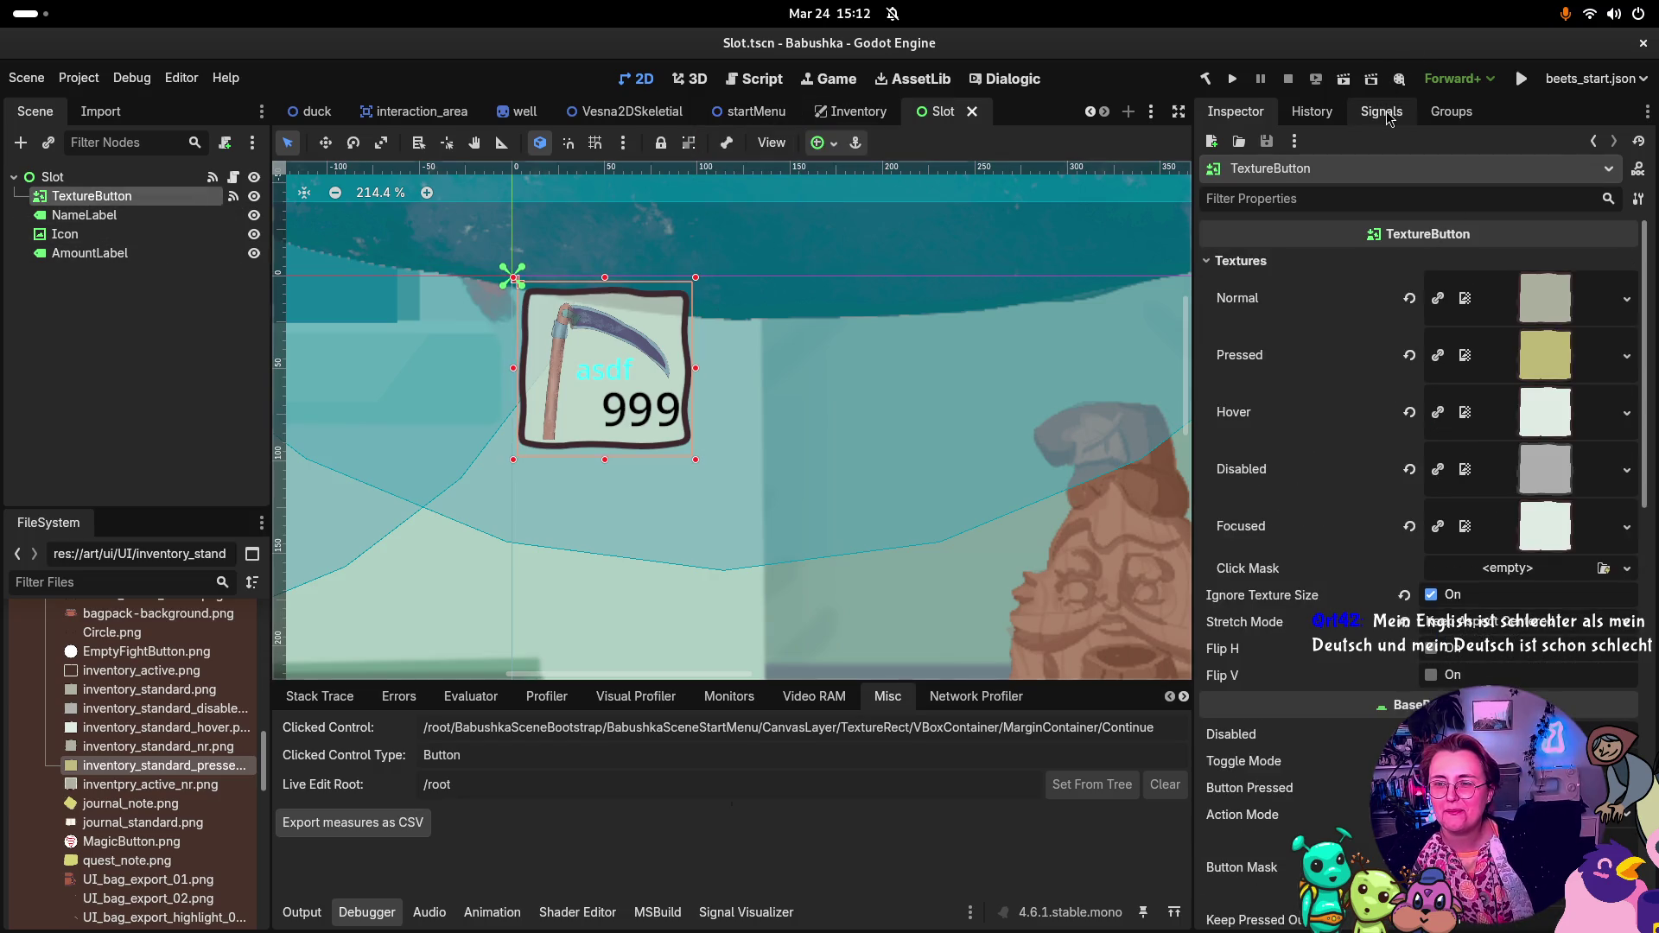
{"action": "left_click", "coordinate": [1383, 112]}
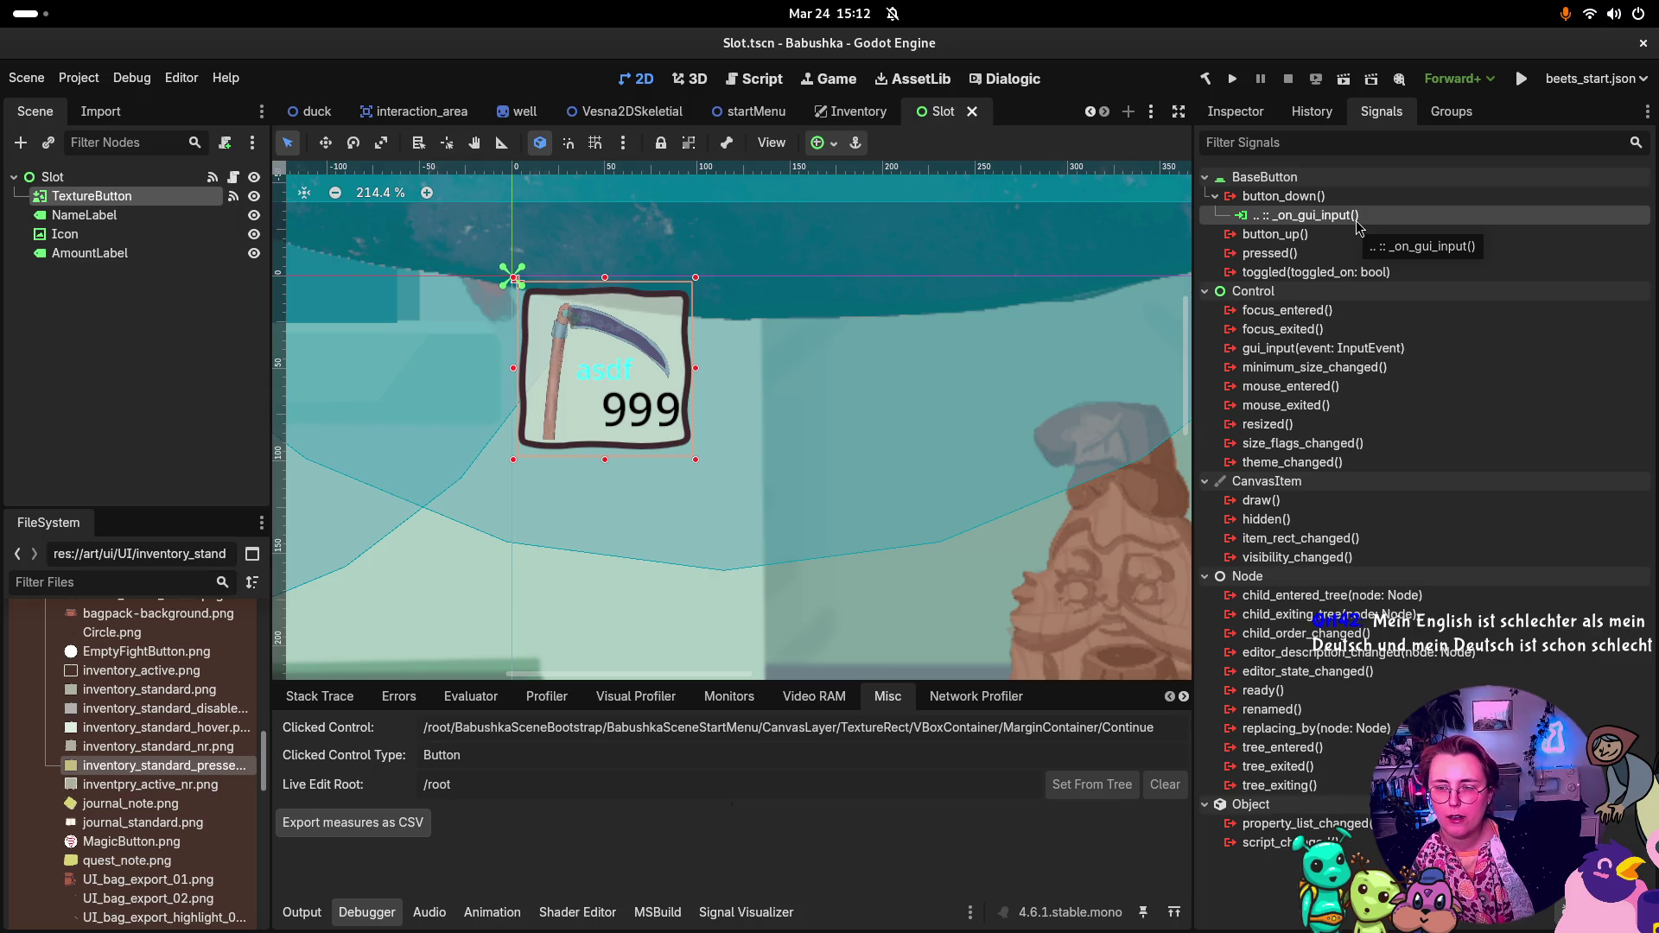
Step: Compare Rider's SlotUi.cs with Godot's Slot scene, ending back in Rider
{"action": "key", "text": "super"}
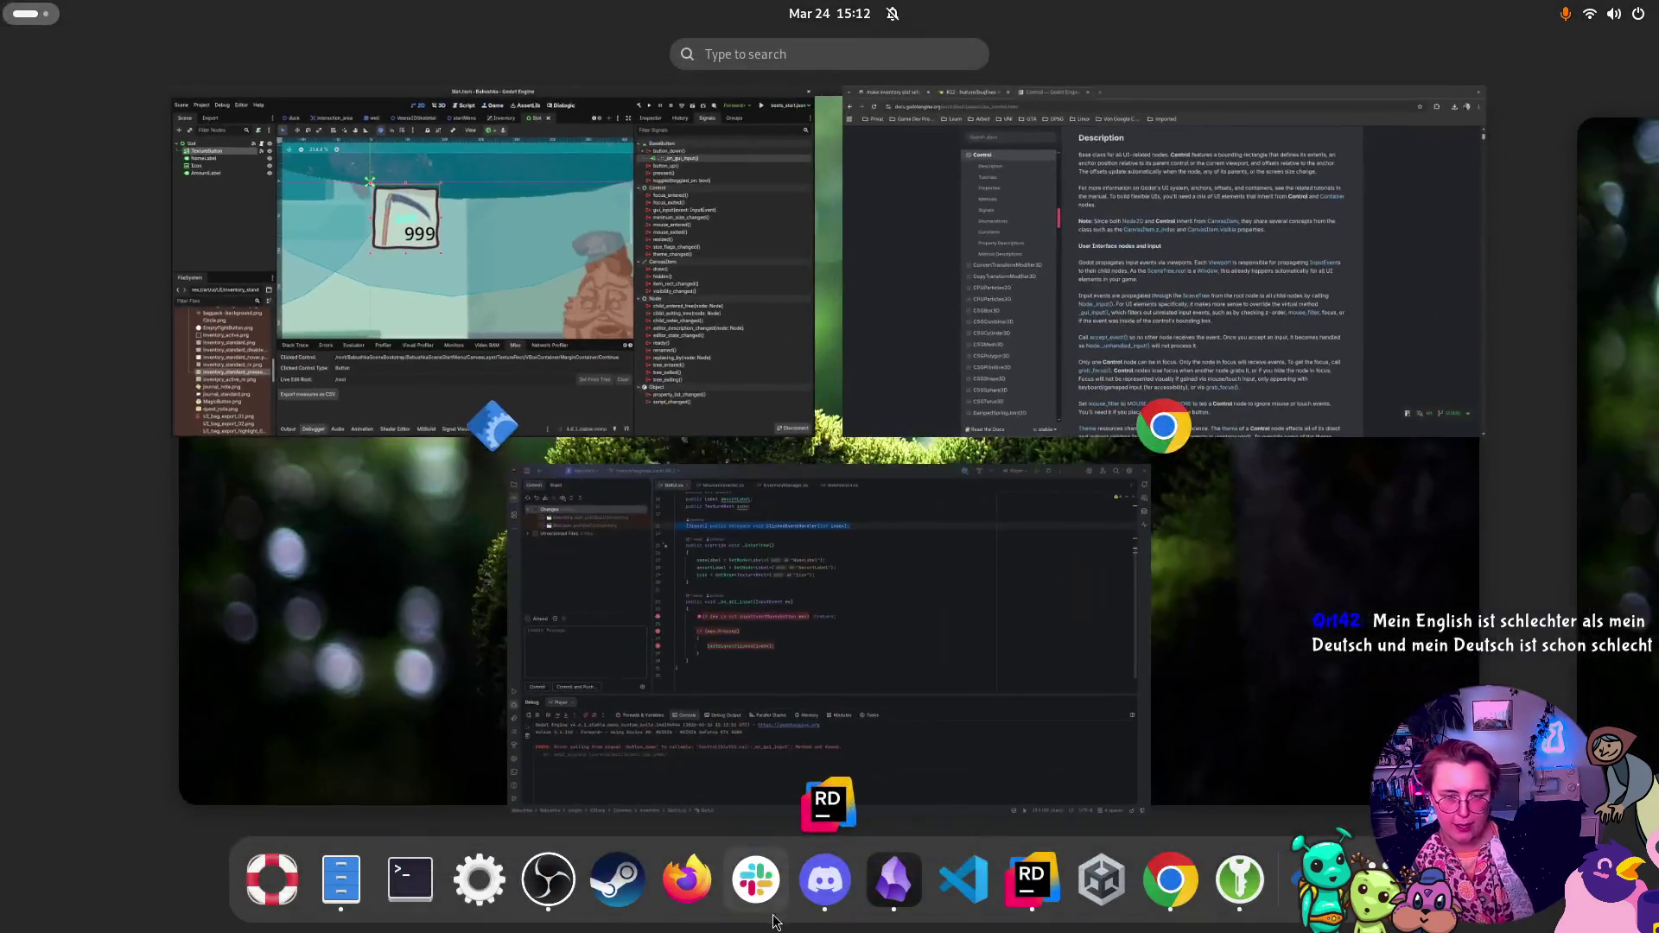
{"action": "left_click", "coordinate": [760, 653]}
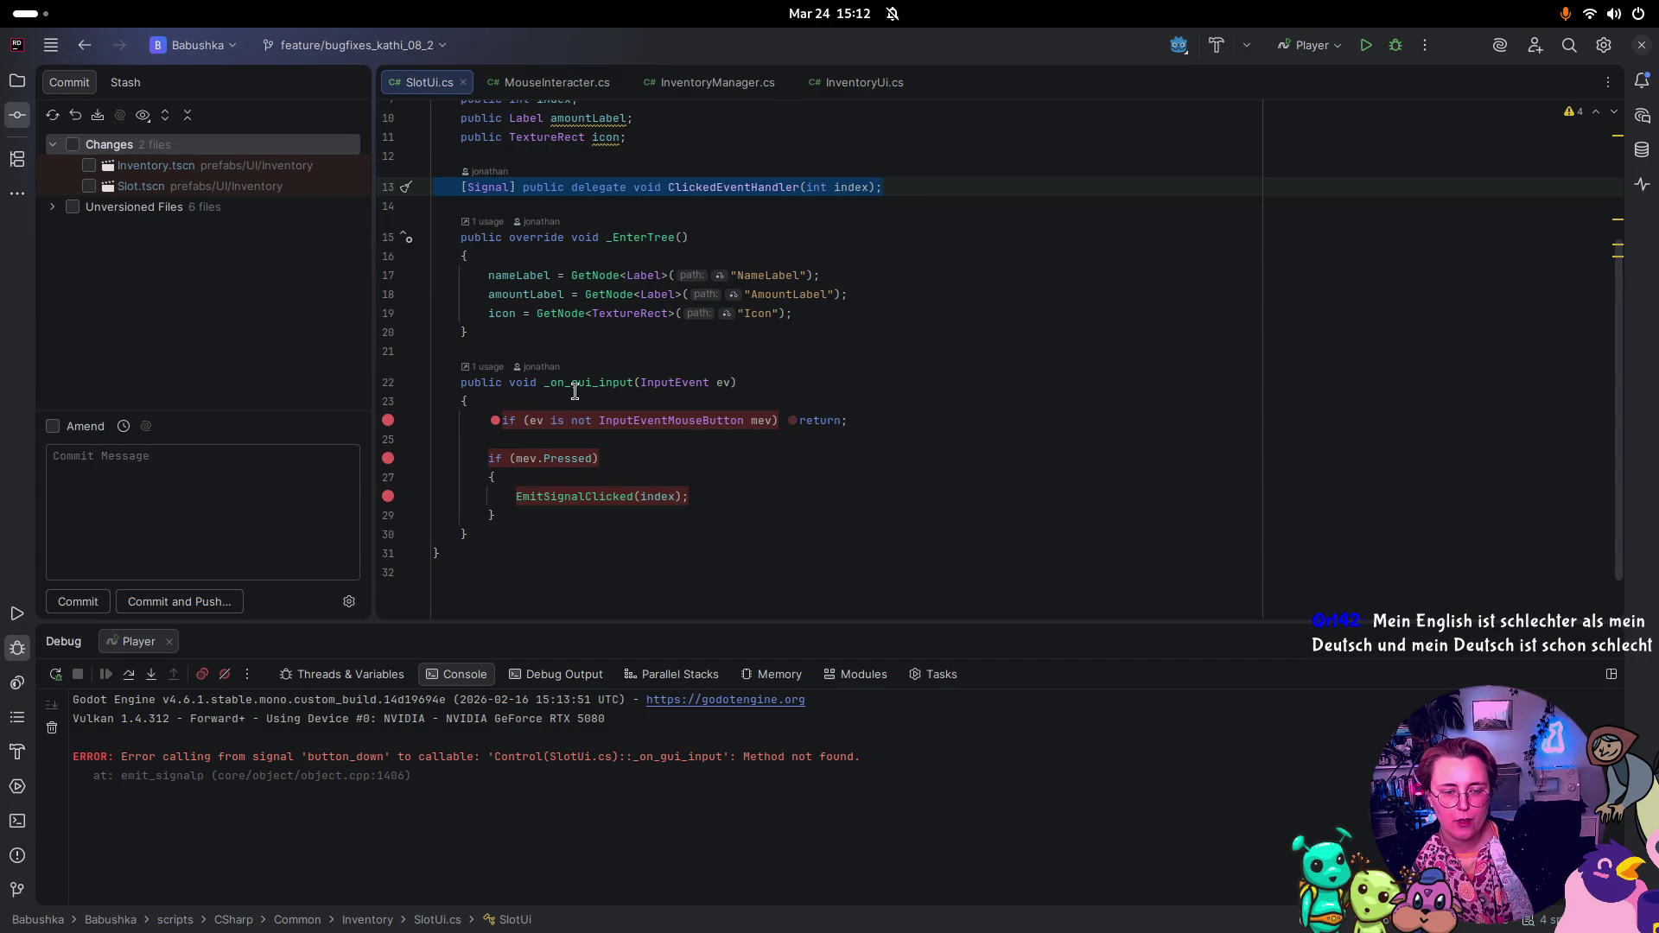
{"action": "key", "text": "super"}
{"action": "left_click", "coordinate": [473, 206]}
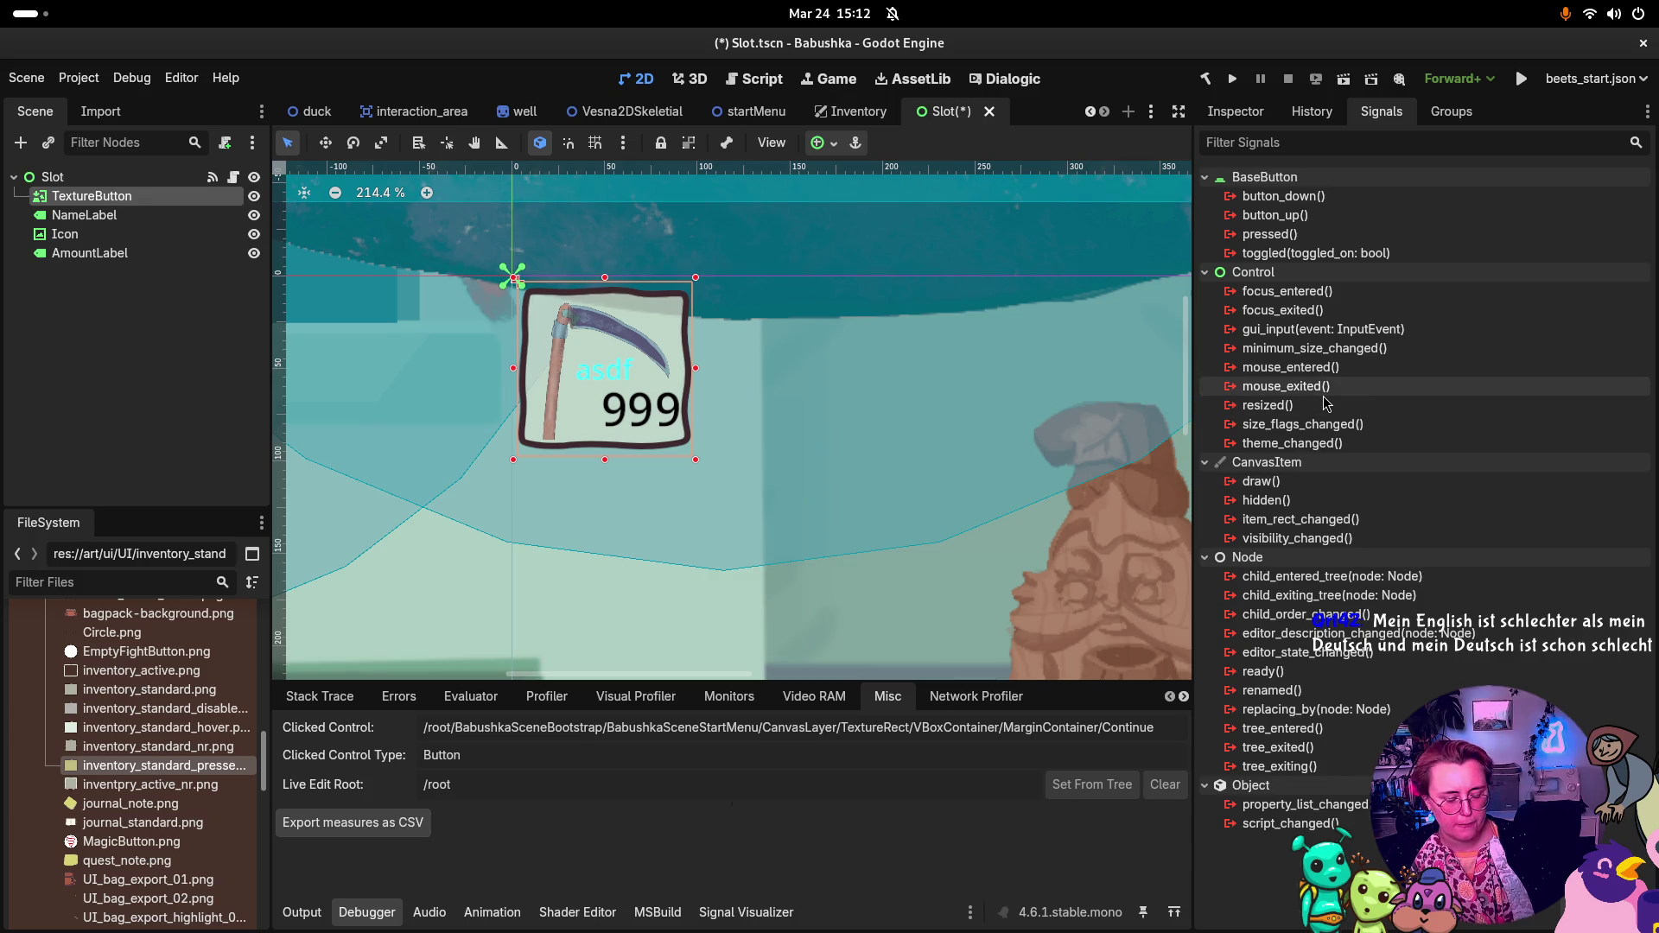
{"action": "key", "text": "super"}
{"action": "left_click", "coordinate": [827, 911]}
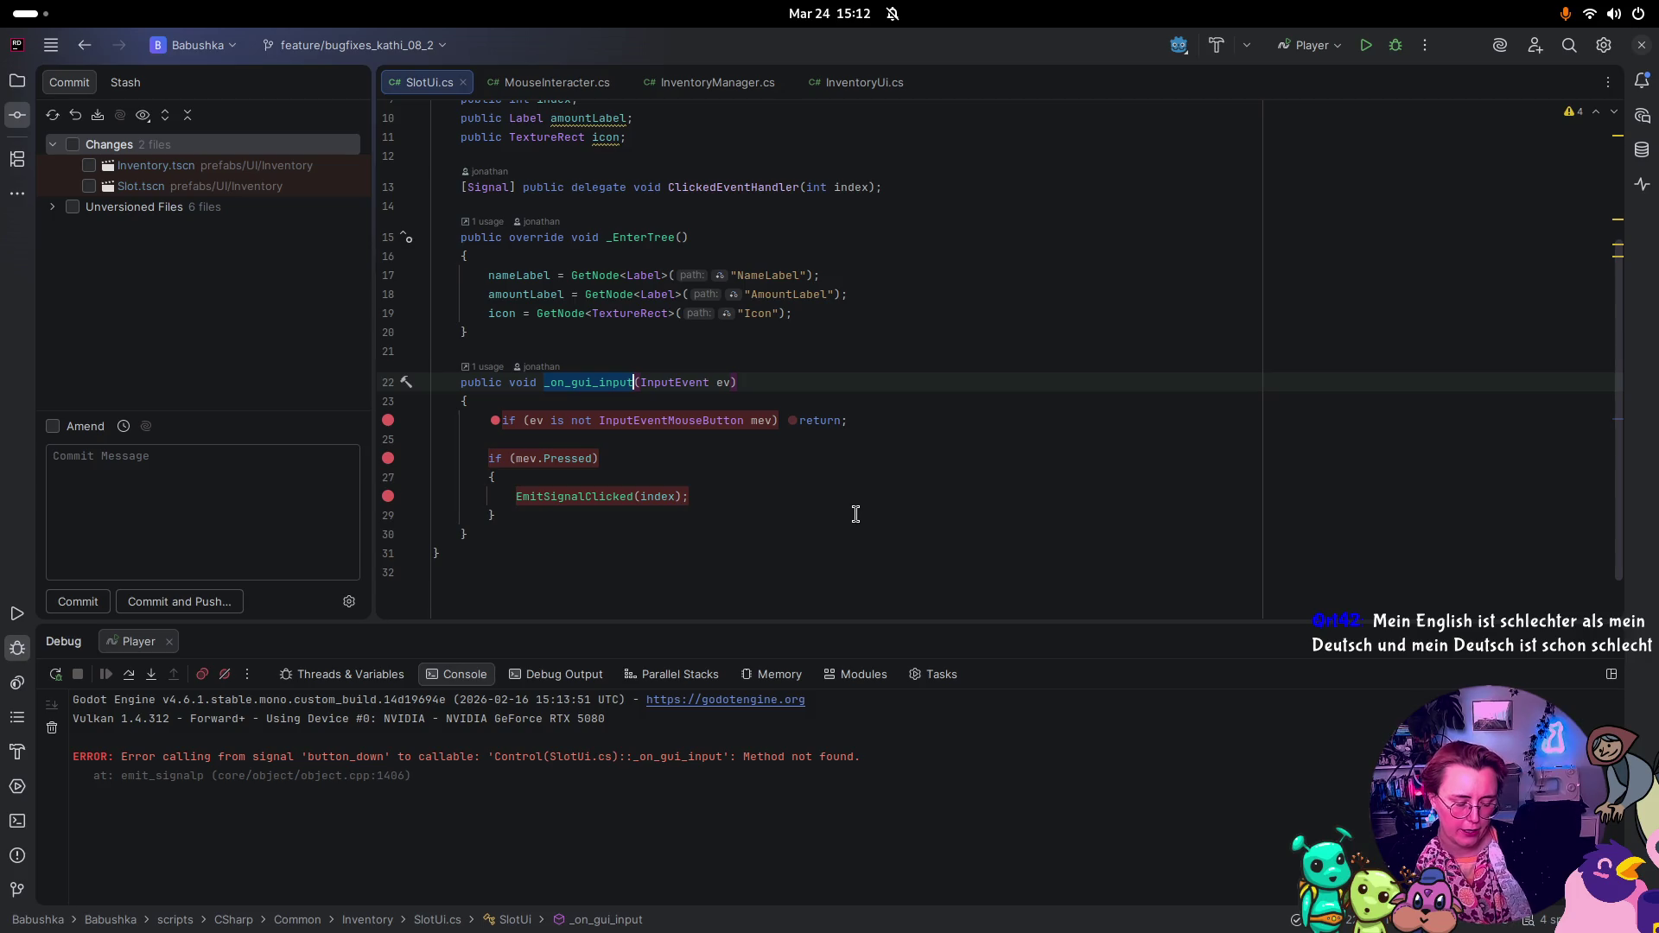
Step: Annotate SlotUi.cs with Git Blame and check _on_gui_input's '1 usage' list
{"action": "left_click", "coordinate": [553, 367]}
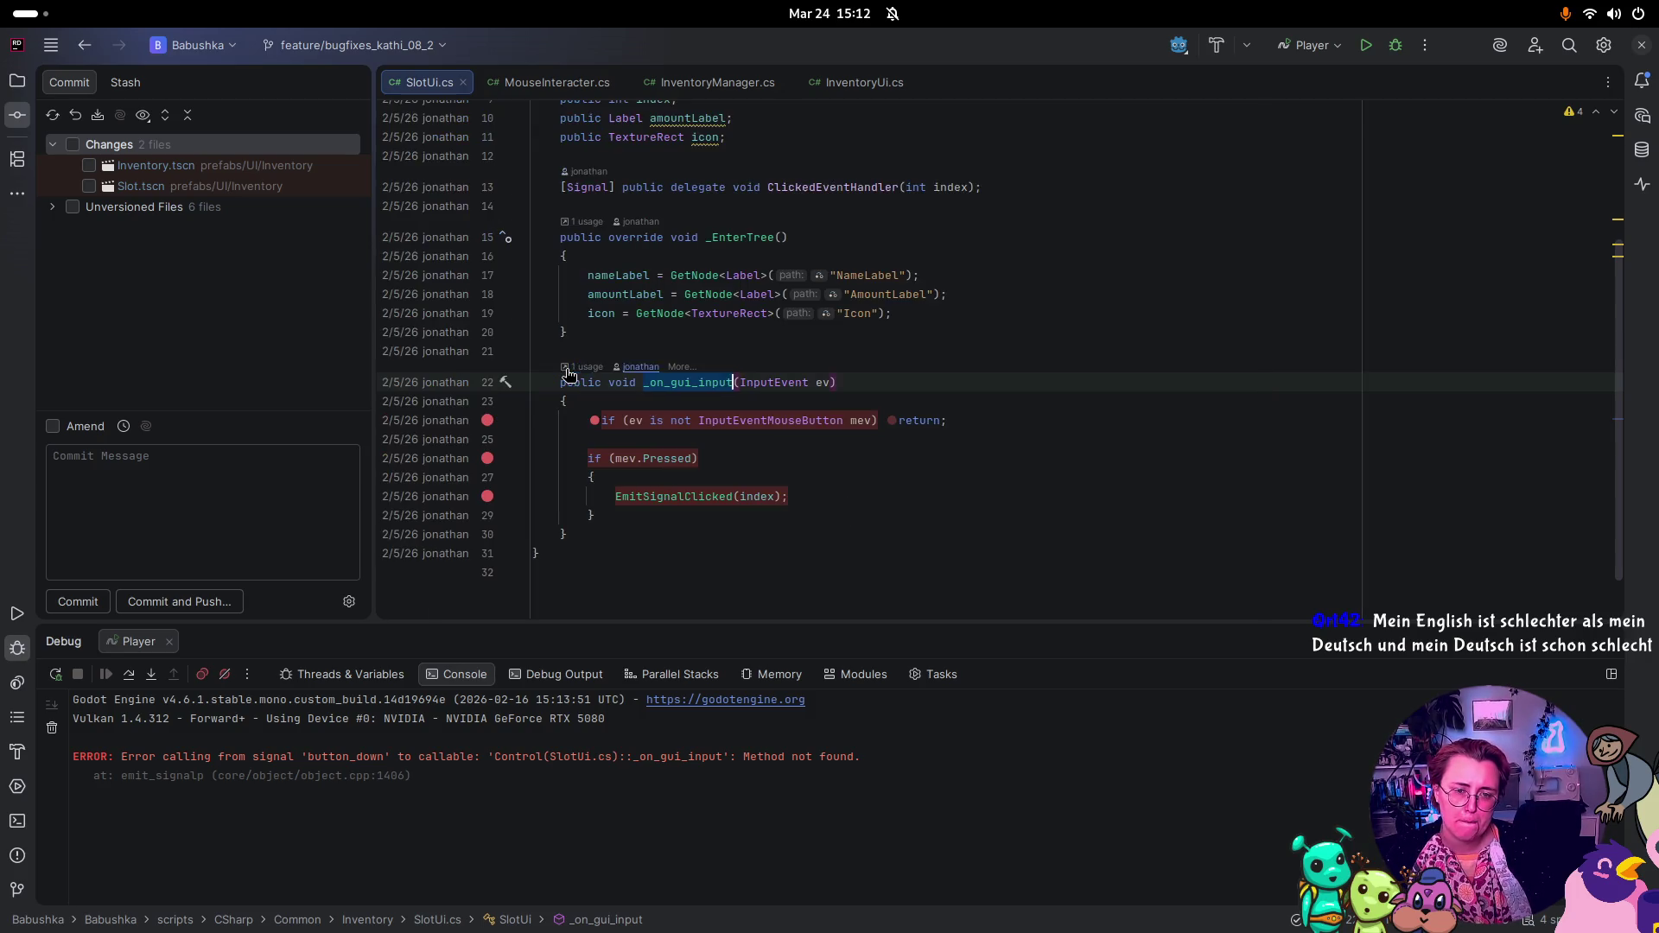
{"action": "left_click", "coordinate": [582, 366]}
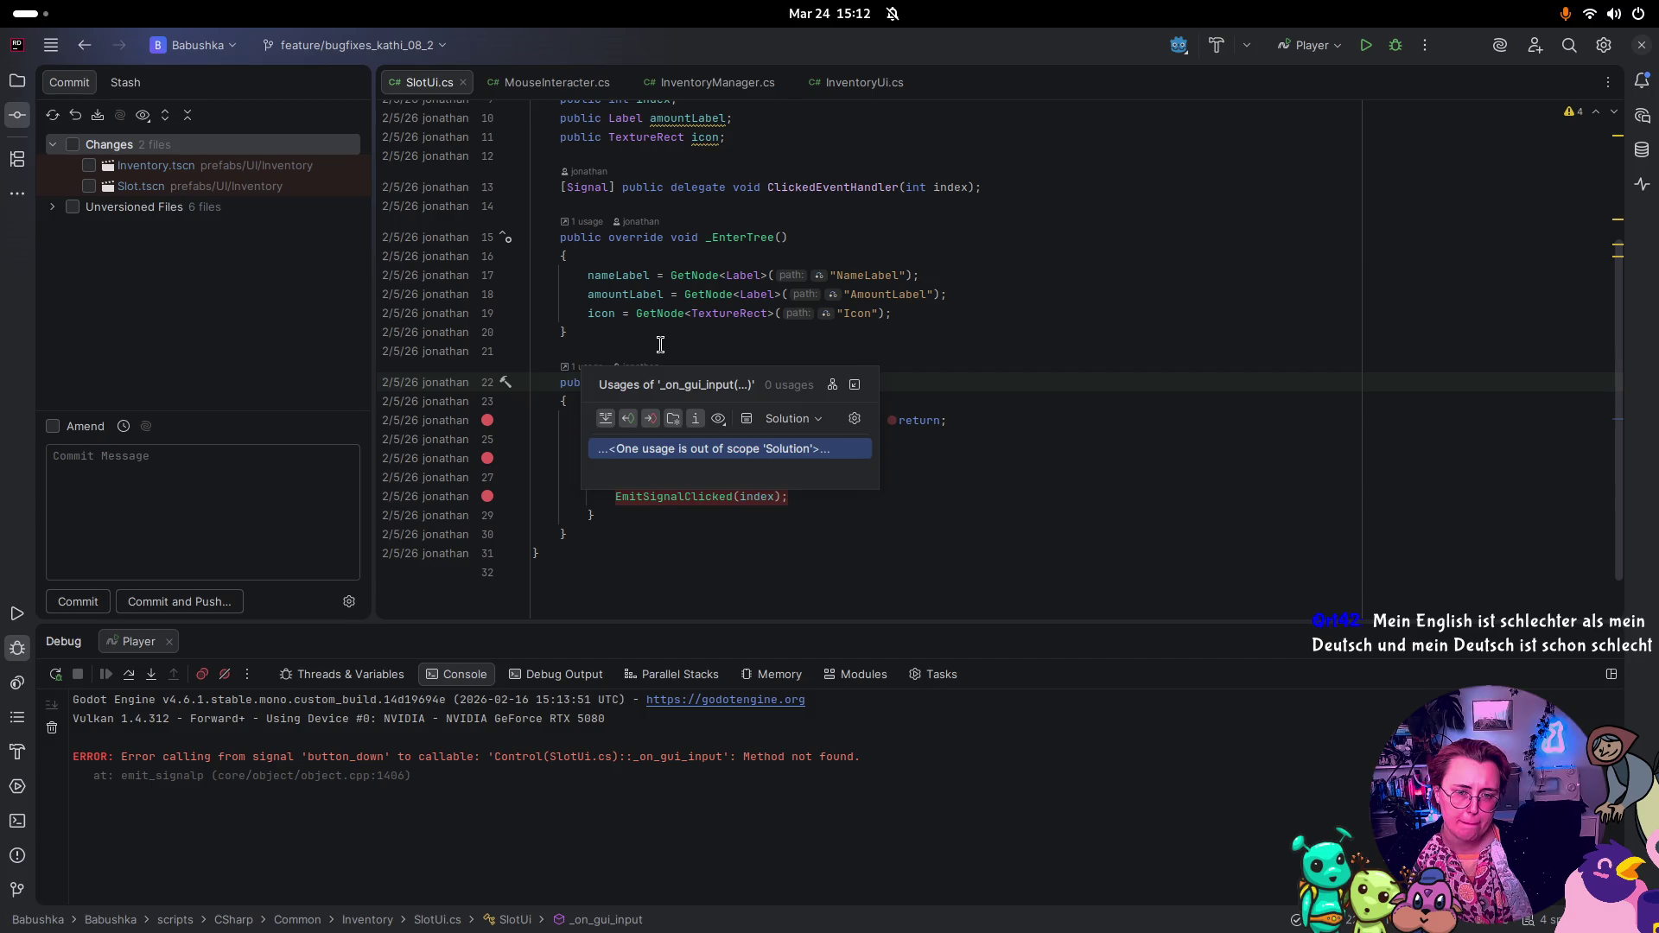
{"action": "left_click", "coordinate": [653, 351]}
Step: Peek at the Godot editor, then return to SlotUi.cs in Rider
{"action": "key", "text": "super"}
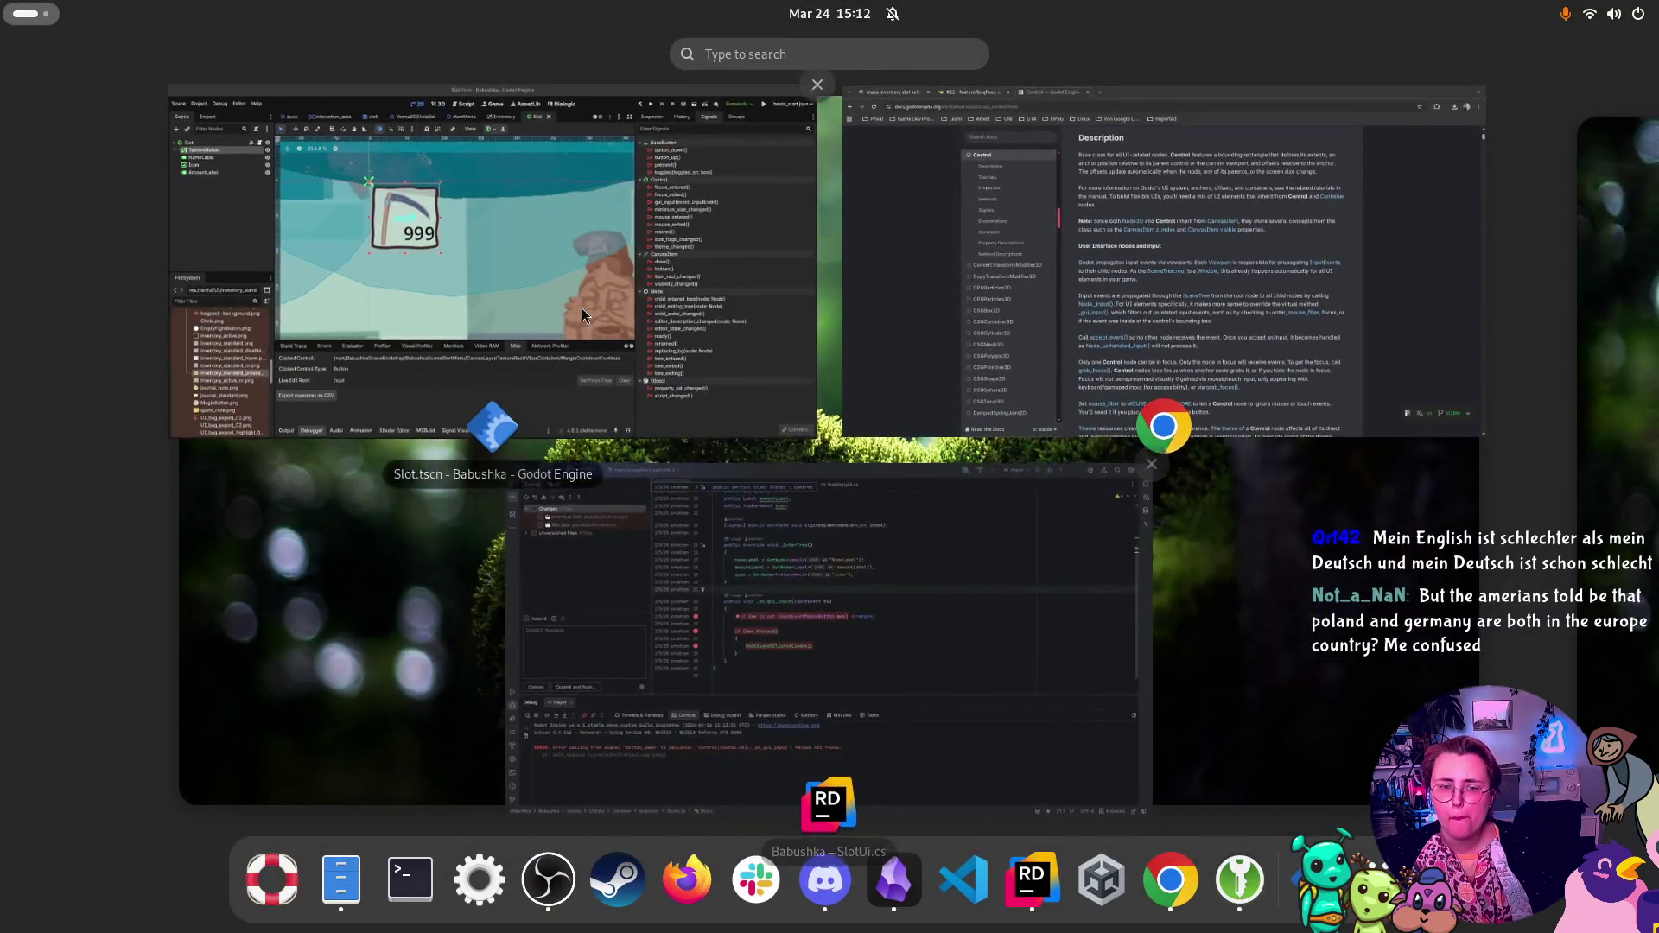
{"action": "left_click", "coordinate": [496, 259]}
{"action": "key", "text": "super"}
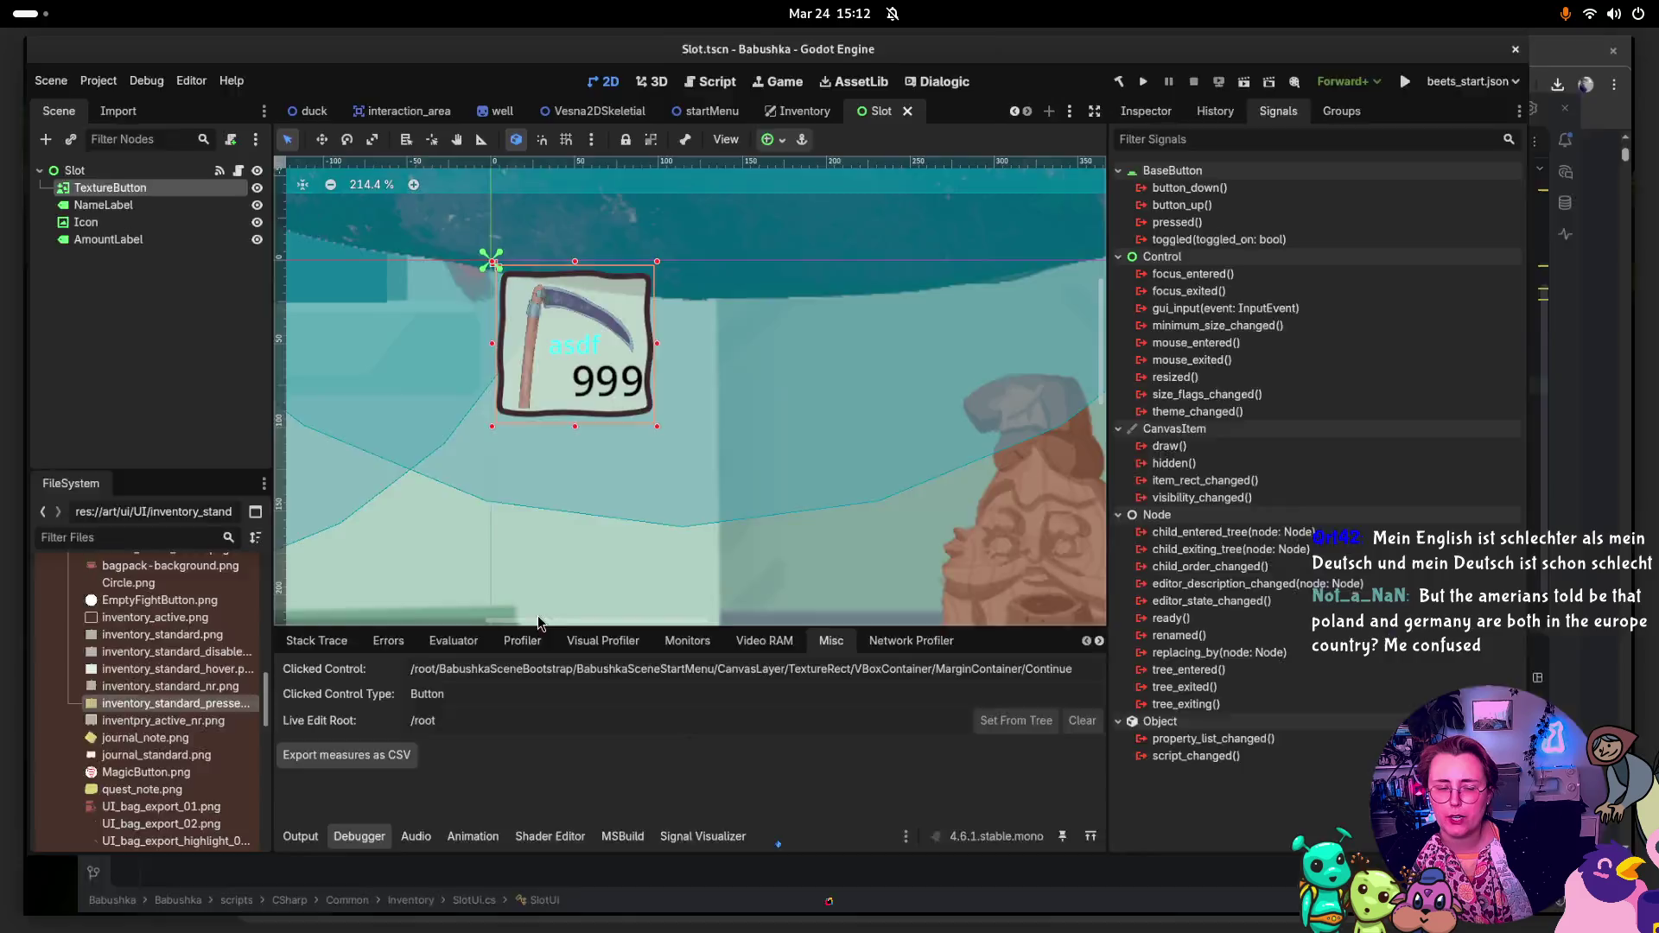
{"action": "left_click", "coordinate": [707, 546]}
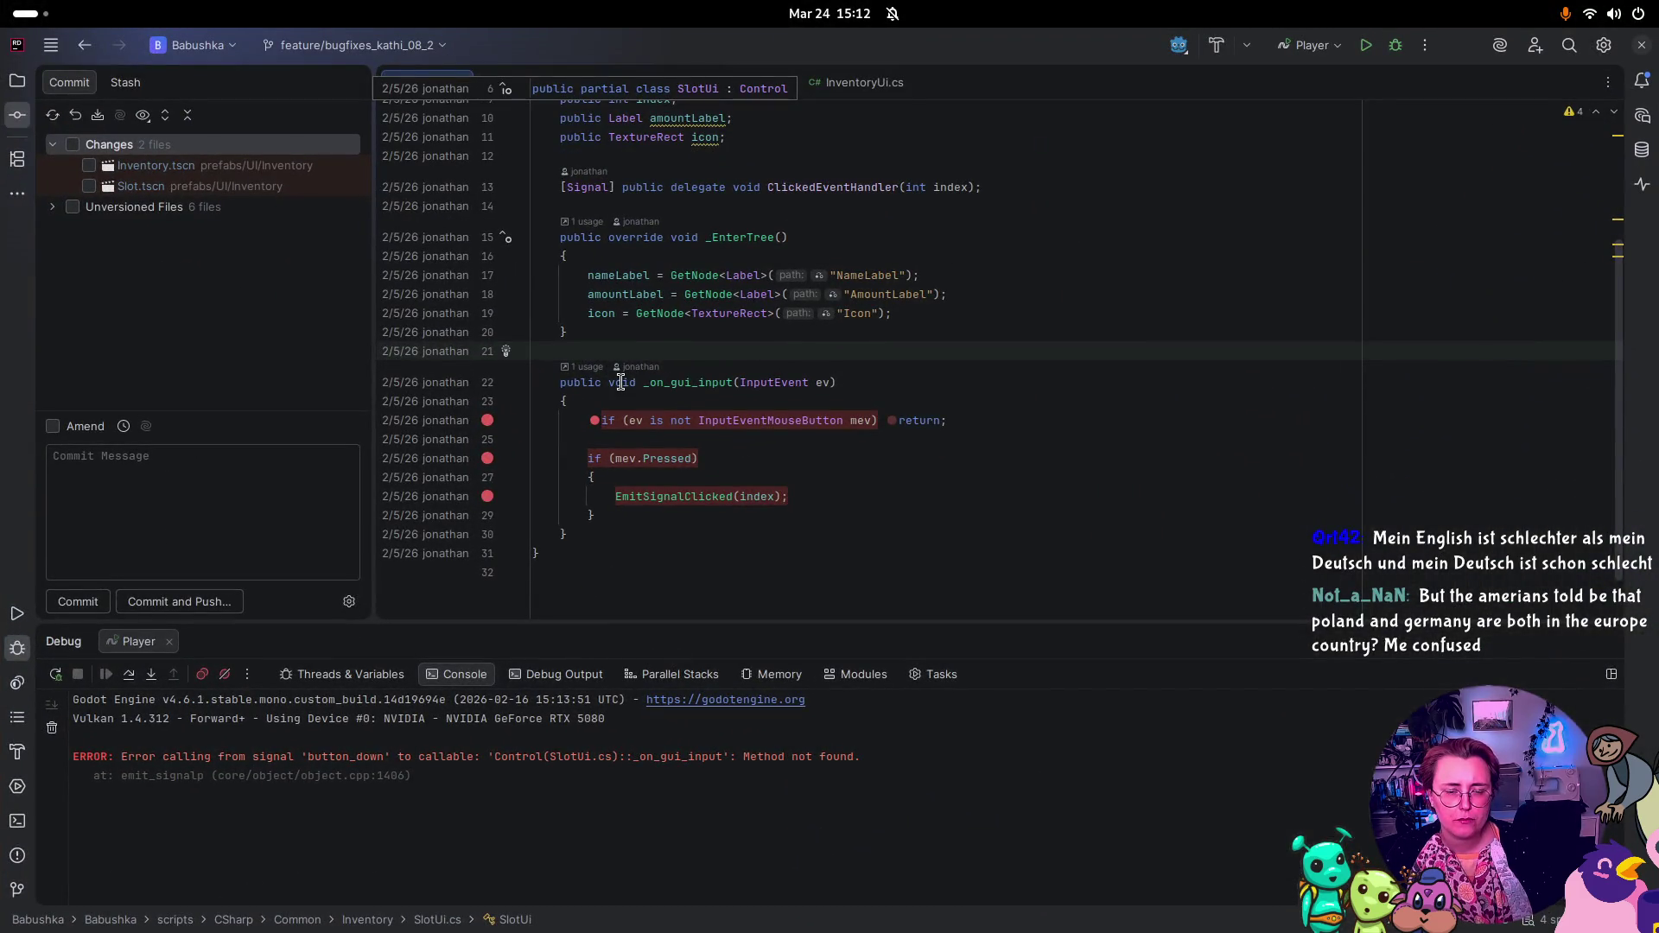
Step: Rename _on_gui_input to OnSlotClicked and remove its InputEvent ev parameter
{"action": "left_click", "coordinate": [734, 382]}
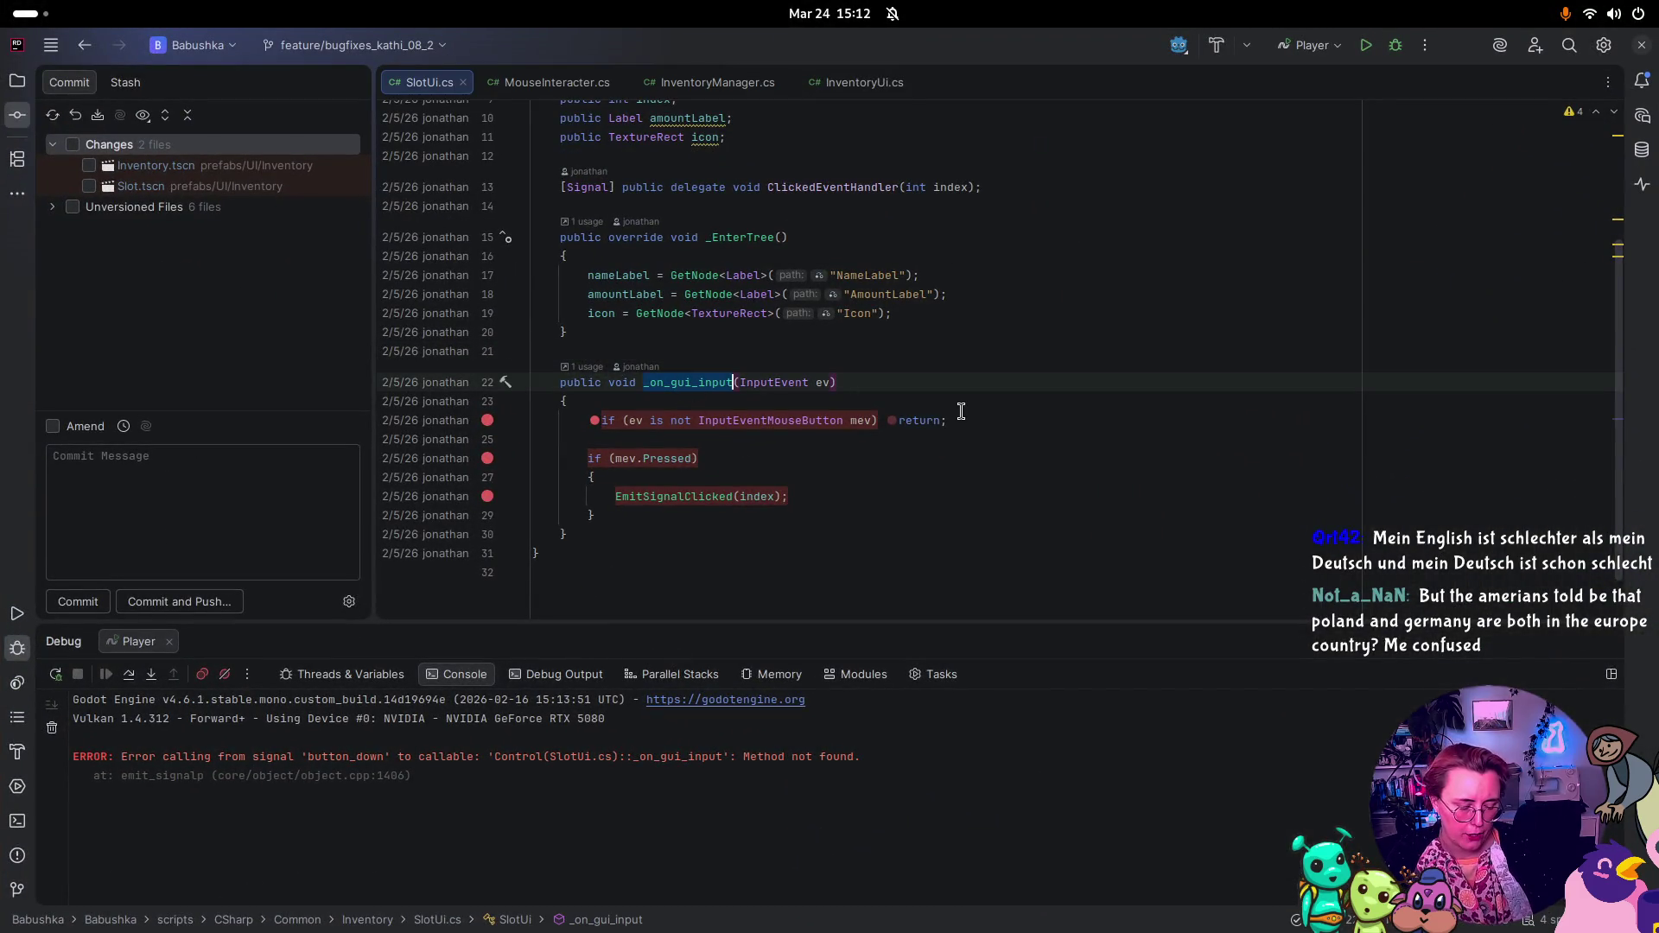
{"action": "type", "text": "O"}
{"action": "key", "text": "ctrl+BackSpace"}
{"action": "type", "text": "On"}
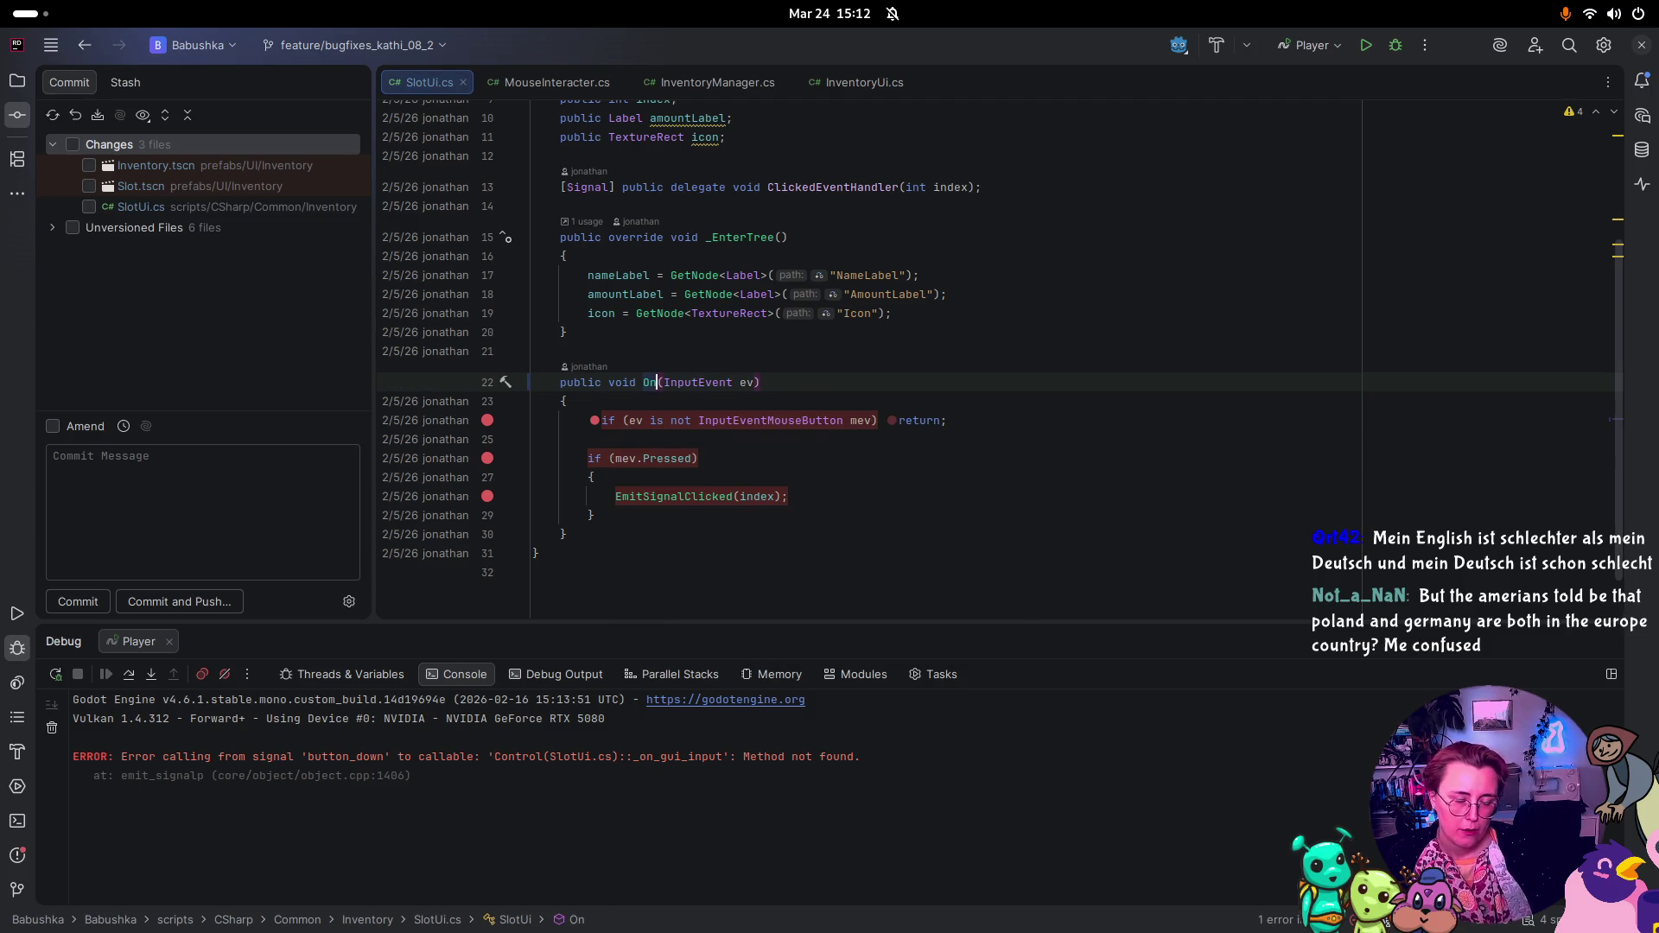
{"action": "type", "text": "SlotClicked"}
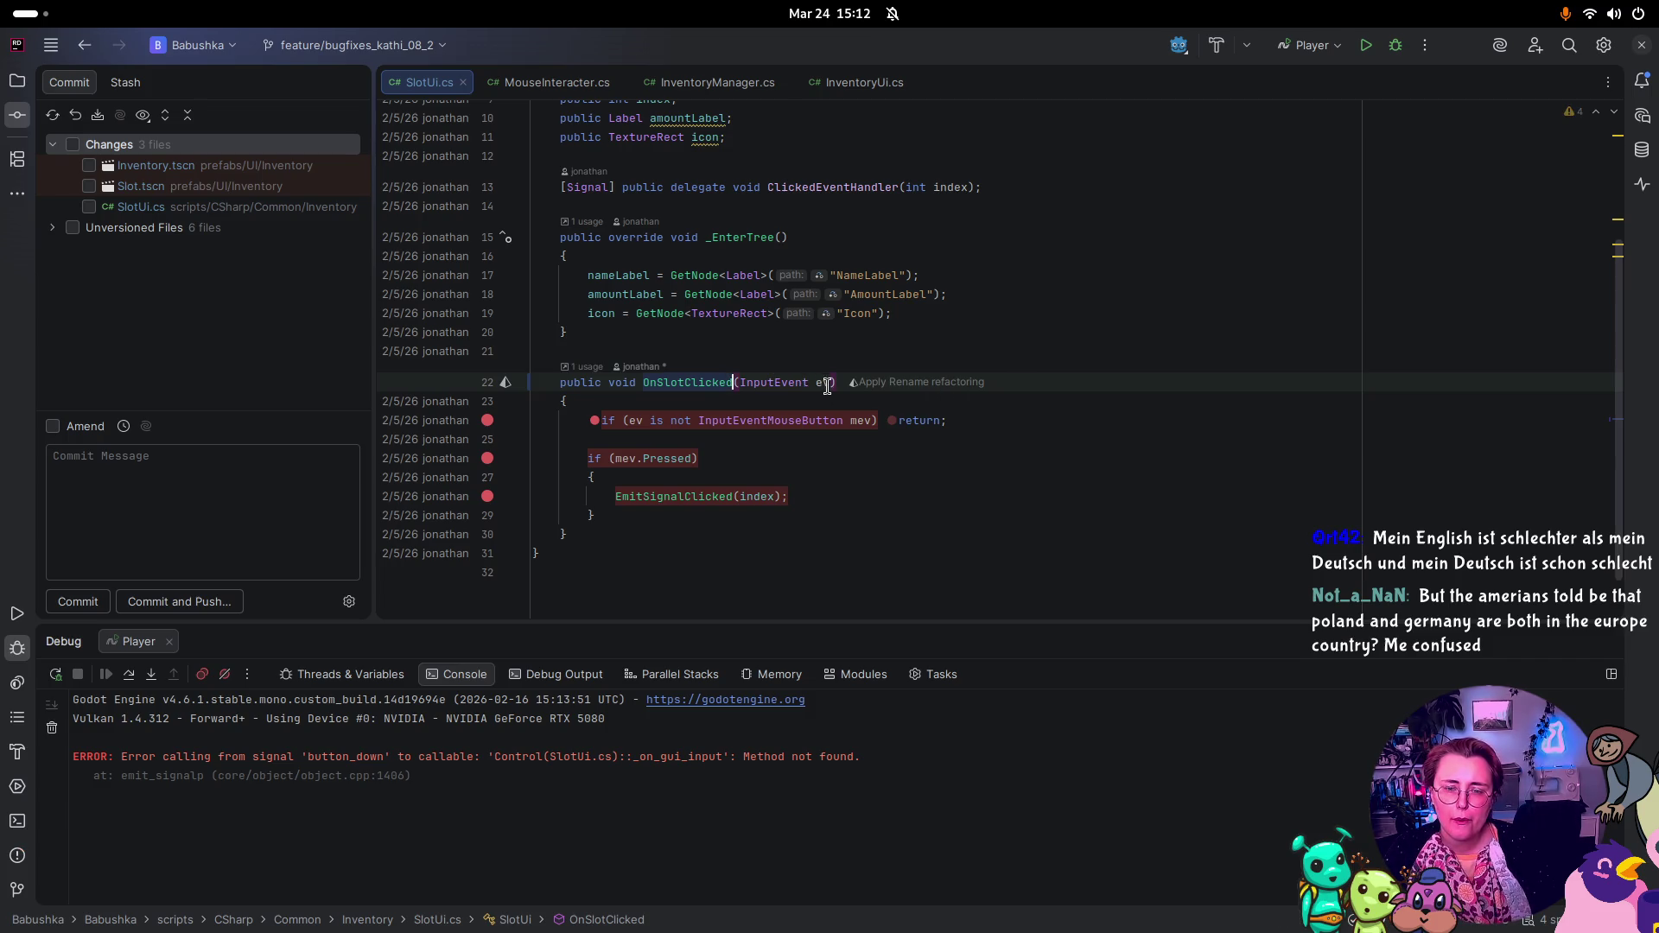
{"action": "left_click", "coordinate": [765, 383]}
{"action": "left_click", "coordinate": [740, 382]}
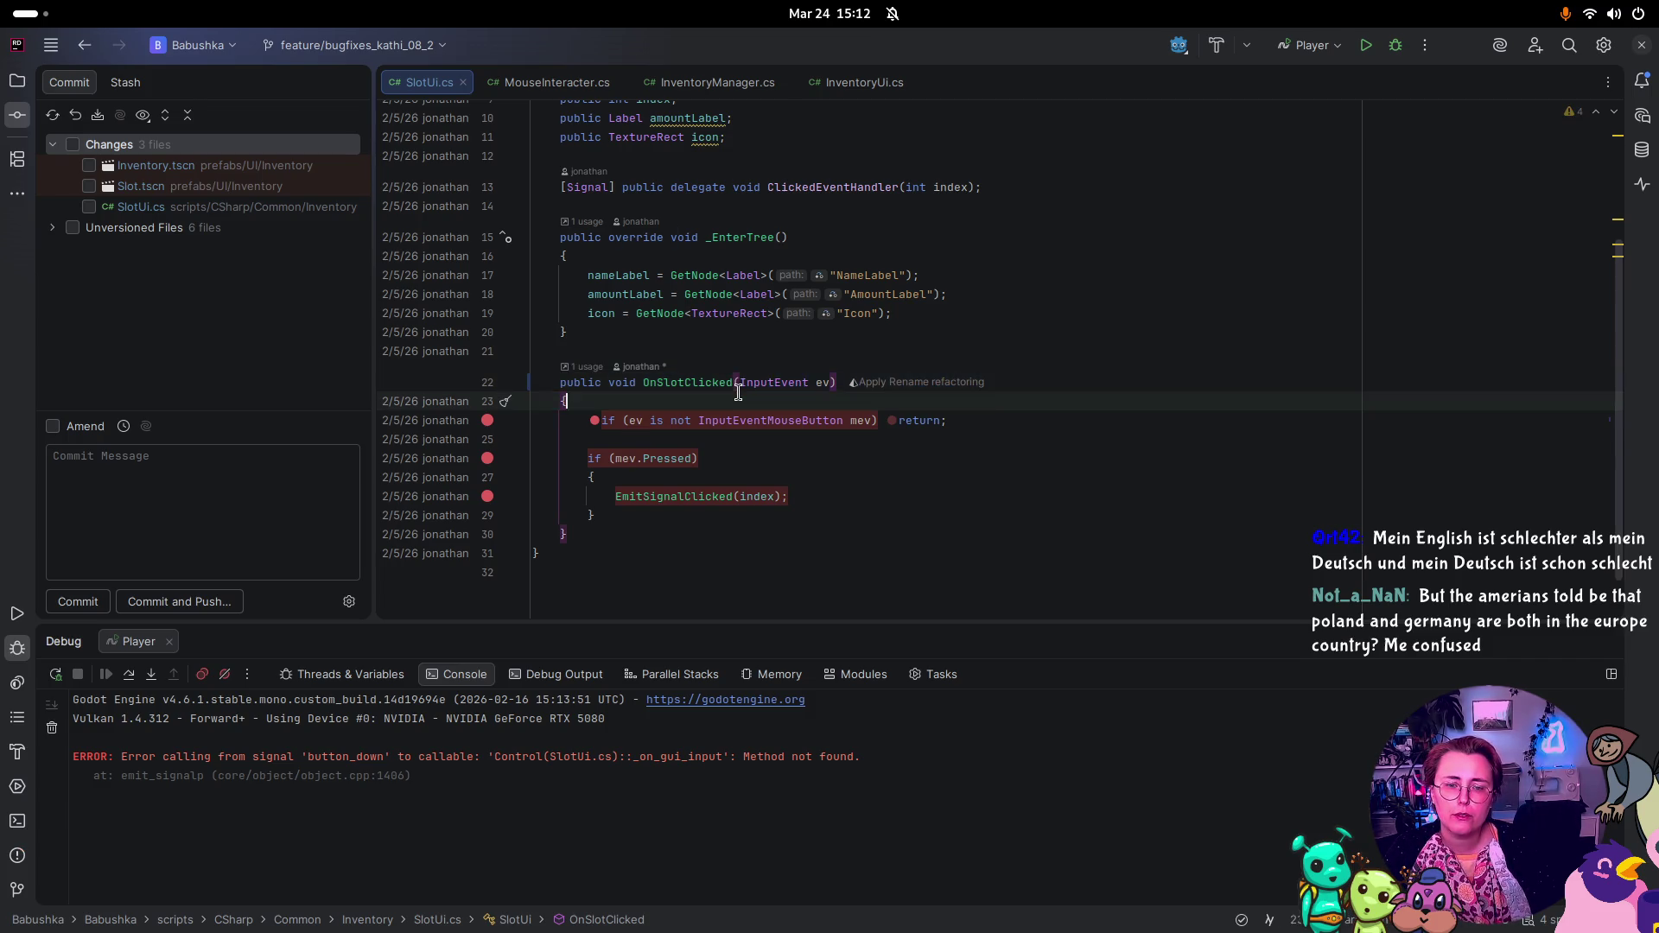
{"action": "left_click_drag", "start_coordinate": [739, 382], "coordinate": [836, 382]}
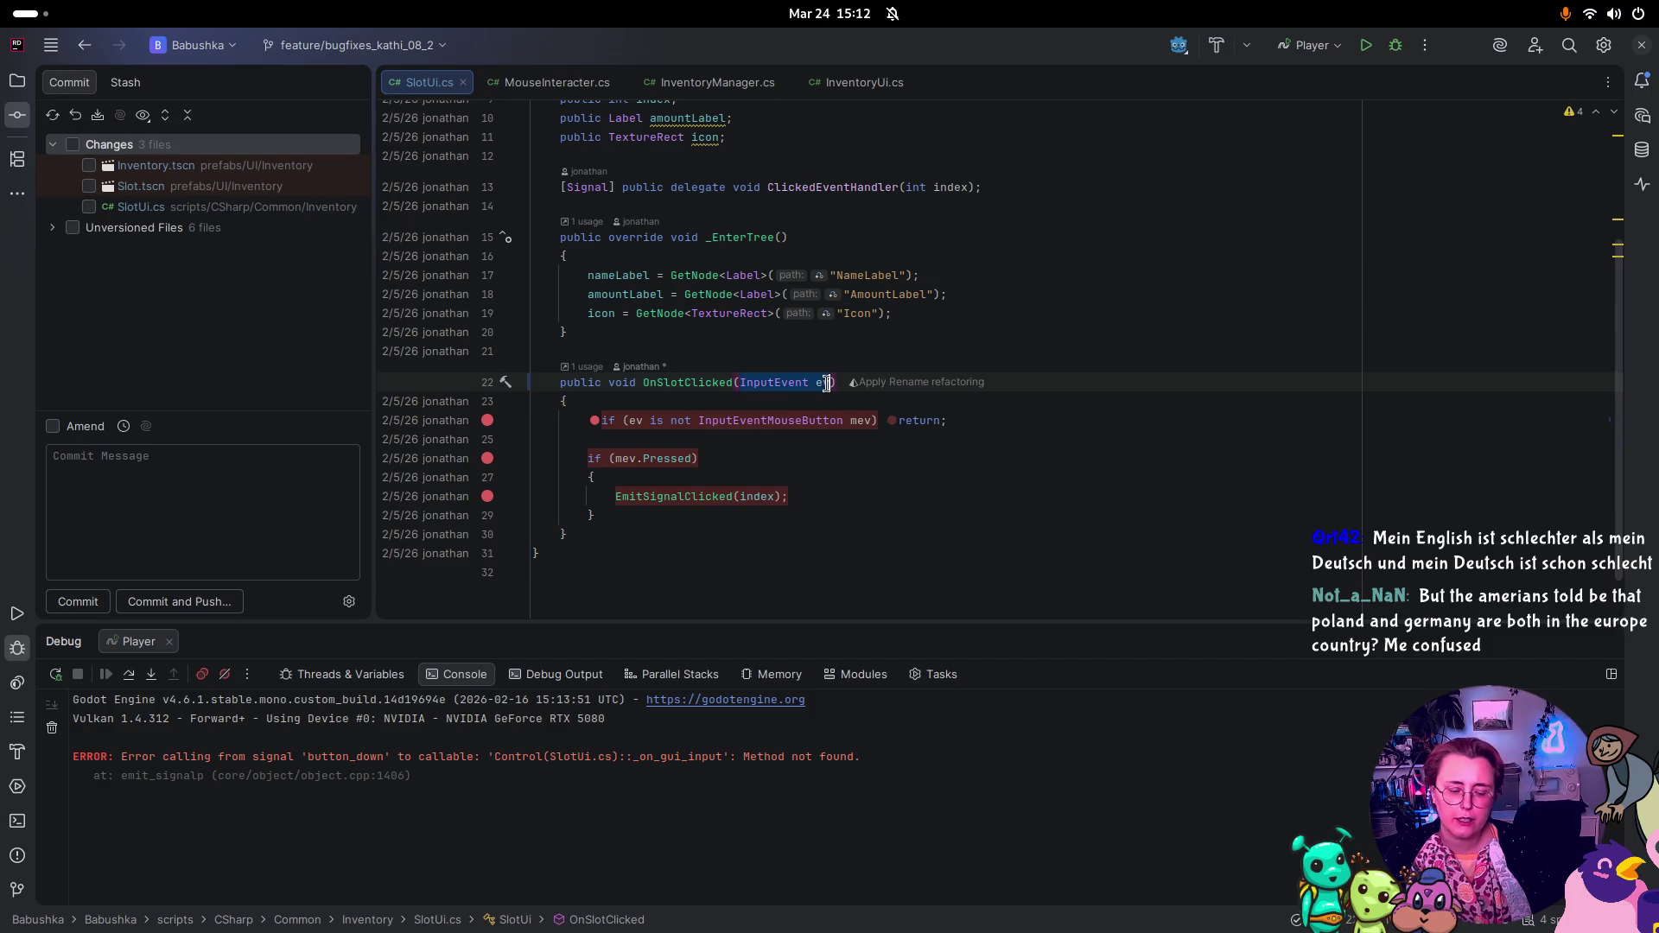
{"action": "key", "text": "BackSpace"}
{"action": "left_click", "coordinate": [888, 494]}
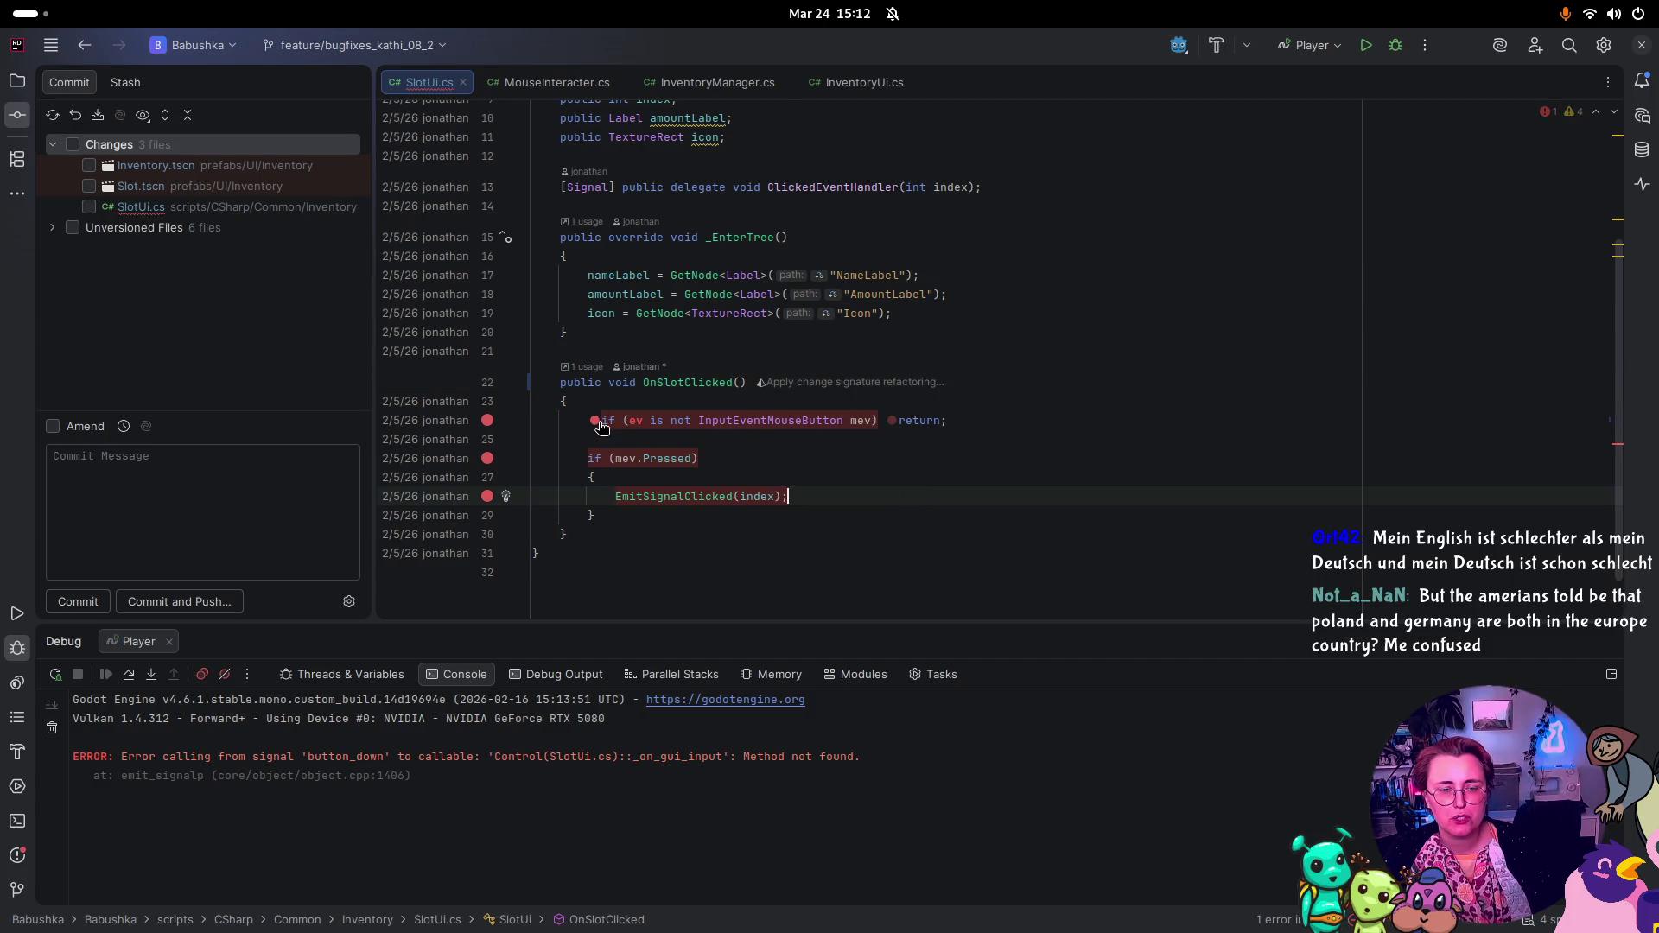
Step: Delete the mouse-button and mev.Pressed checks and braces, leaving EmitSignalClicked(index) properly indented
{"action": "left_click_drag", "start_coordinate": [957, 421], "coordinate": [467, 424]}
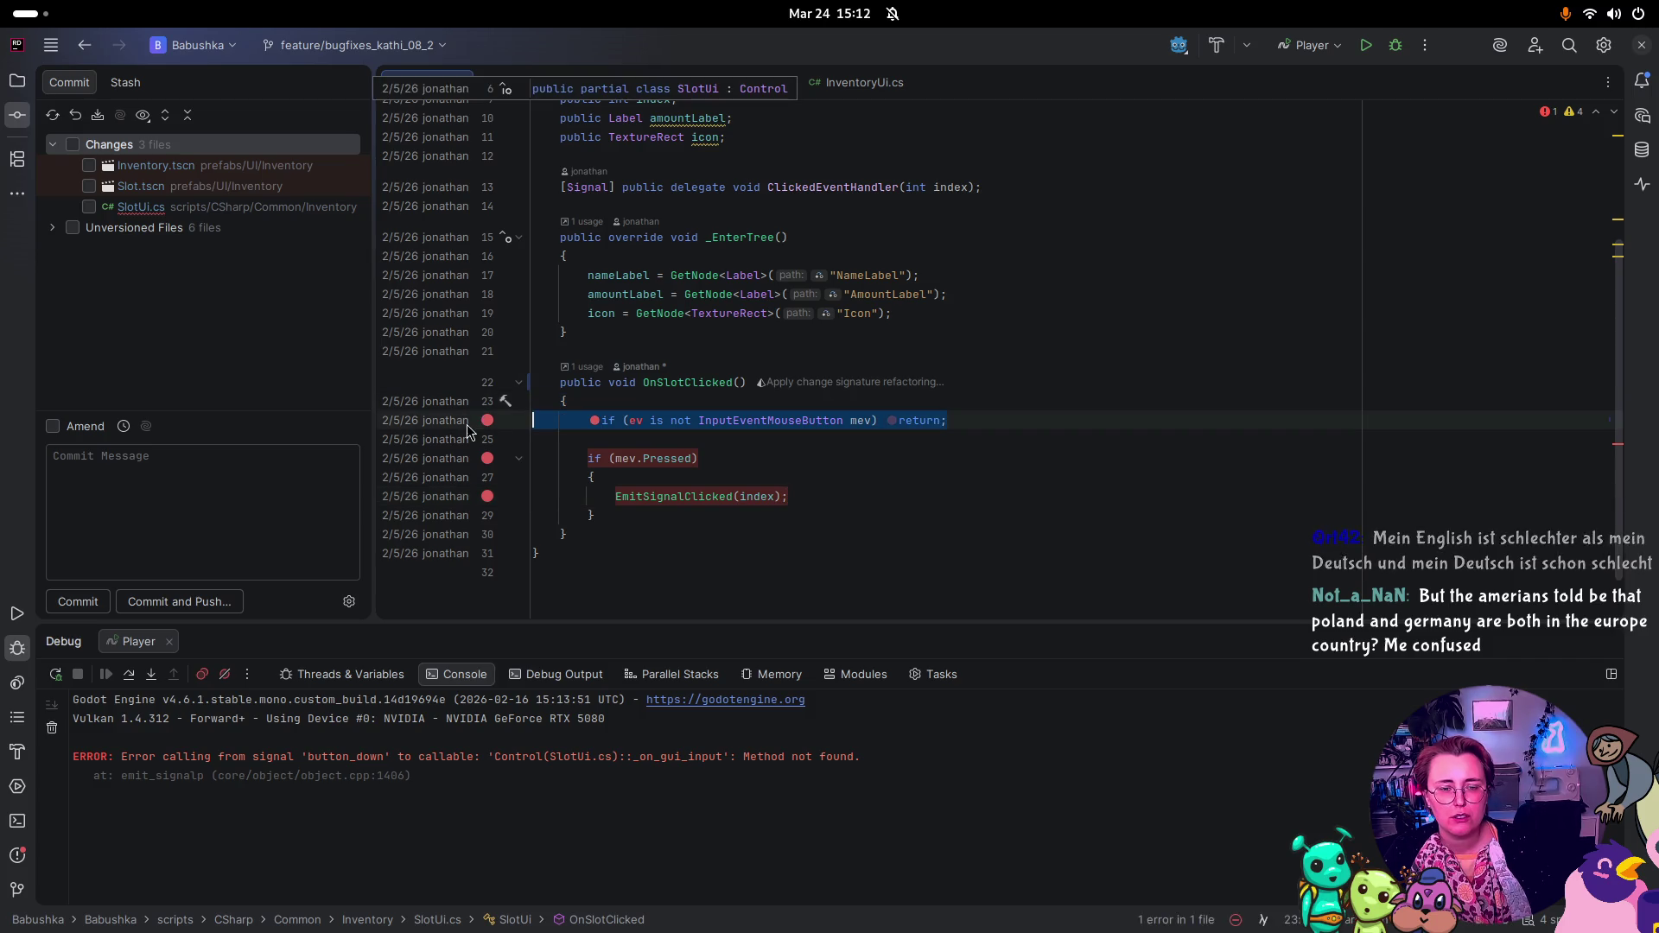
{"action": "key", "text": "BackSpace"}
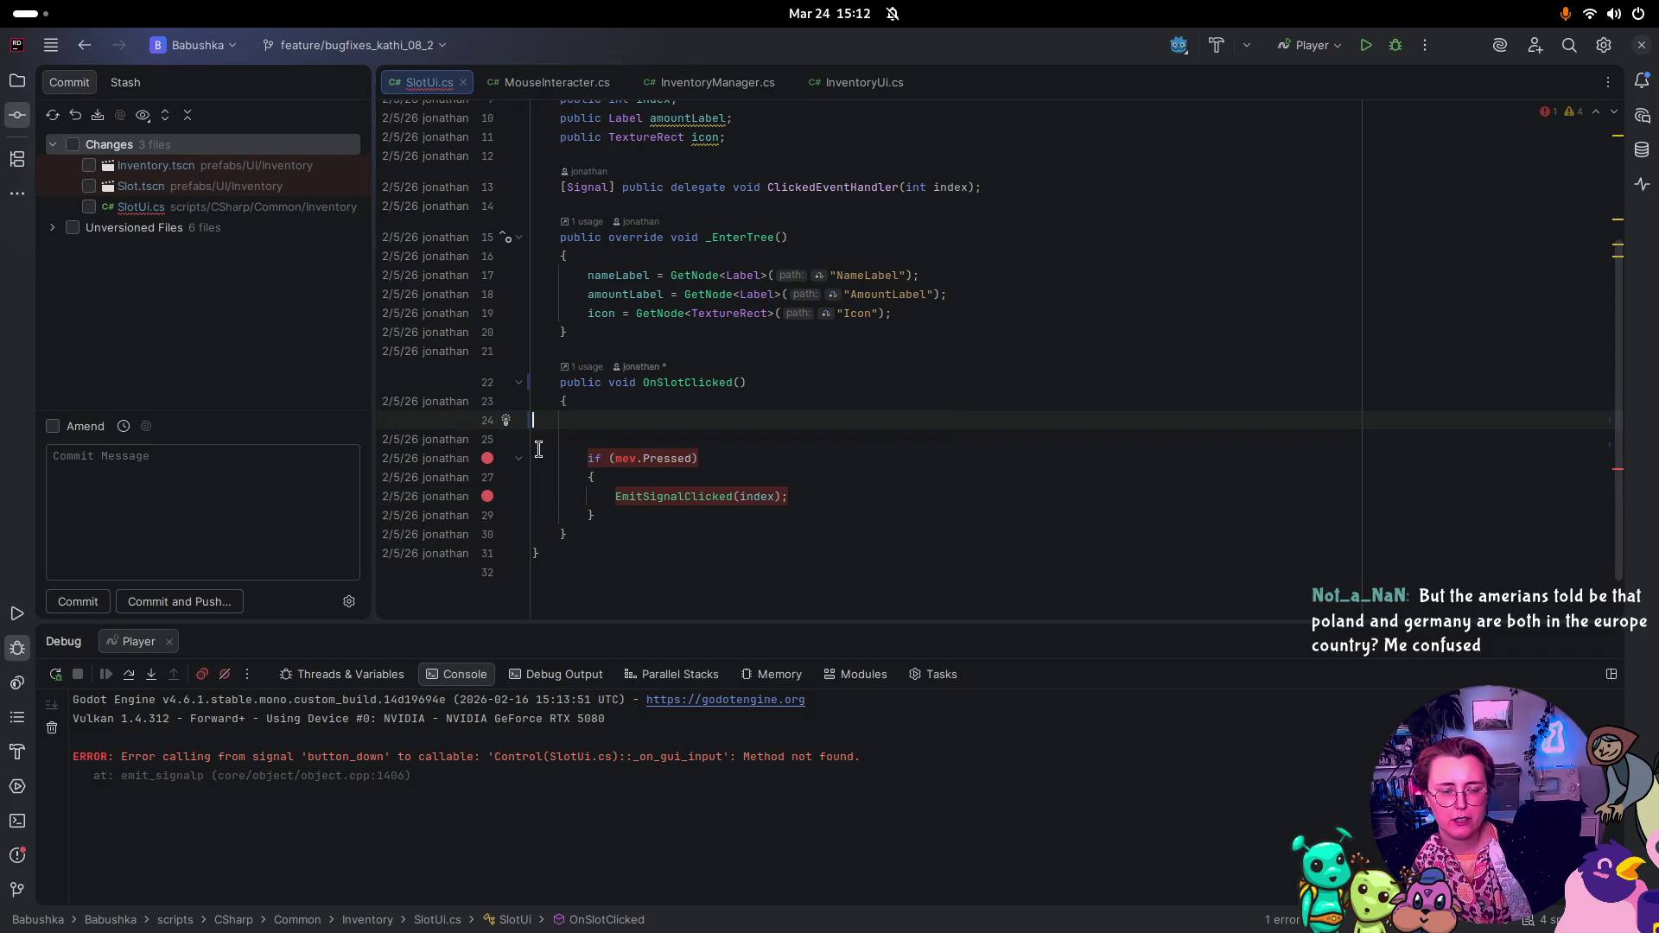
{"action": "left_click_drag", "start_coordinate": [672, 473], "coordinate": [497, 464]}
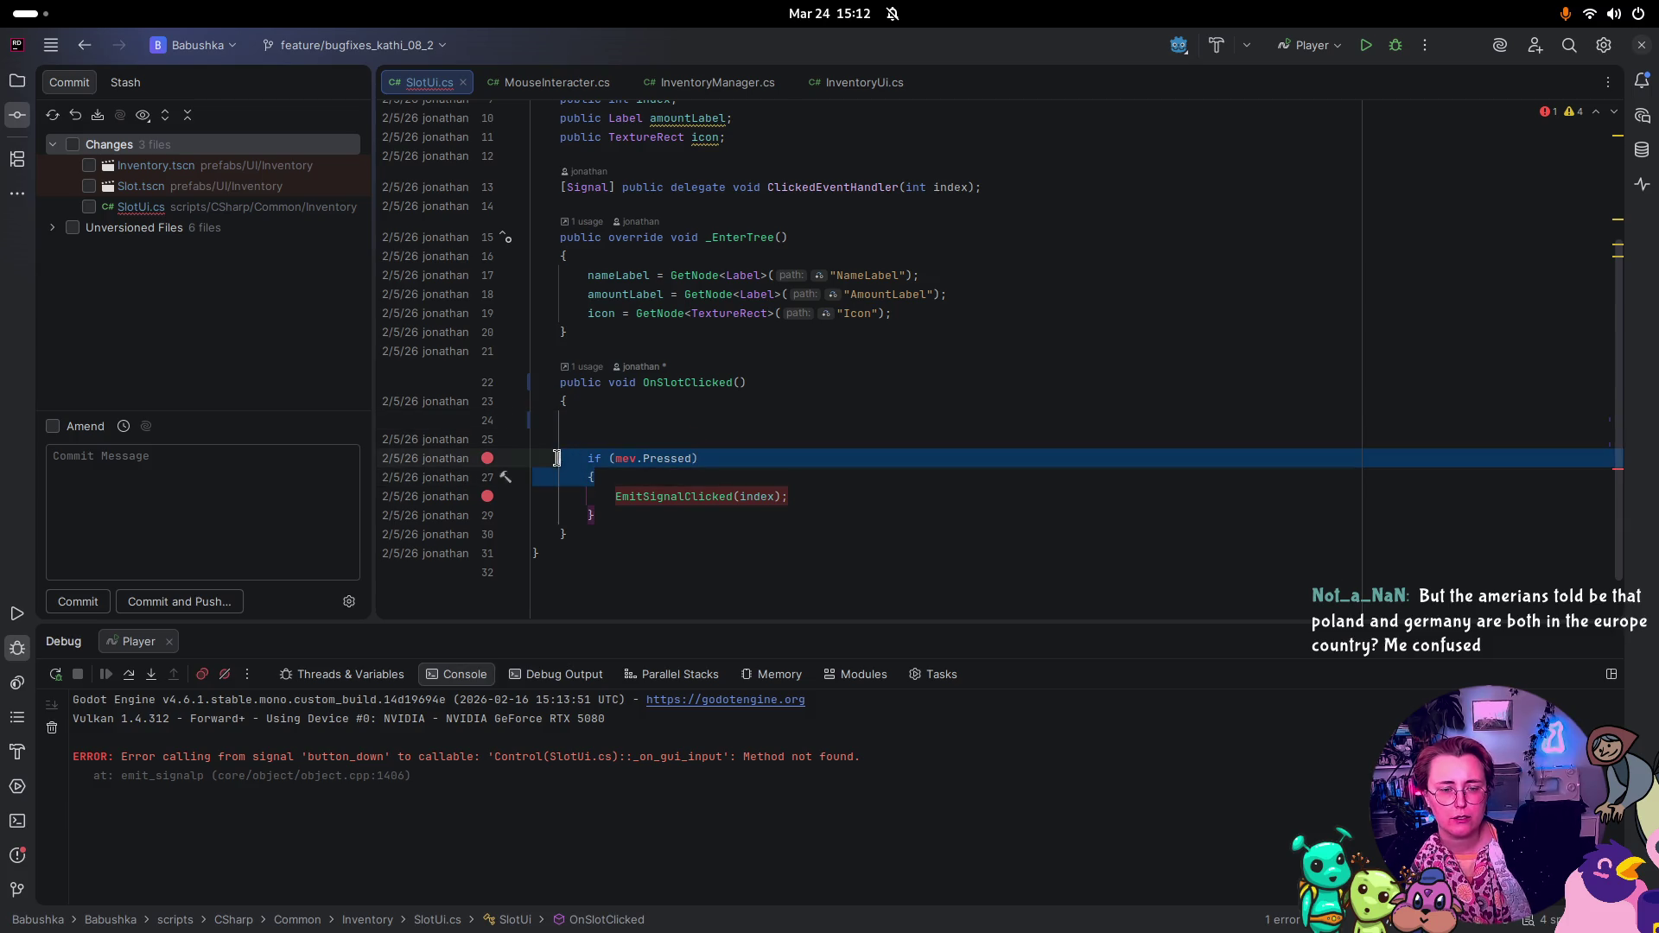
{"action": "key", "text": "BackSpace"}
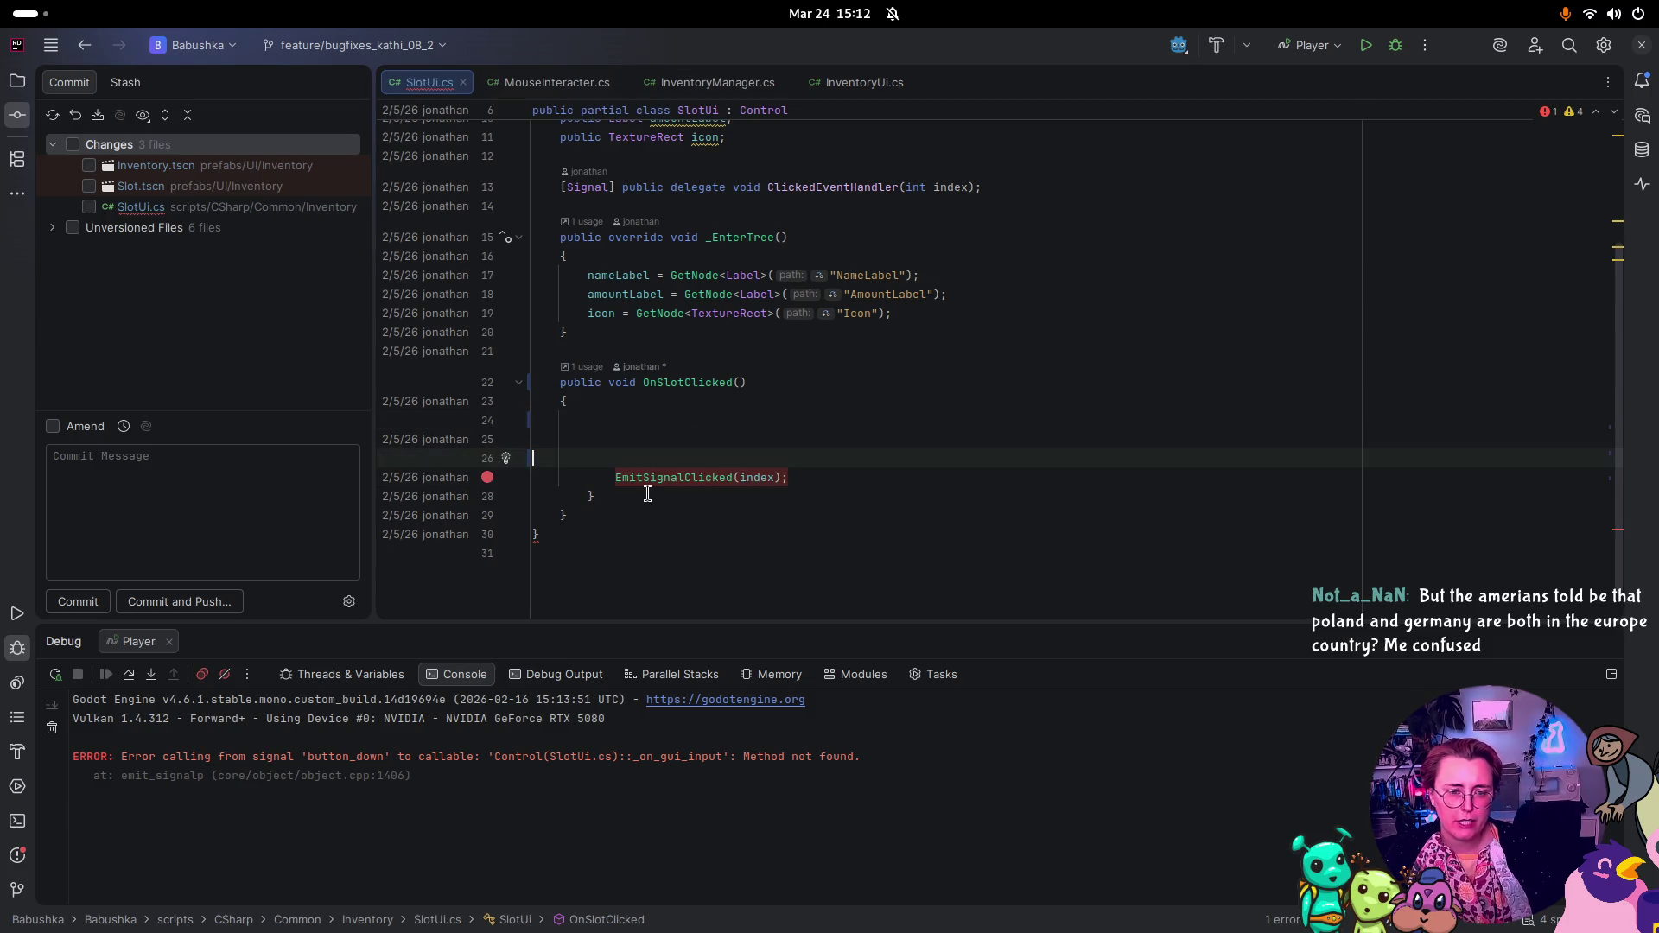
{"action": "left_click", "coordinate": [649, 494]}
{"action": "key", "text": "BackSpace"}
{"action": "key", "text": "BackSpace"}
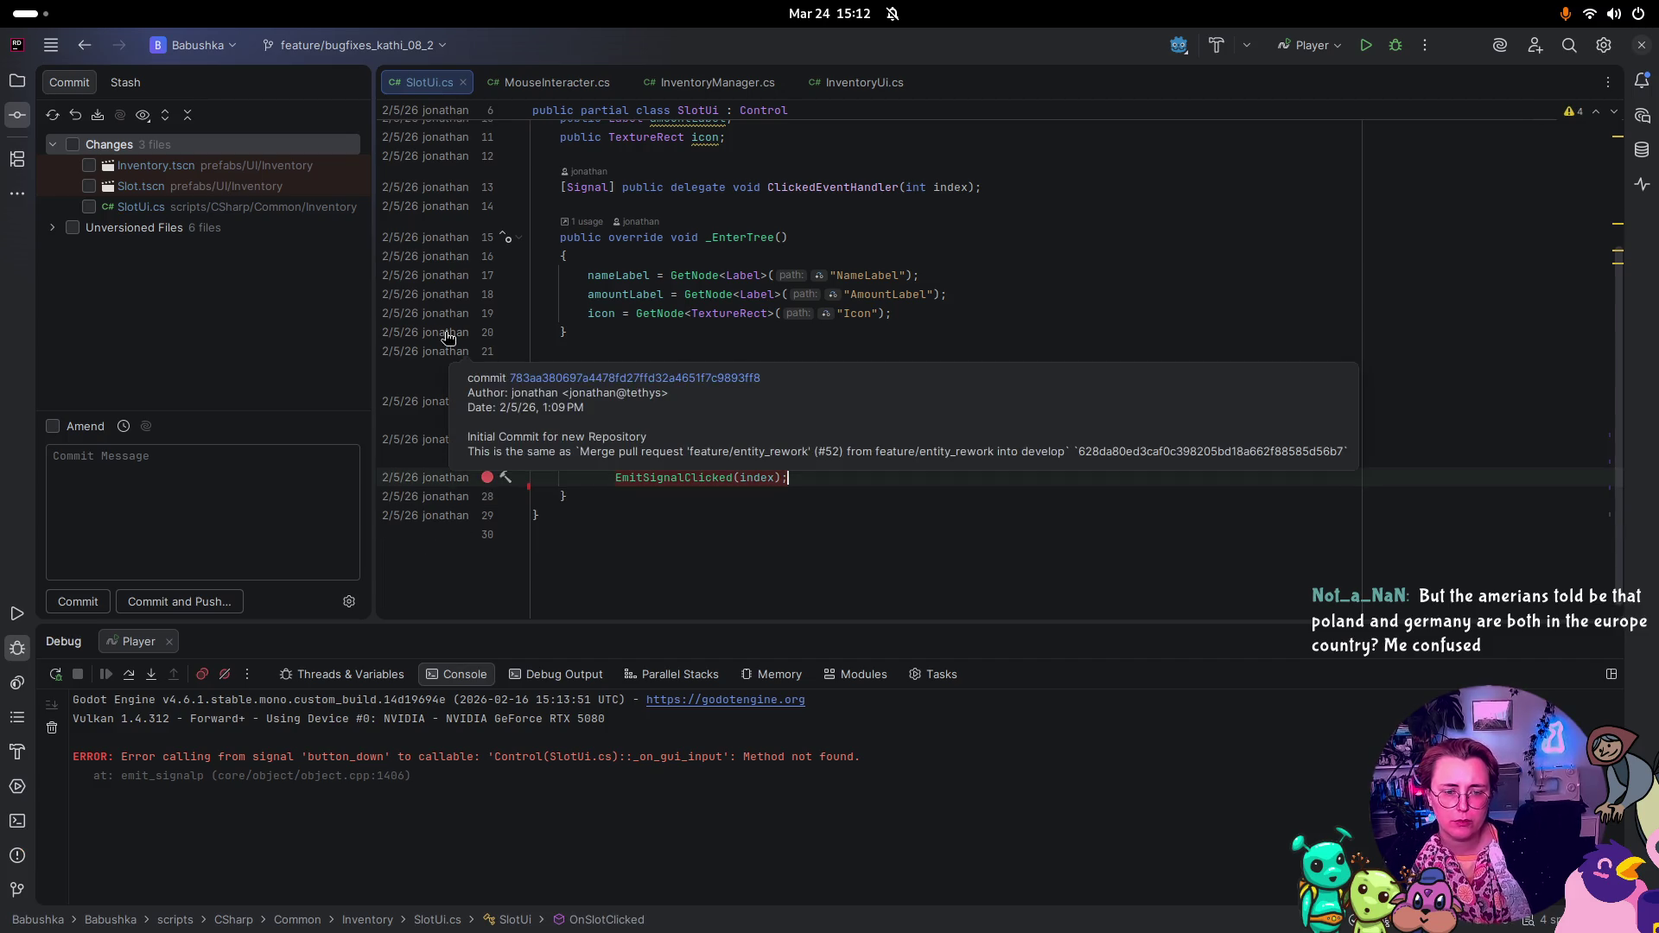
{"action": "left_click", "coordinate": [615, 478]}
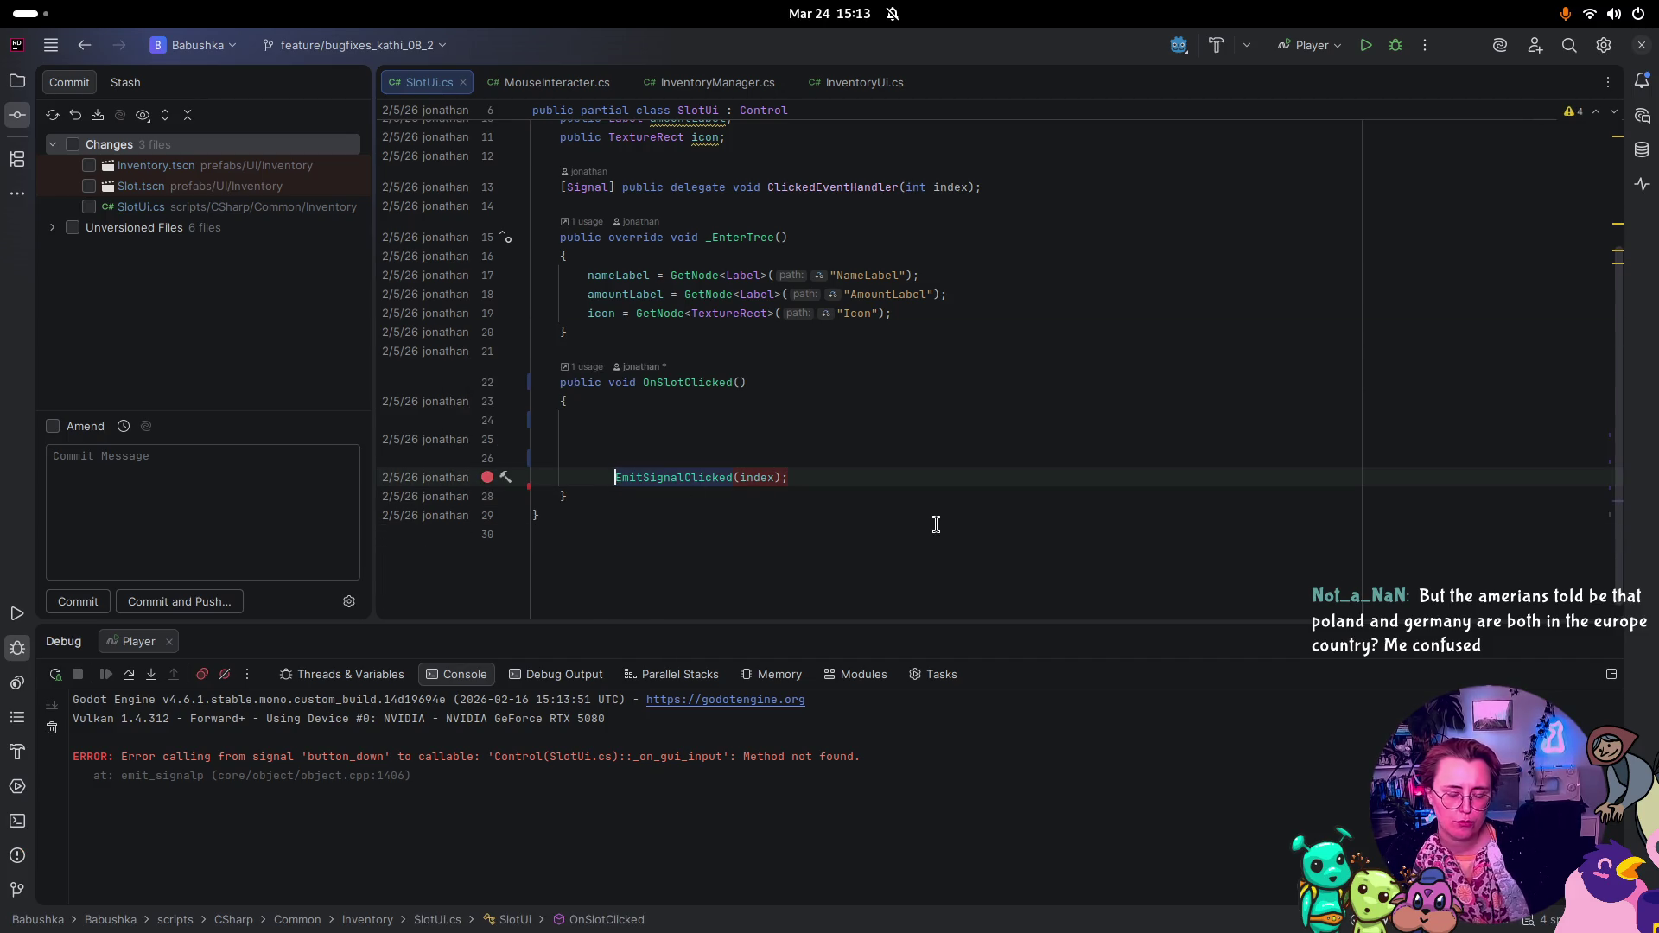
{"action": "key", "text": "BackSpace"}
{"action": "key", "text": "BackSpace"}
{"action": "key", "text": "BackSpace"}
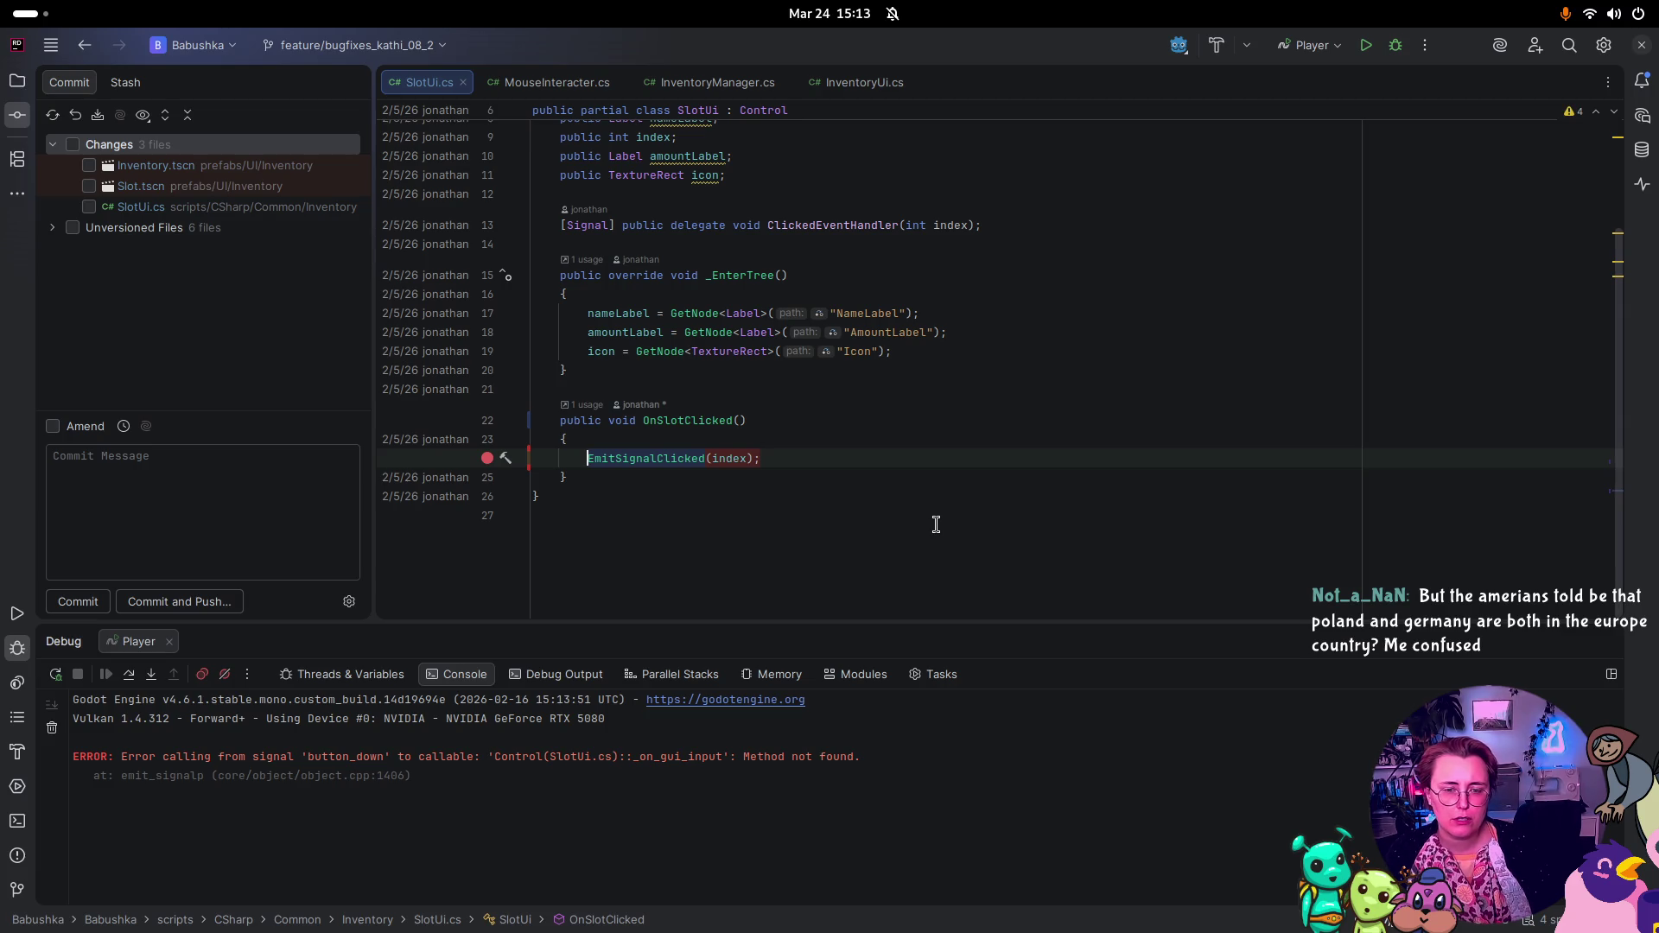
Step: Review the edited SlotUi.cs once more, then switch to Godot's Slot scene
{"action": "key", "text": "super"}
{"action": "left_click", "coordinate": [845, 690]}
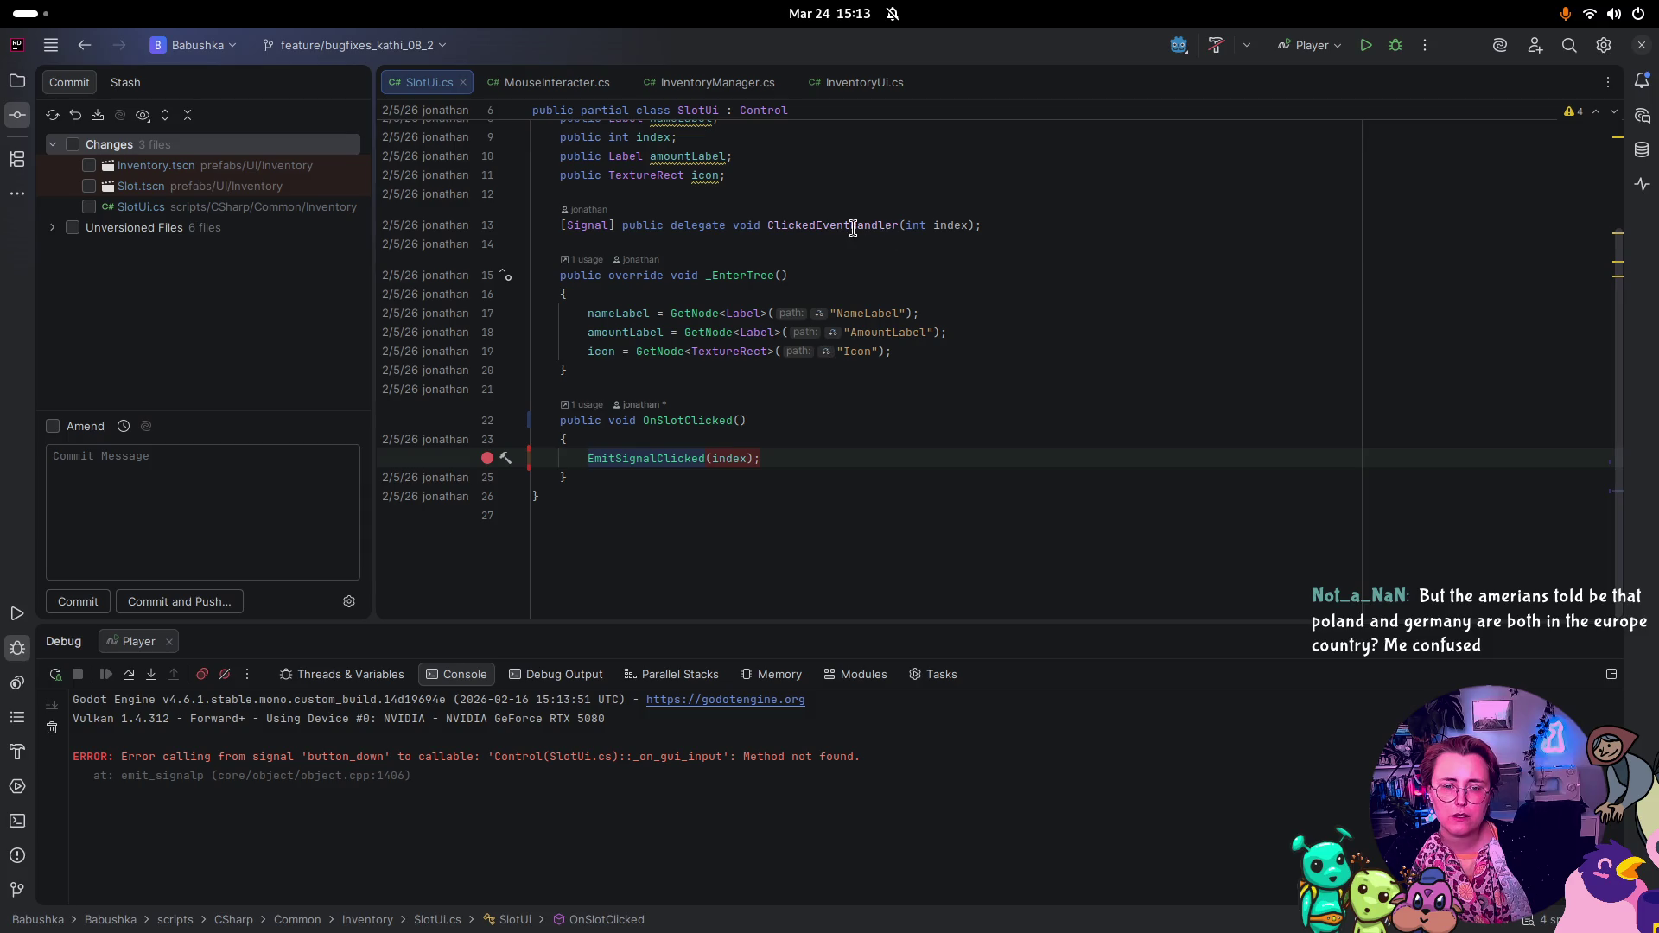
{"action": "scroll", "coordinate": [853, 228], "scroll_direction": "up", "scroll_amount": 3}
{"action": "key", "text": "super"}
{"action": "left_click", "coordinate": [662, 299]}
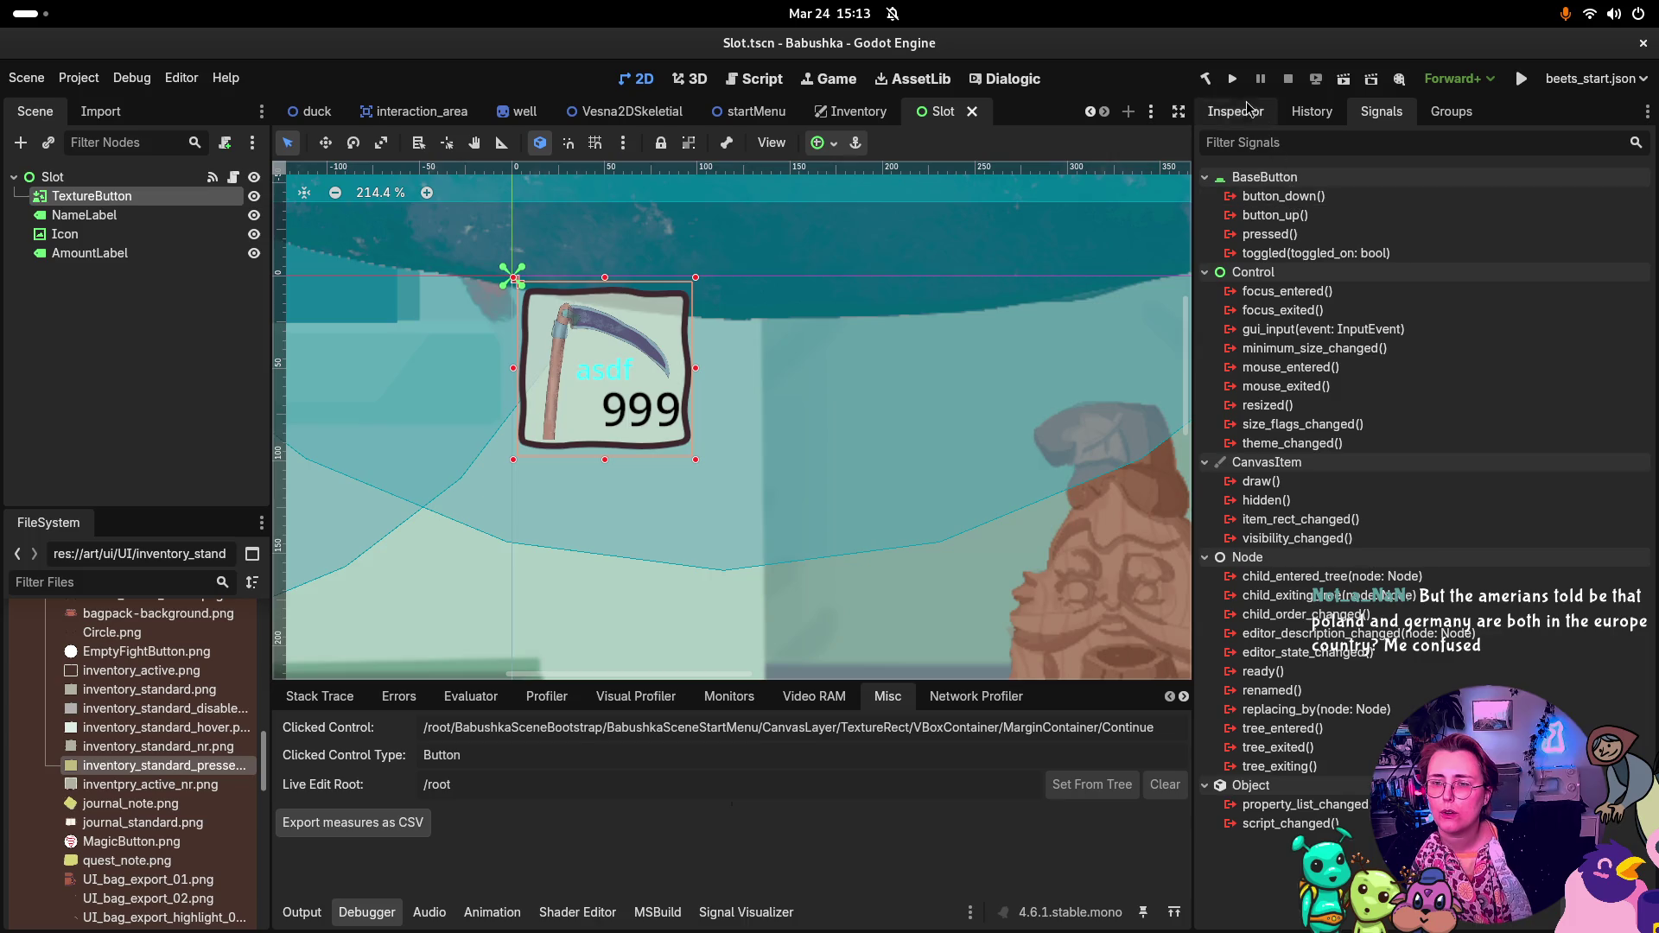
Step: Rebuild the C# project and pick TextureButton's button_down() signal in the Signals list
{"action": "left_click", "coordinate": [1205, 78]}
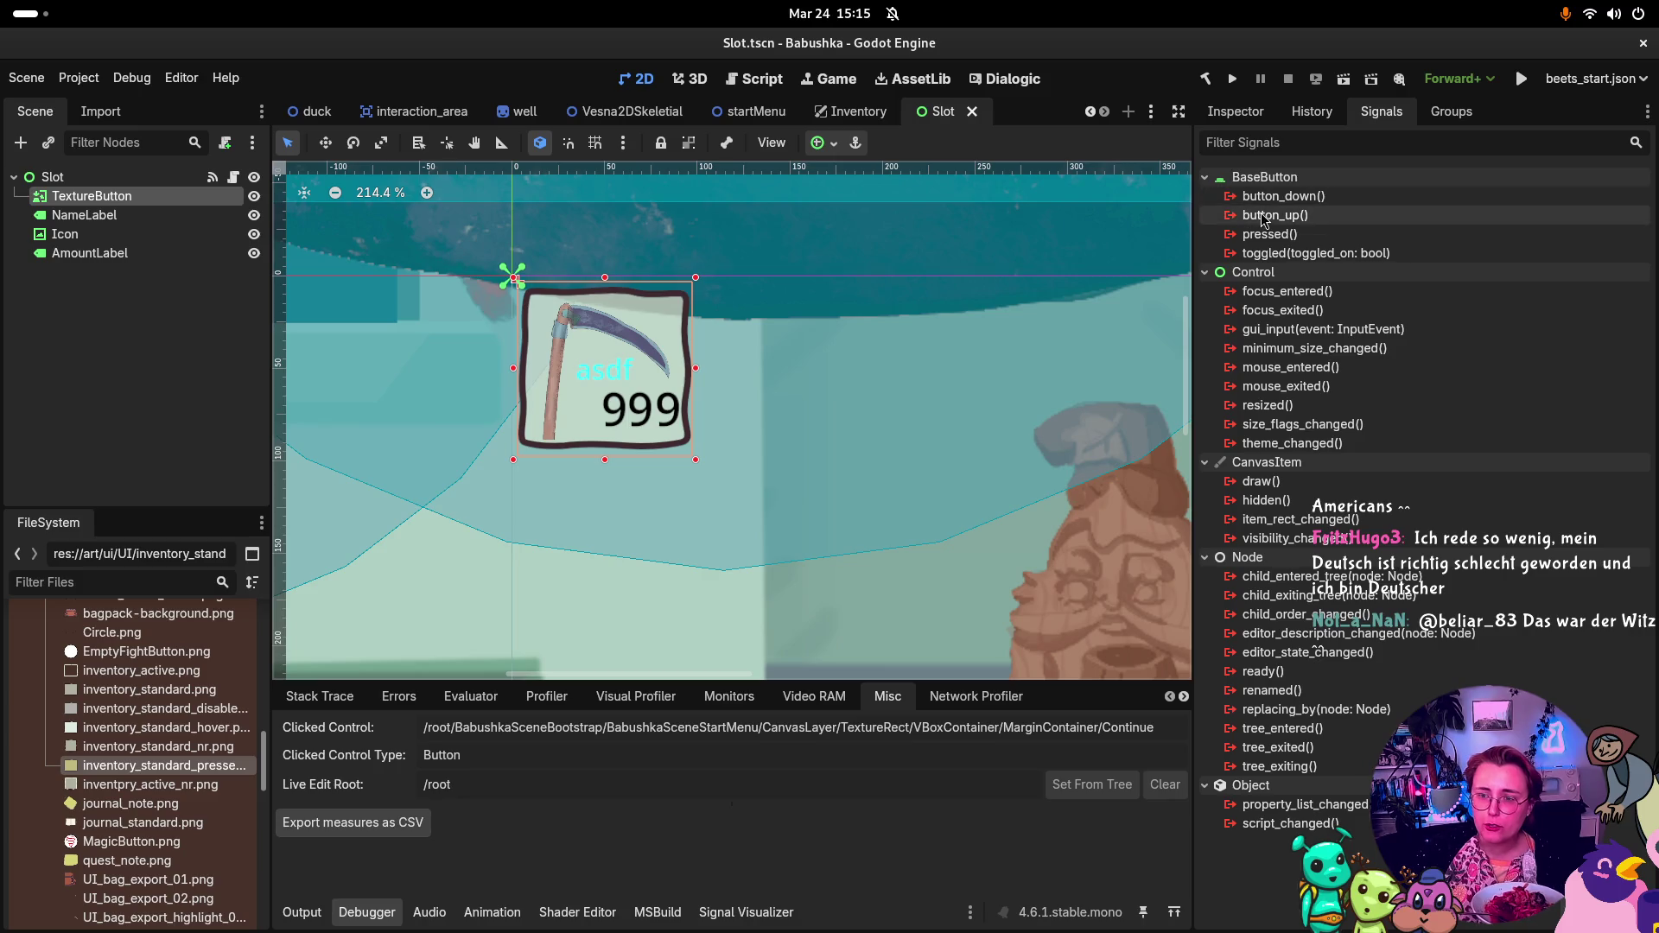
{"action": "left_click", "coordinate": [1287, 196]}
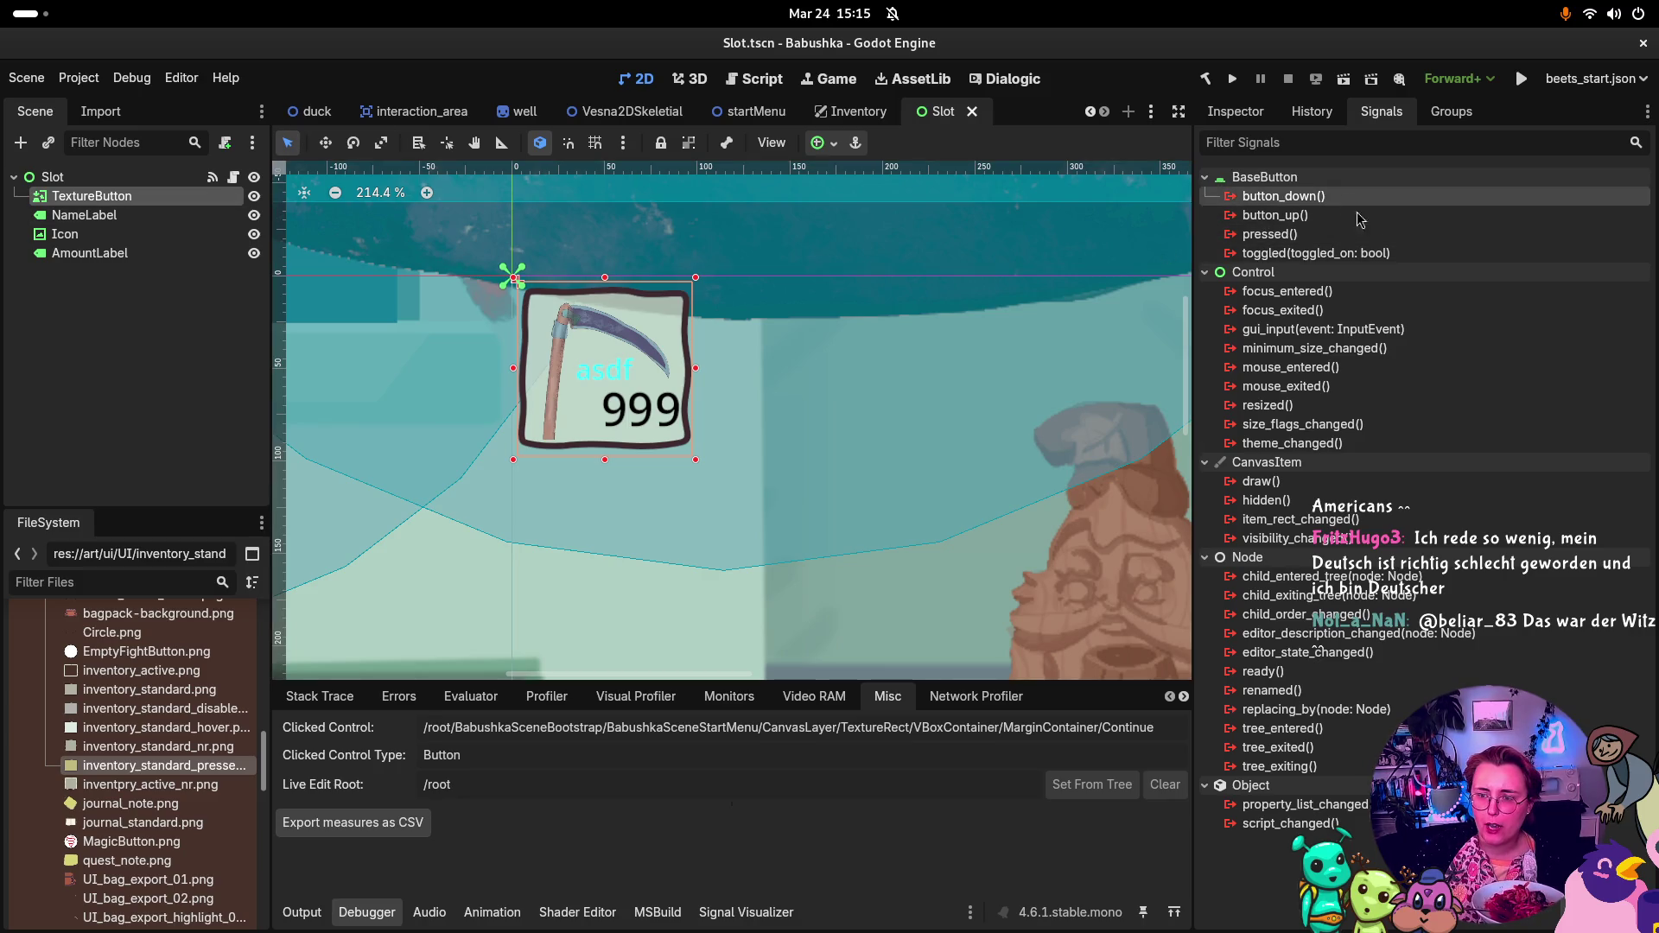
Step: Connect TextureButton's button_down to OnSlotClicked(), save the Slot scene, and run the project
{"action": "double_click", "coordinate": [1288, 196]}
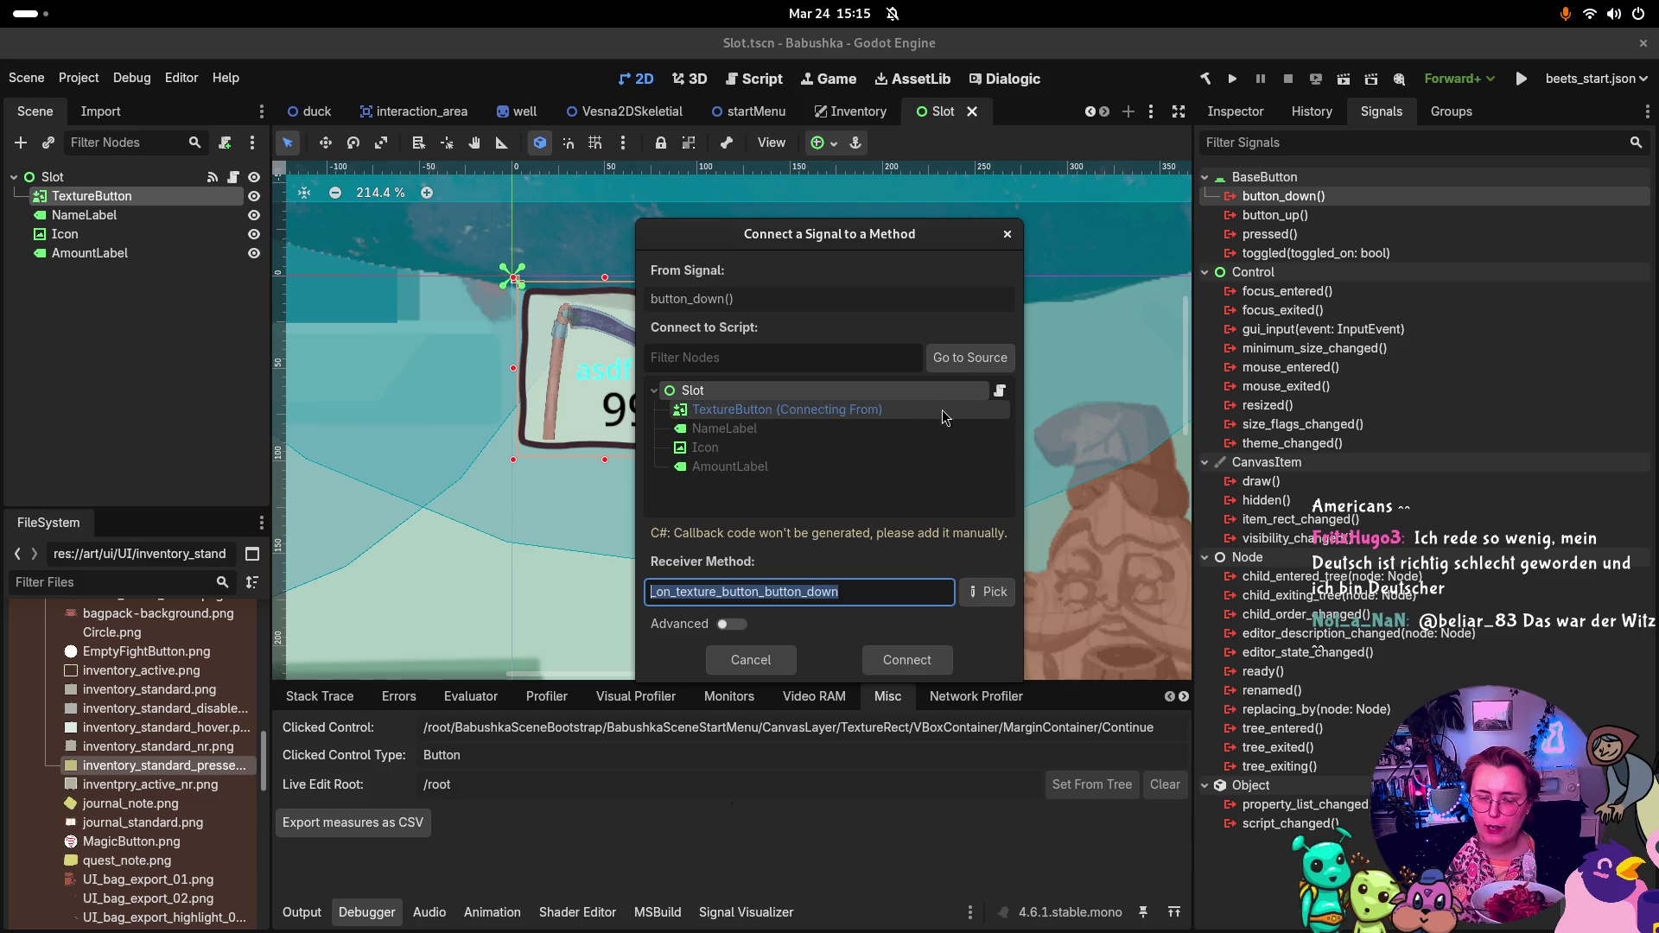
{"action": "left_click", "coordinate": [987, 592]}
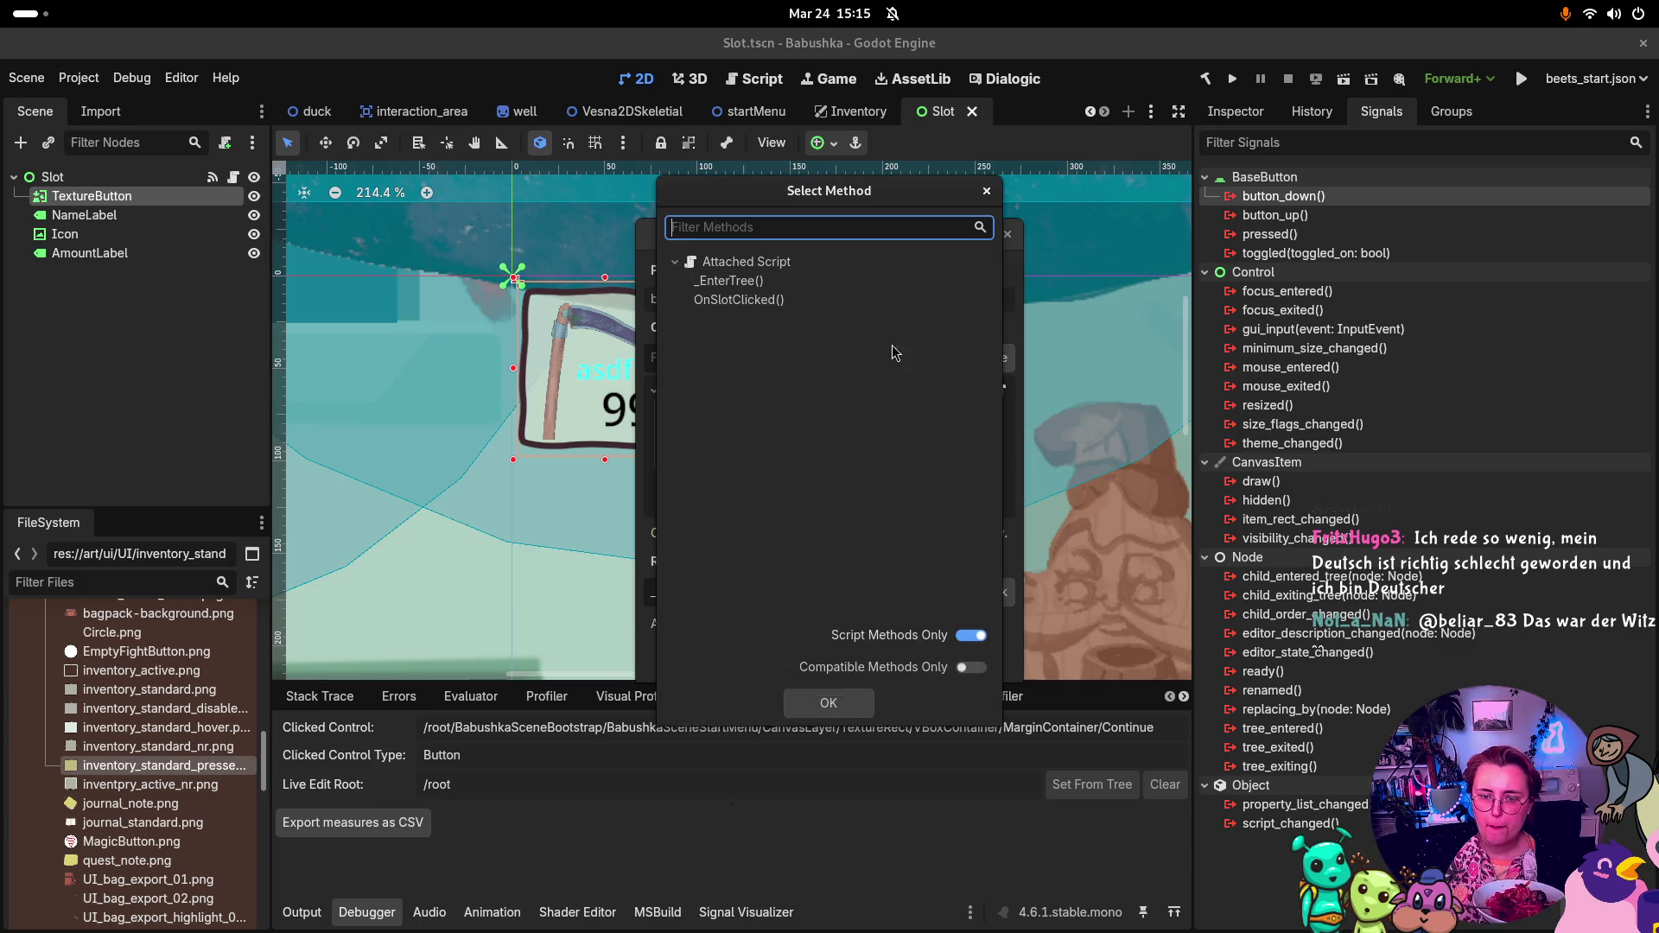
{"action": "left_click", "coordinate": [766, 299]}
{"action": "left_click", "coordinate": [851, 702]}
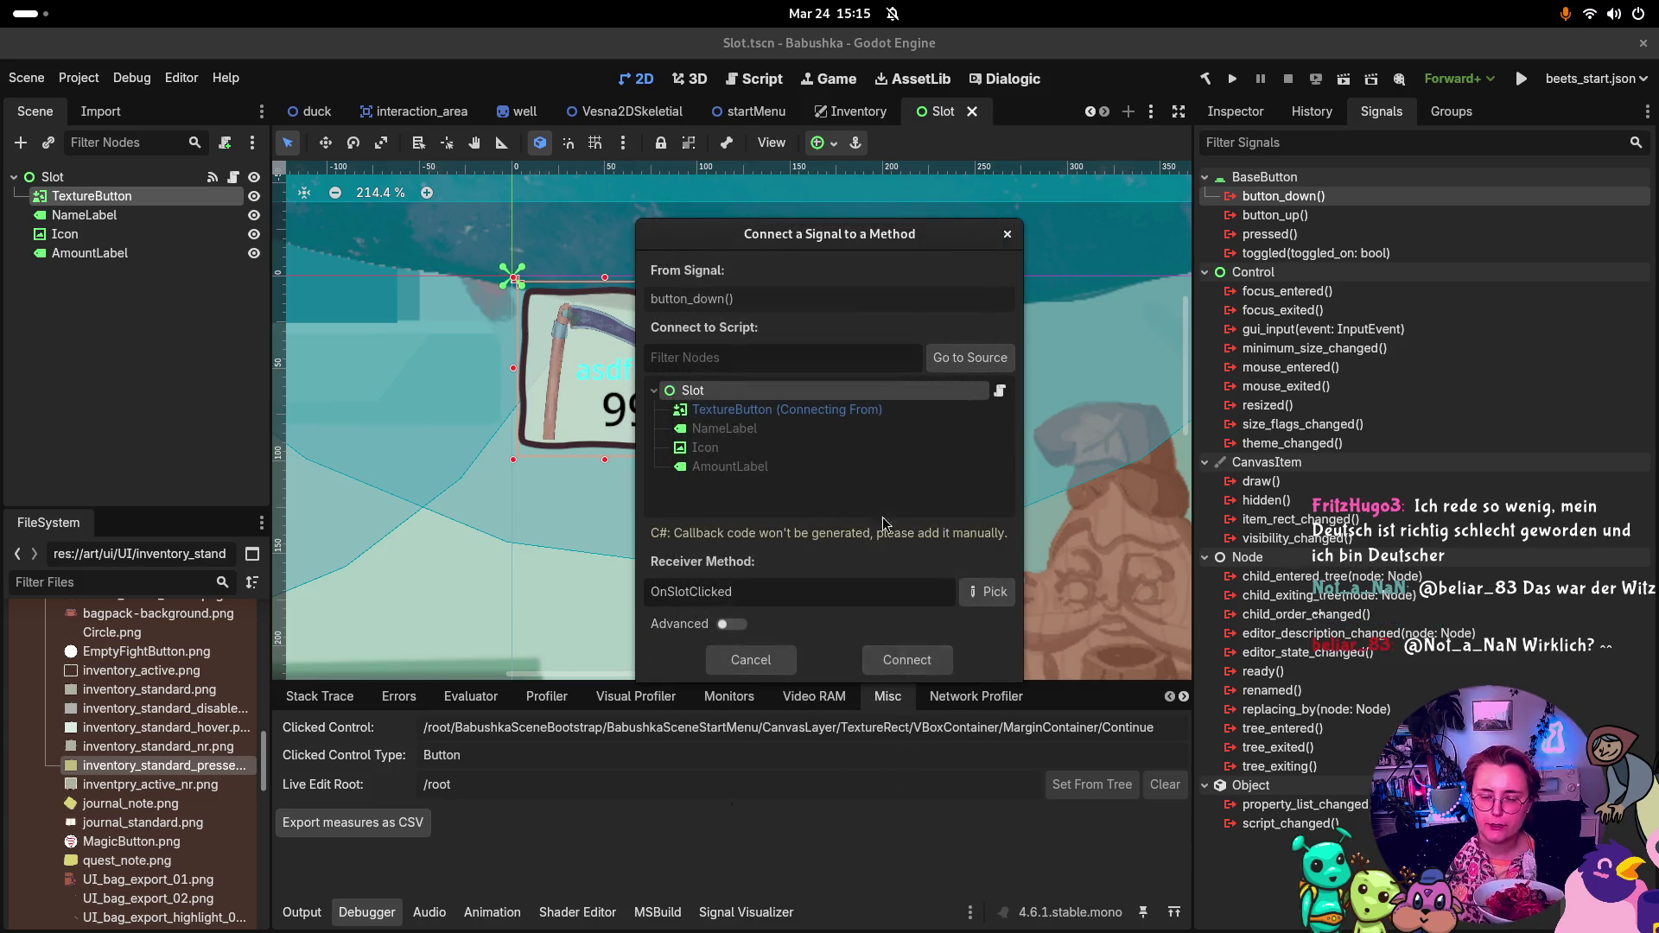
{"action": "left_click", "coordinate": [901, 663]}
{"action": "key", "text": "ctrl+s"}
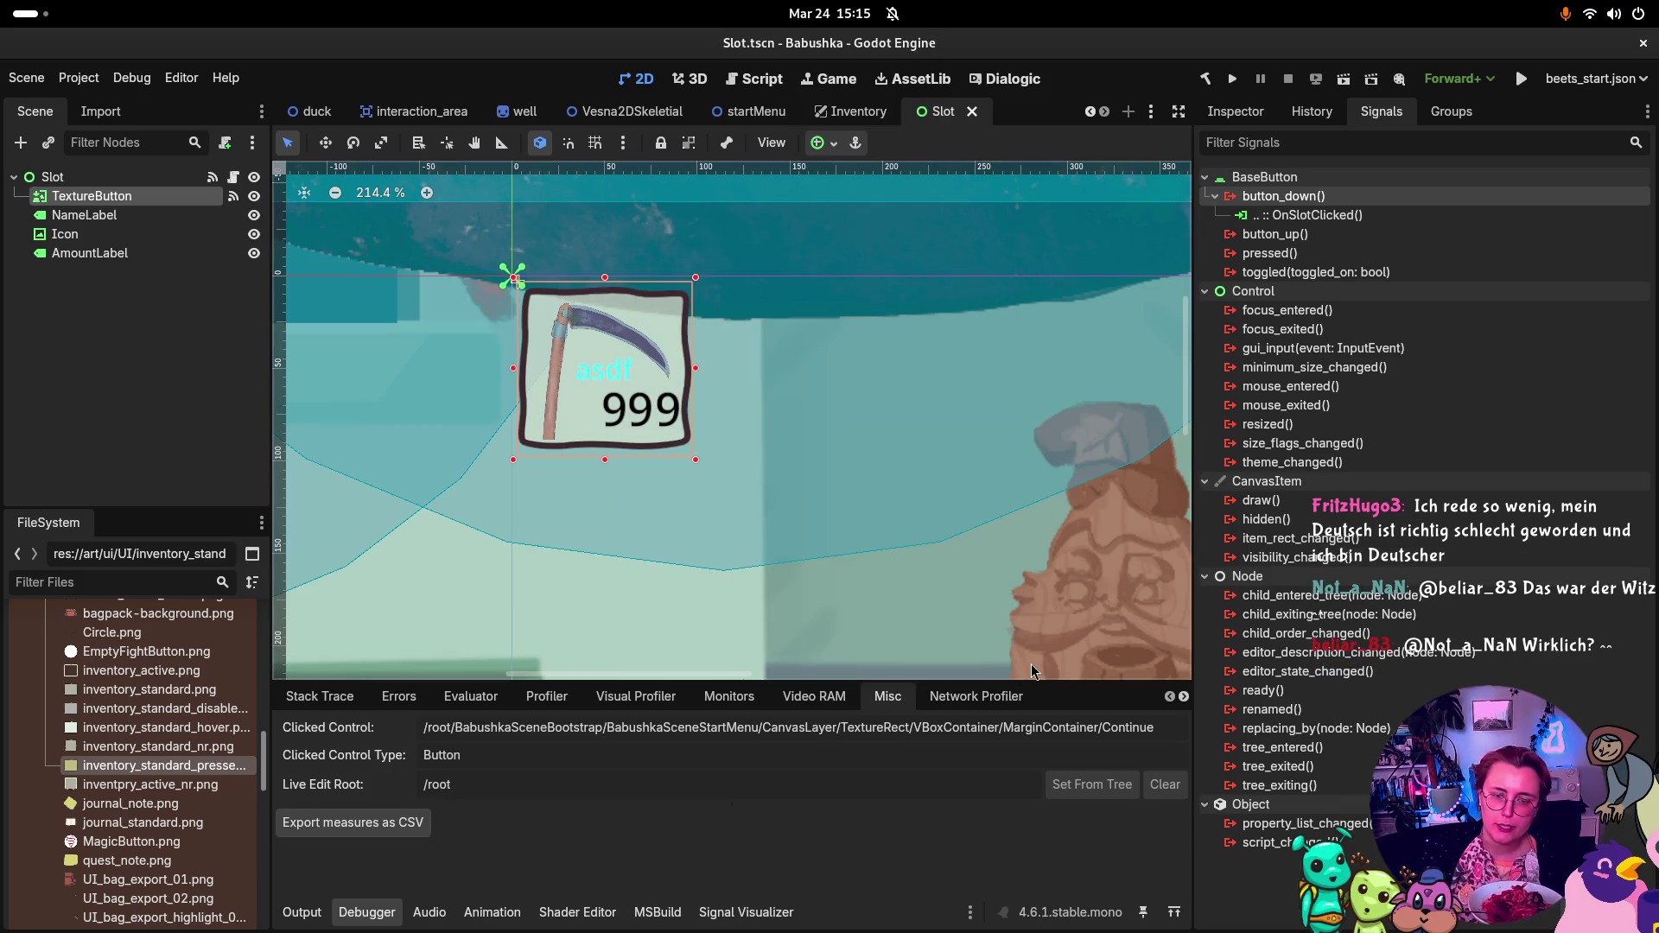
{"action": "left_click", "coordinate": [1233, 79]}
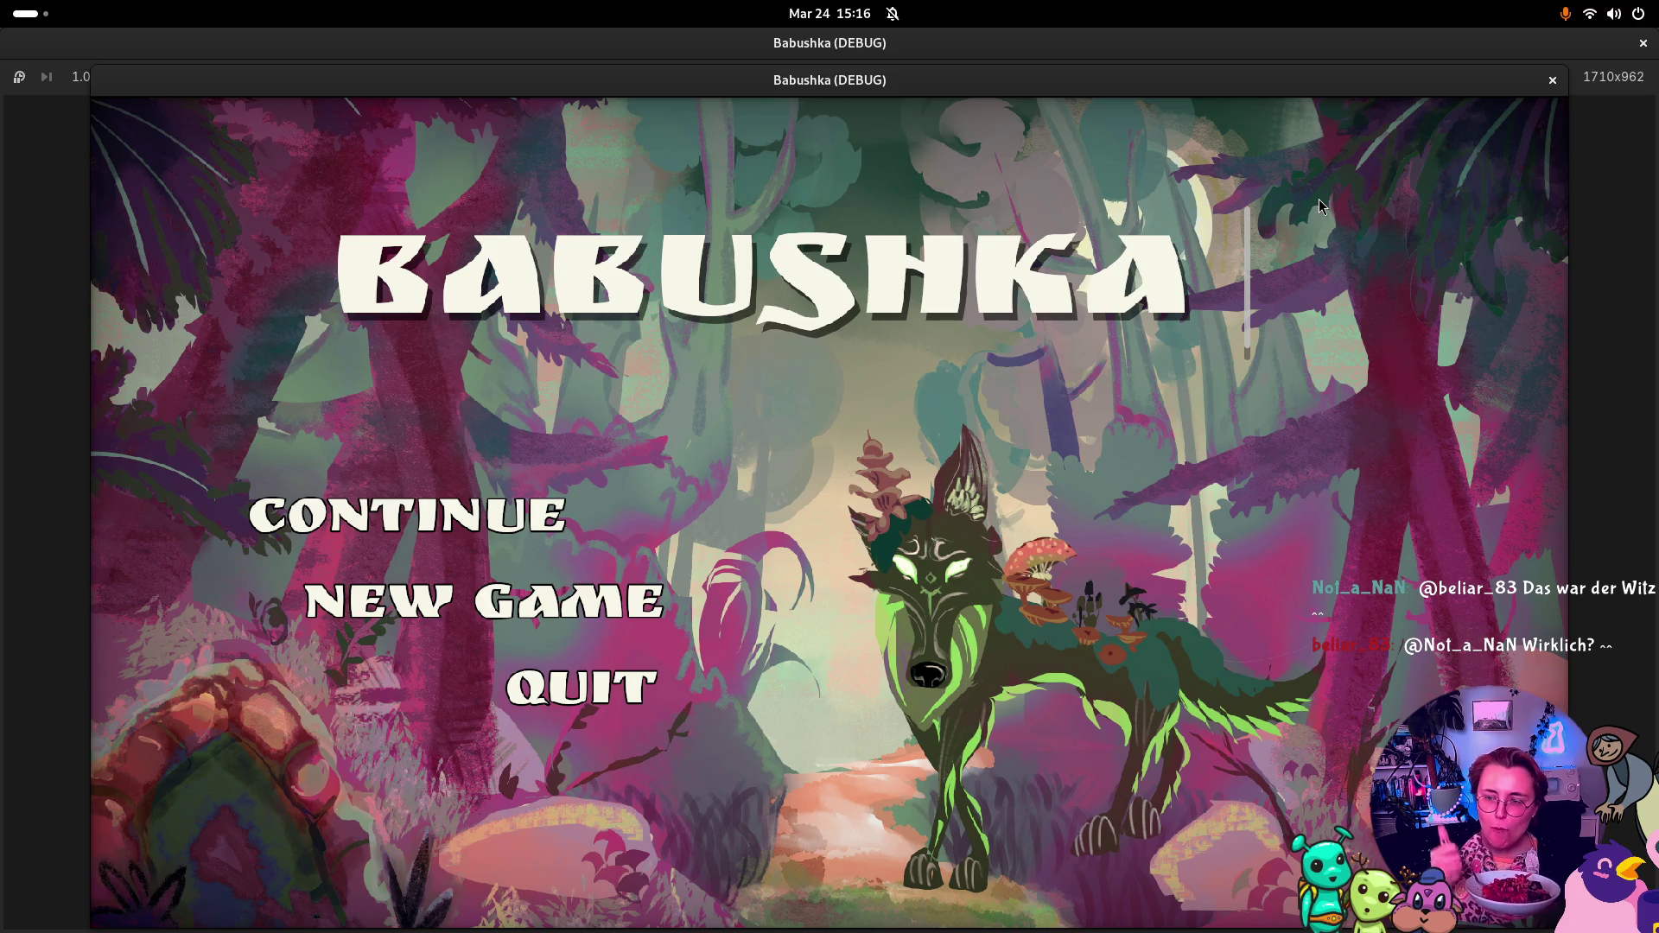
Step: Continue the saved game, toggle the inventory to test slot clicks, then close the debug window
{"action": "left_click", "coordinate": [489, 523]}
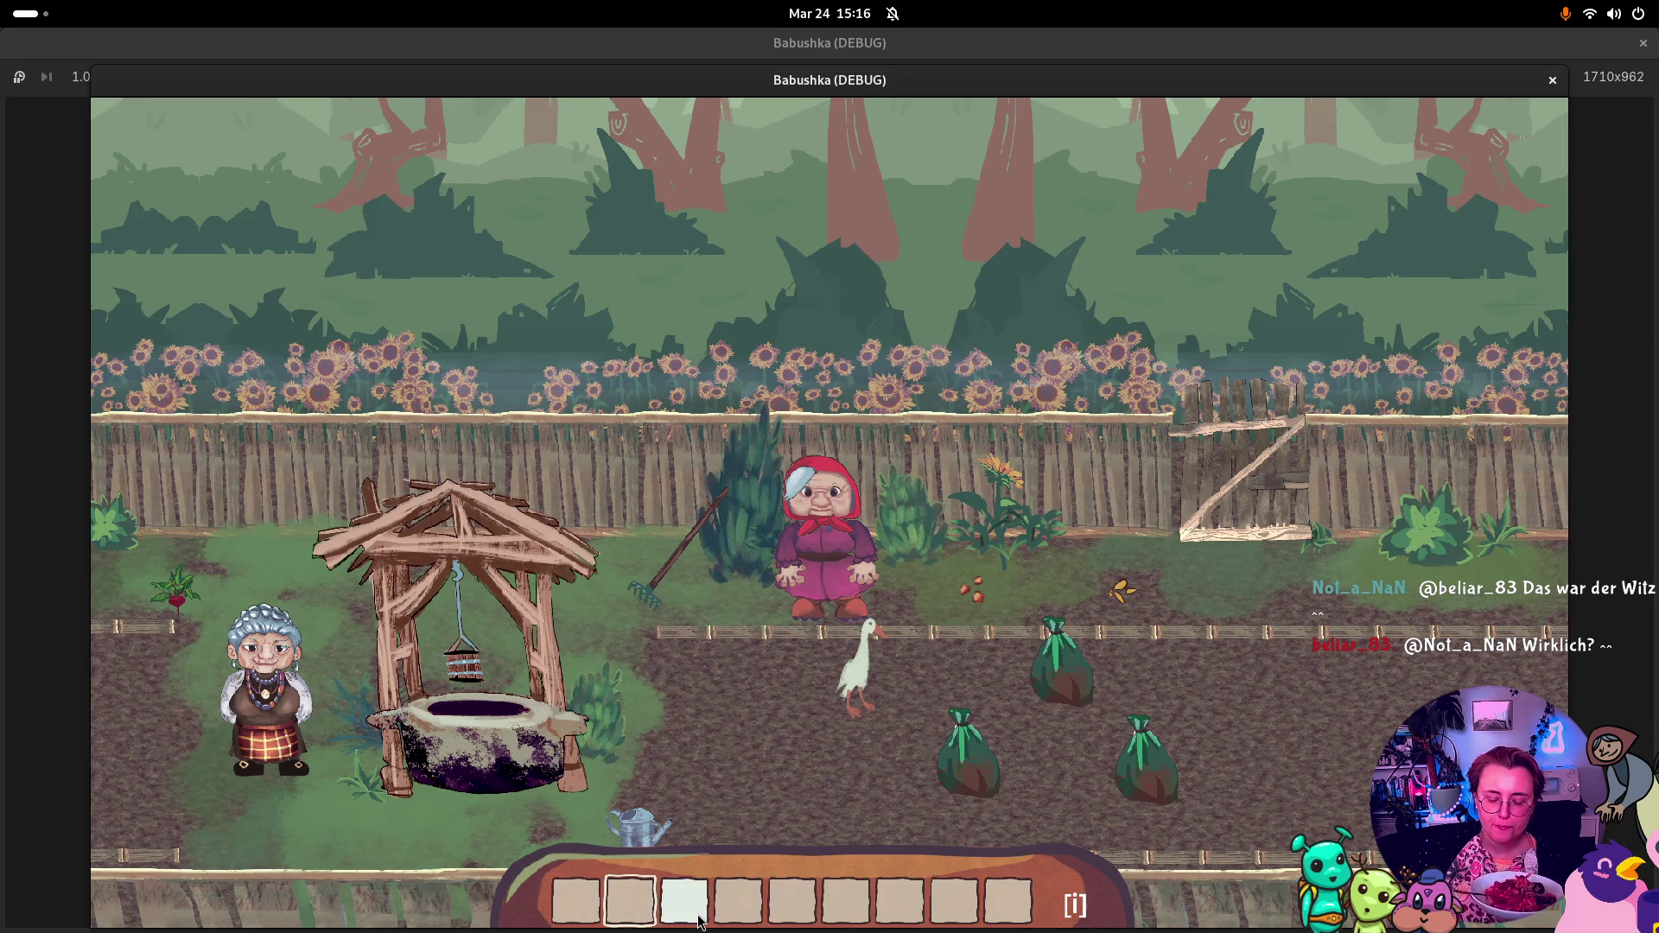
{"action": "key", "text": "i"}
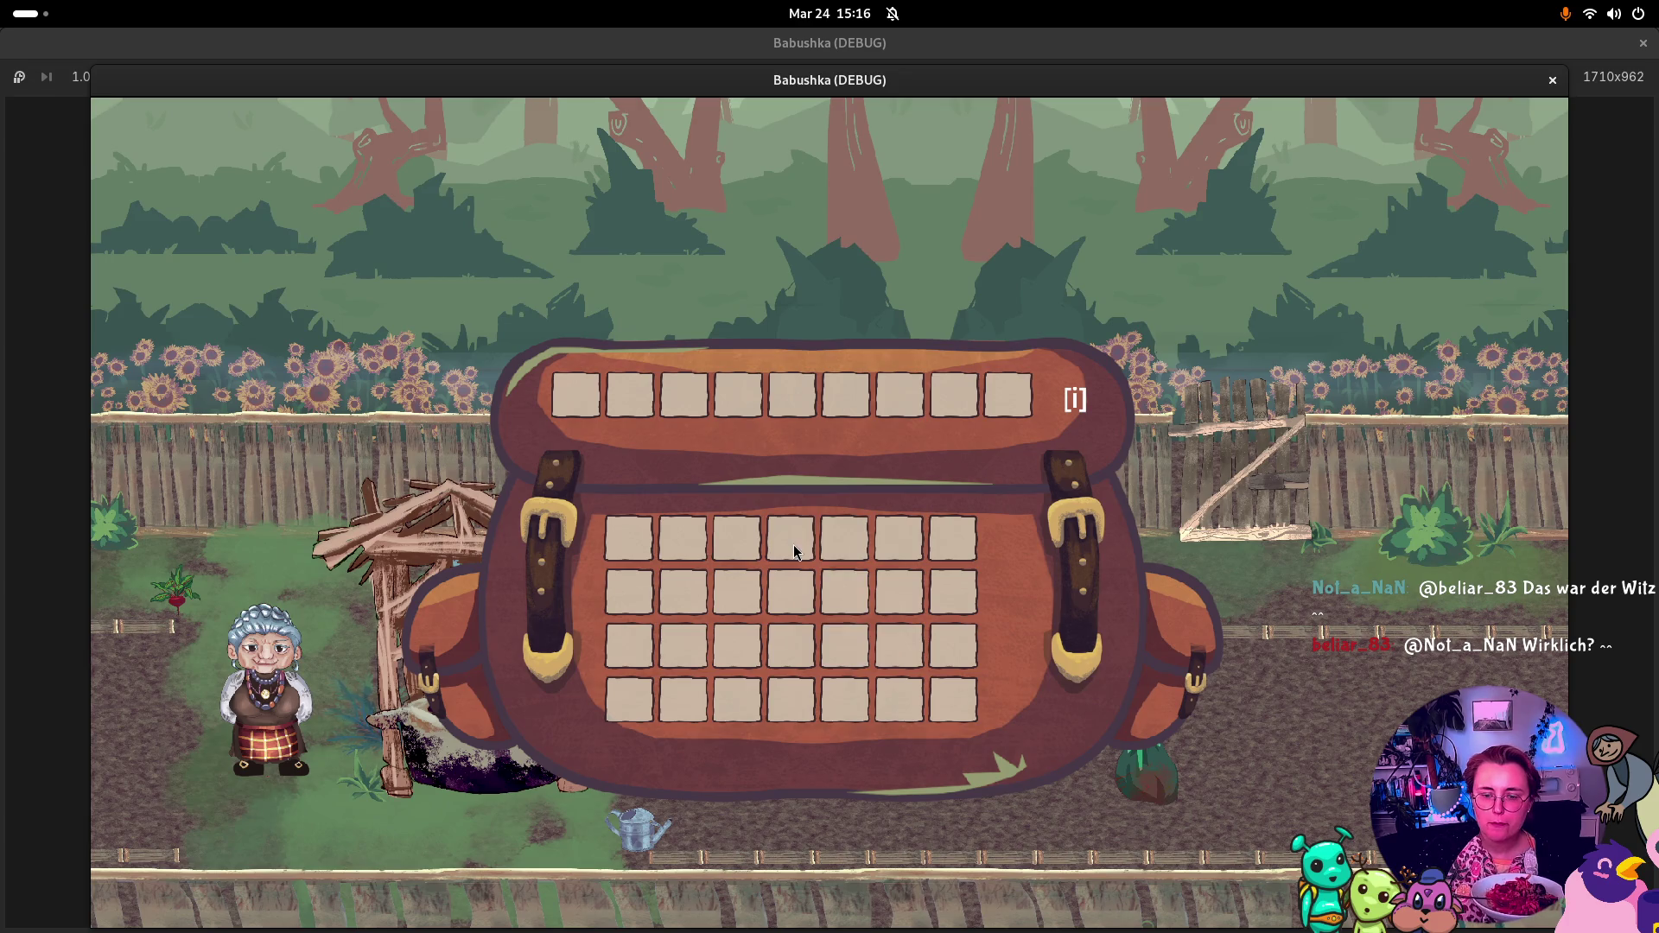
{"action": "key", "text": "i"}
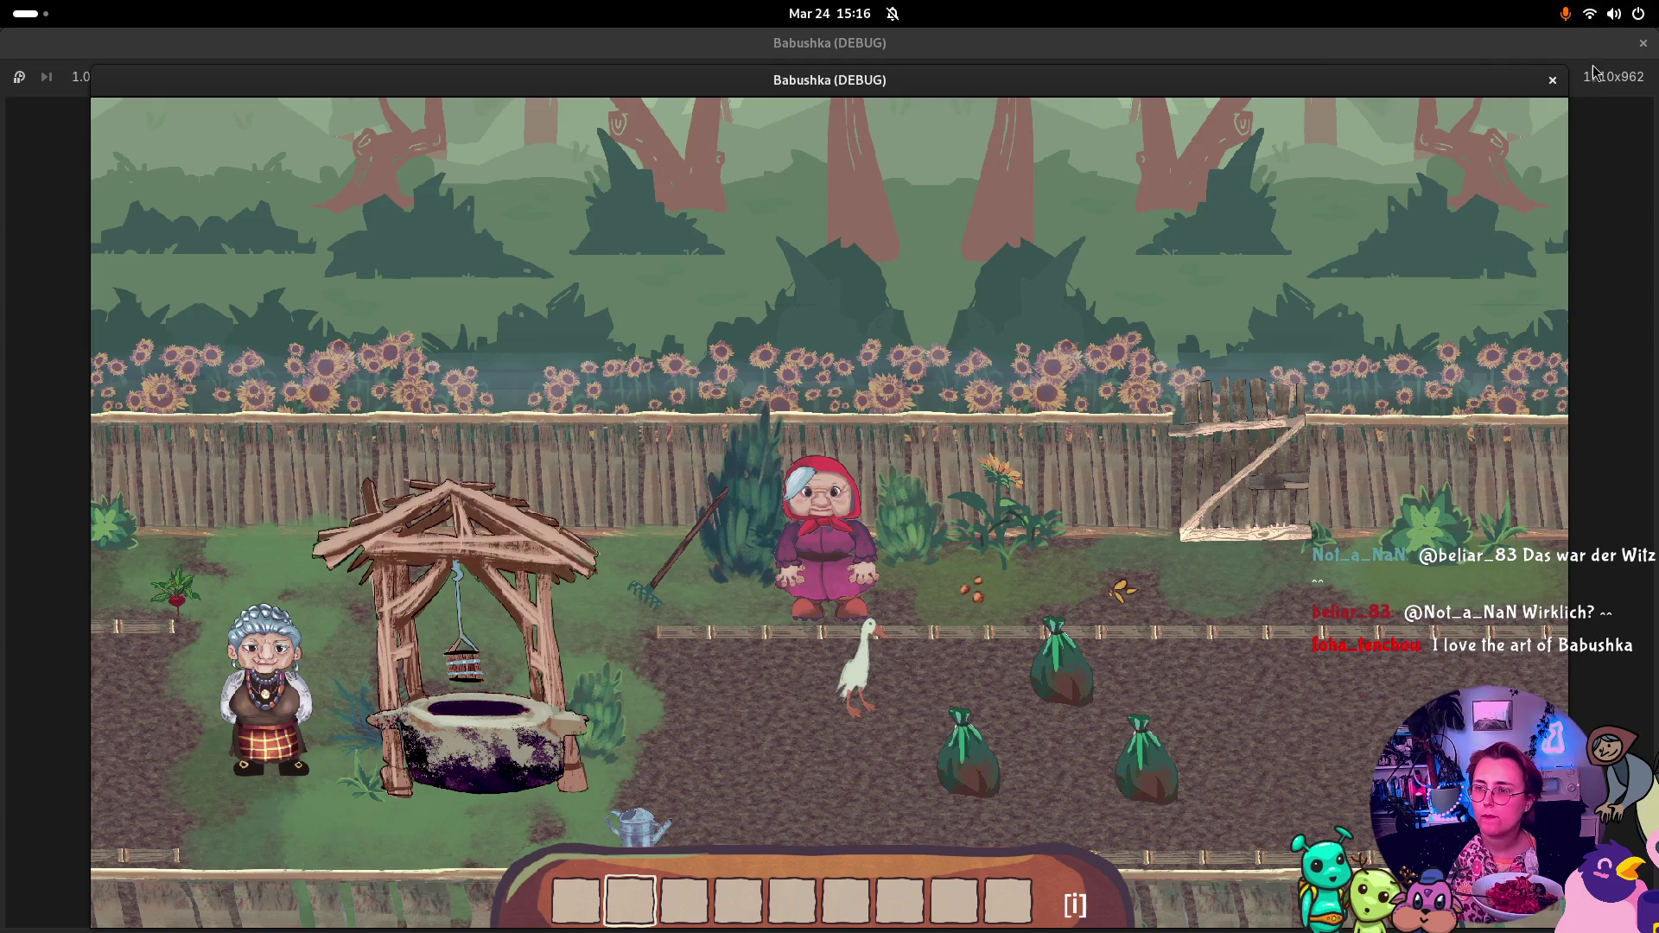
{"action": "left_click", "coordinate": [1552, 79]}
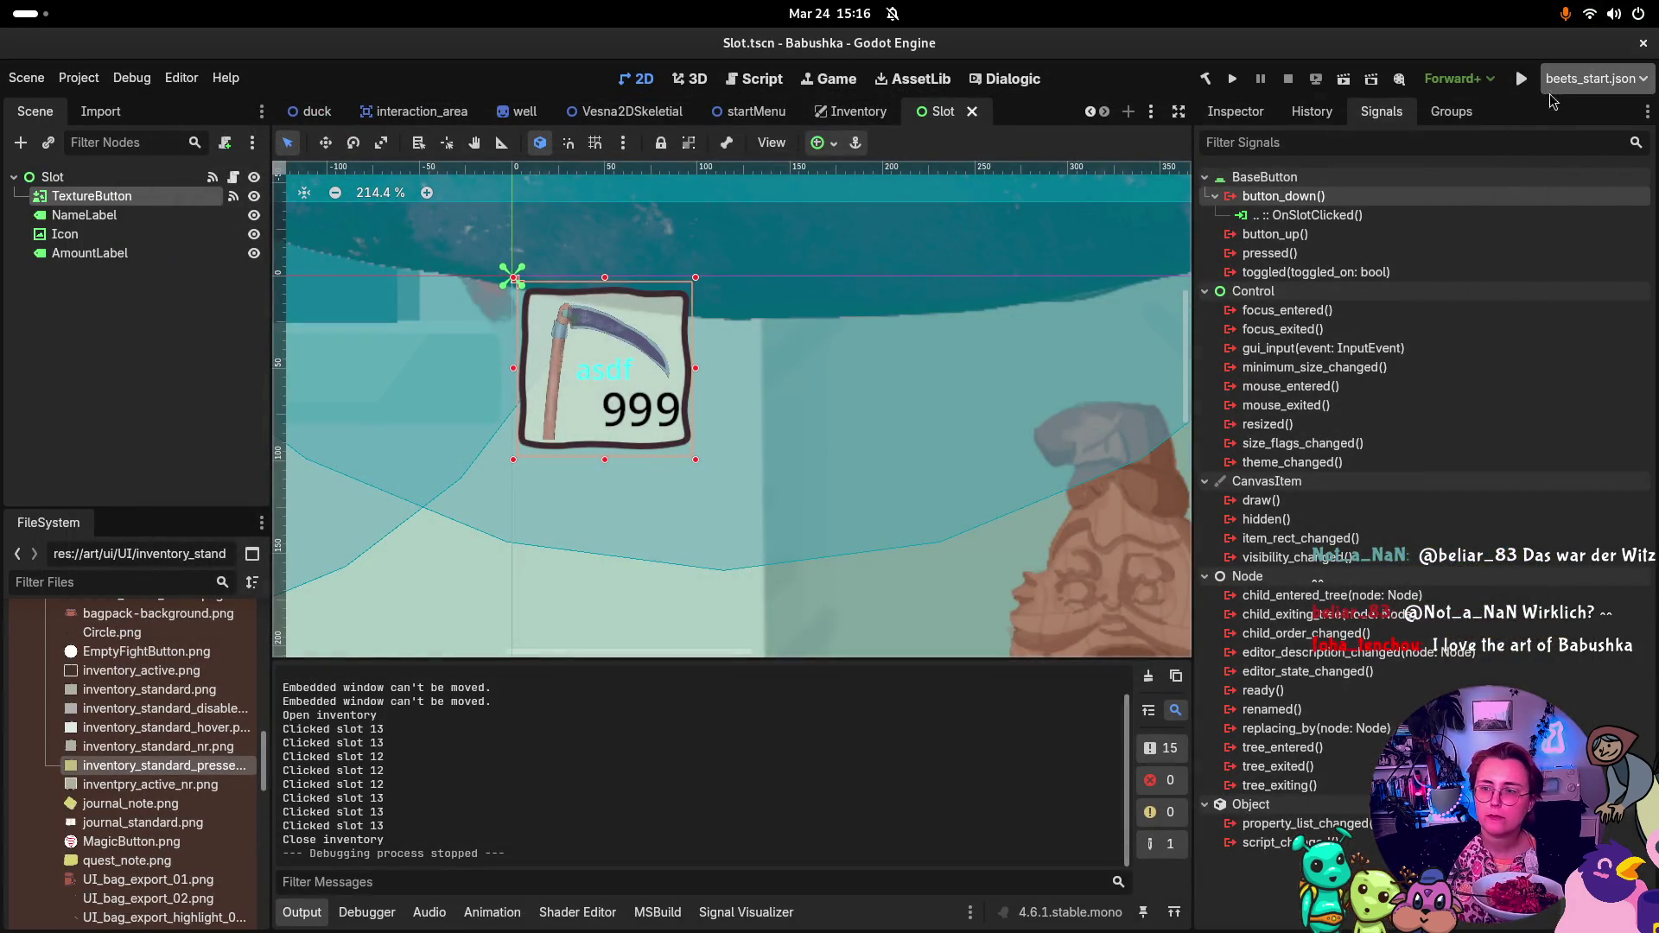
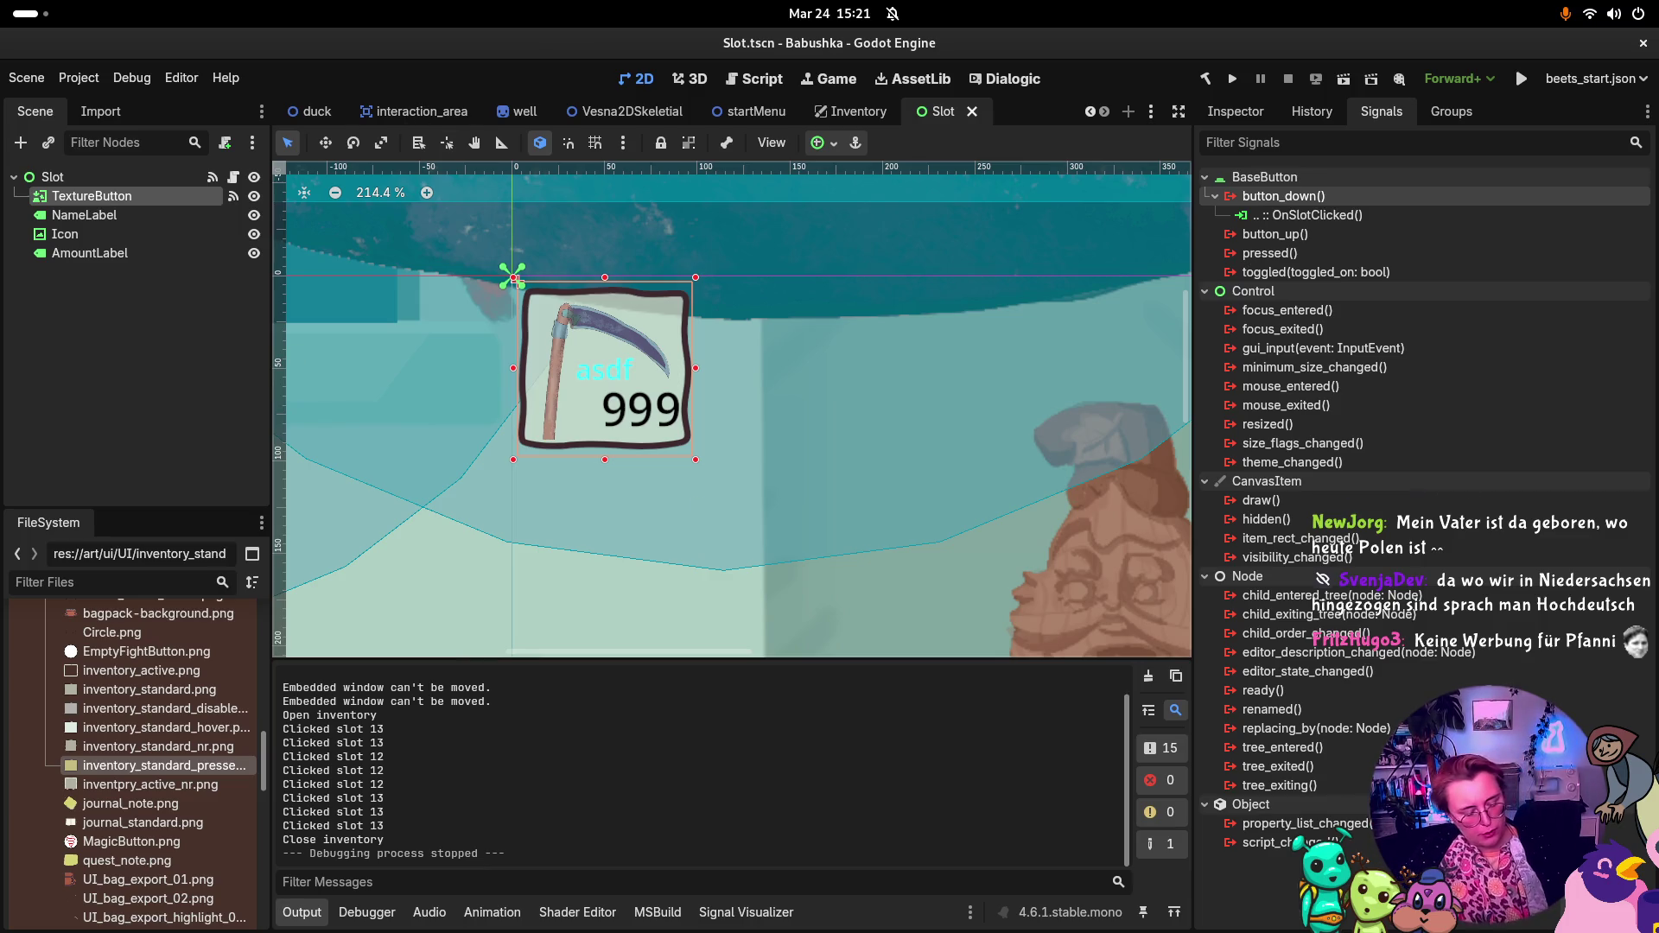
Step: In Godot, check the Slot TextureButton's button_down → OnSlotClicked connection and the Clicked slot output log
{"action": "key", "text": "super"}
{"action": "left_click", "coordinate": [493, 259]}
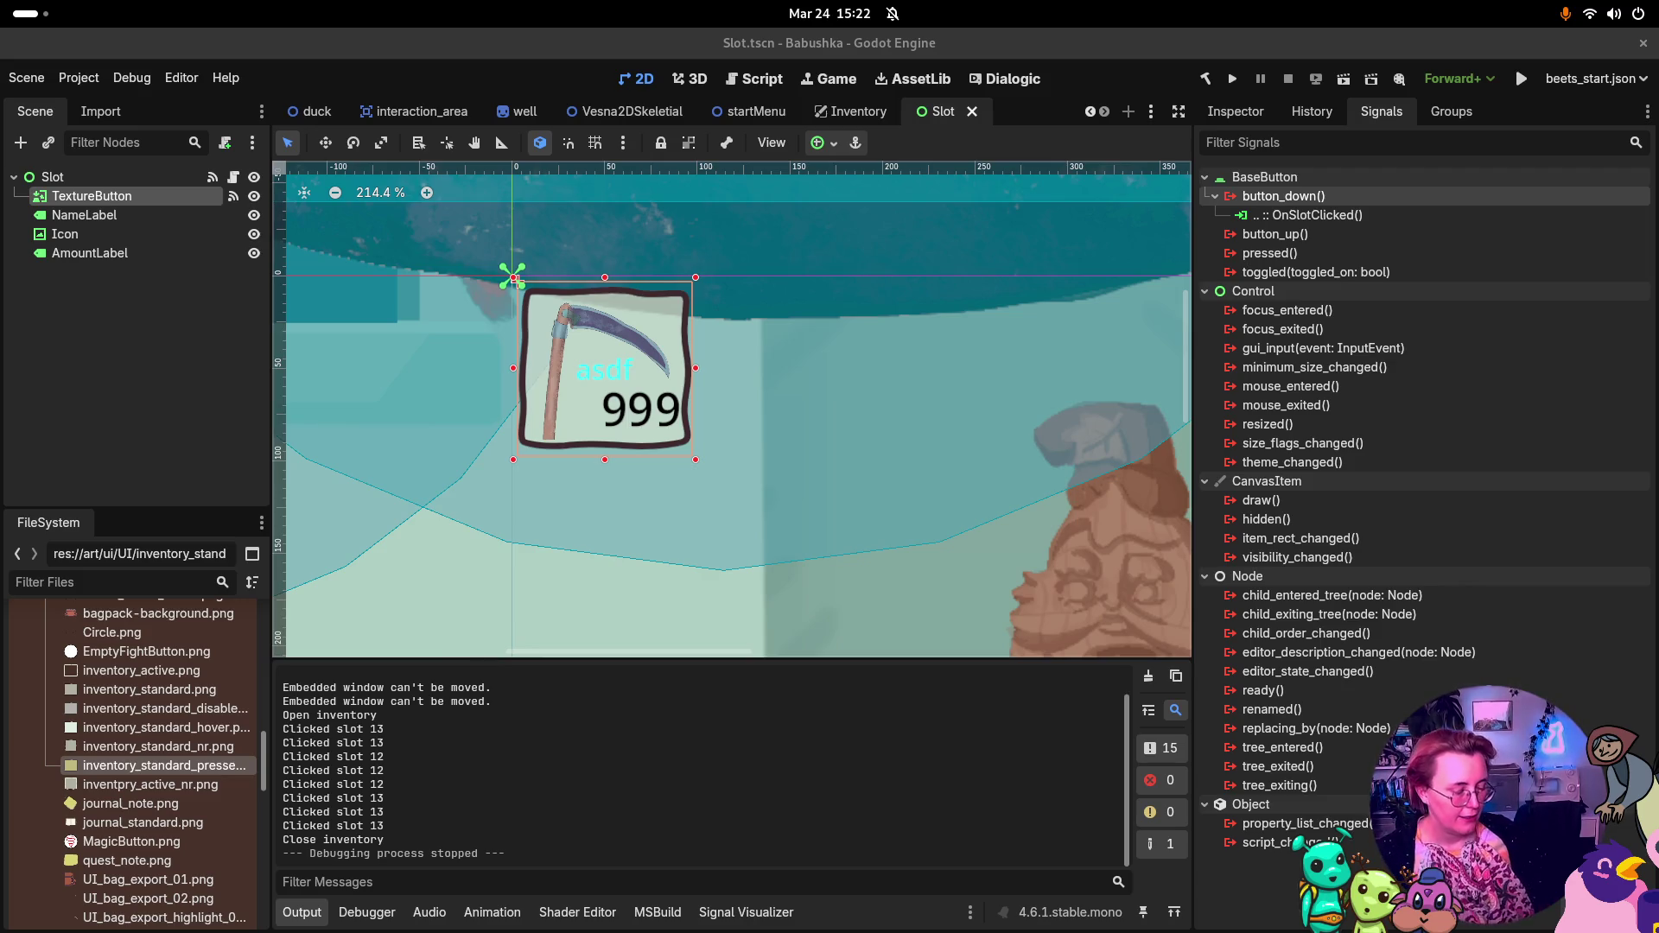
{"action": "key", "text": "super"}
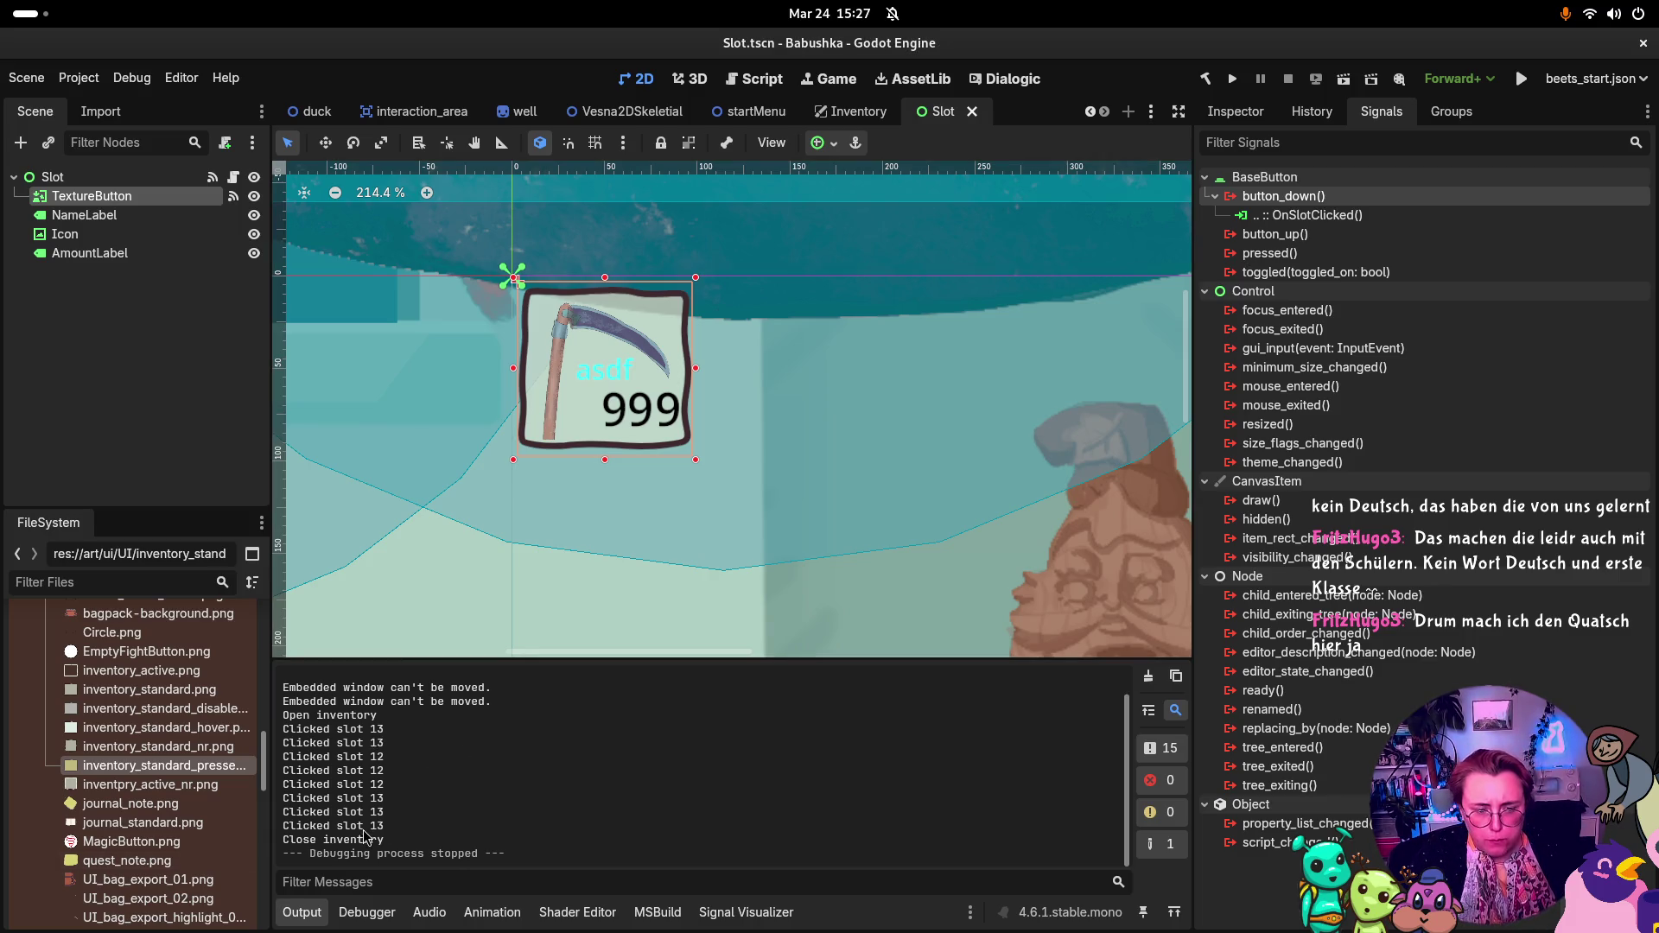
{"action": "key", "text": "super"}
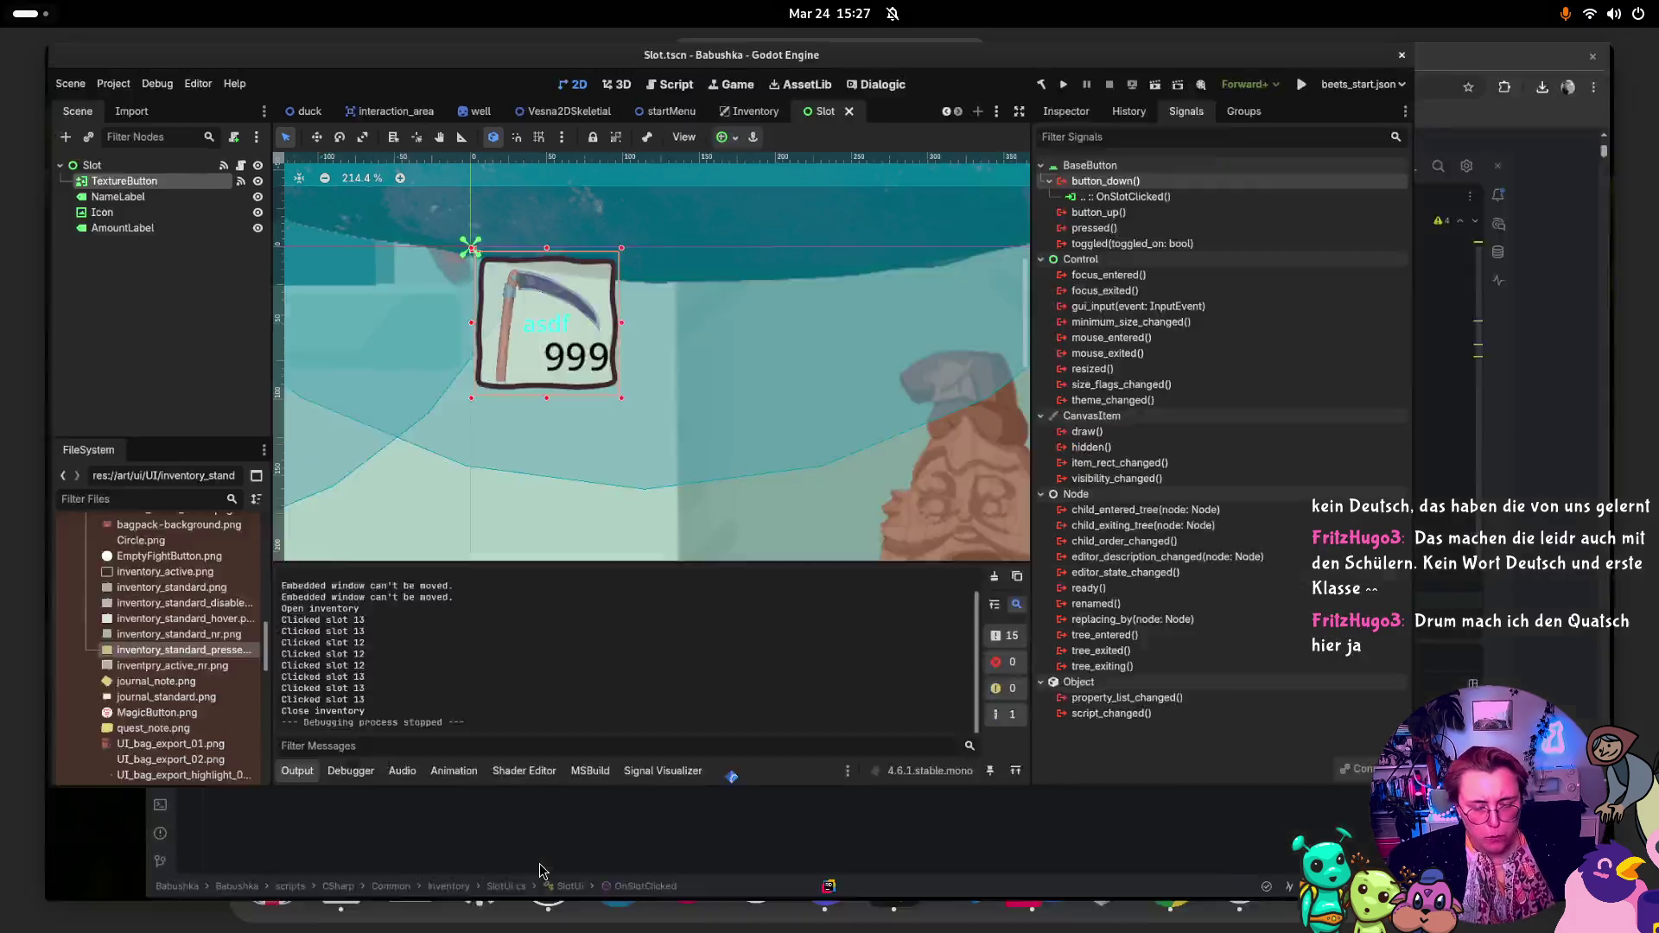
Step: In Rider's InventoryUi.cs, jump from the SlotClicked reference in UnsubscribeSlots to its declaration, then return to Godot
{"action": "left_click", "coordinate": [850, 571]}
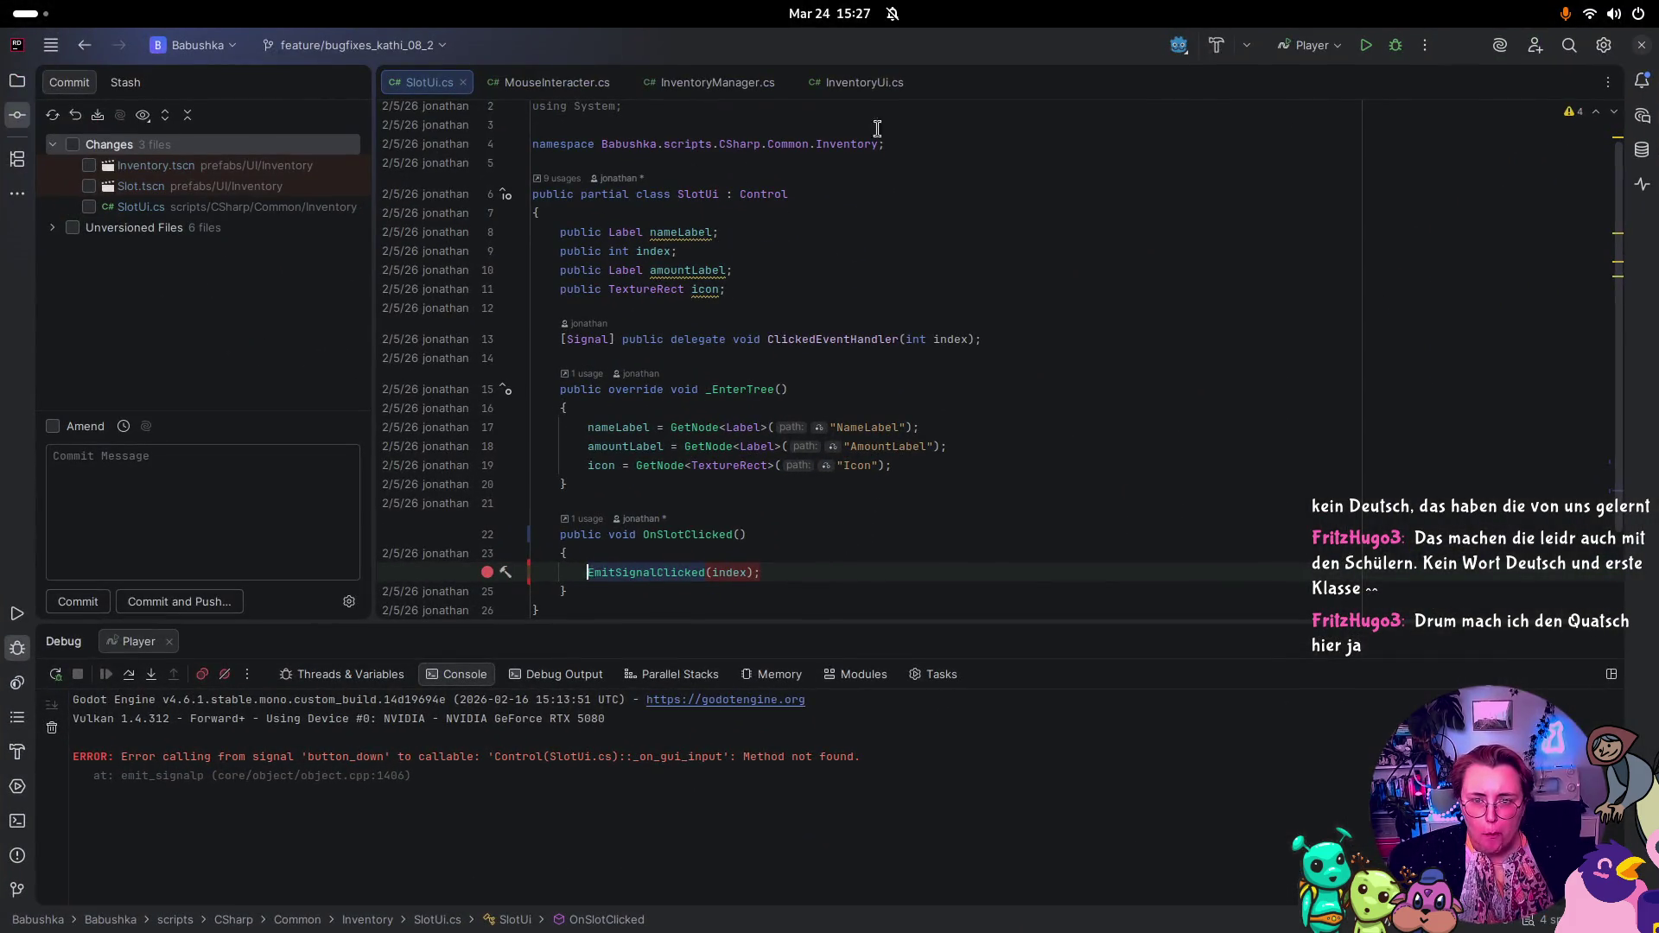
{"action": "left_click", "coordinate": [867, 80]}
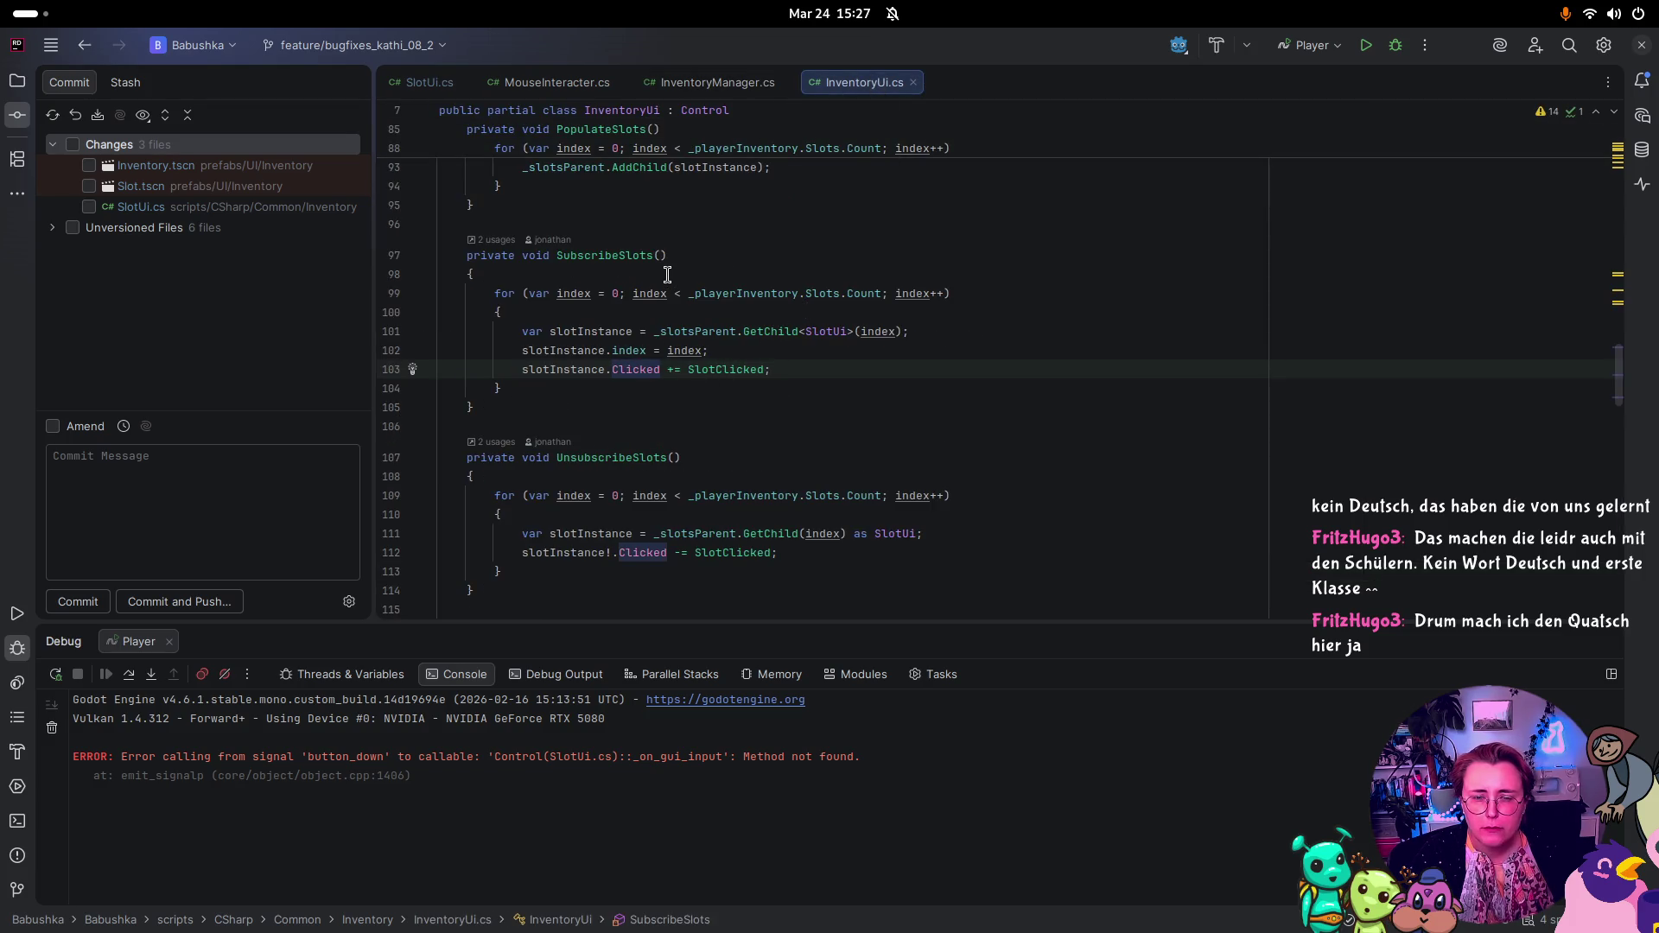
{"action": "left_click", "coordinate": [735, 552]}
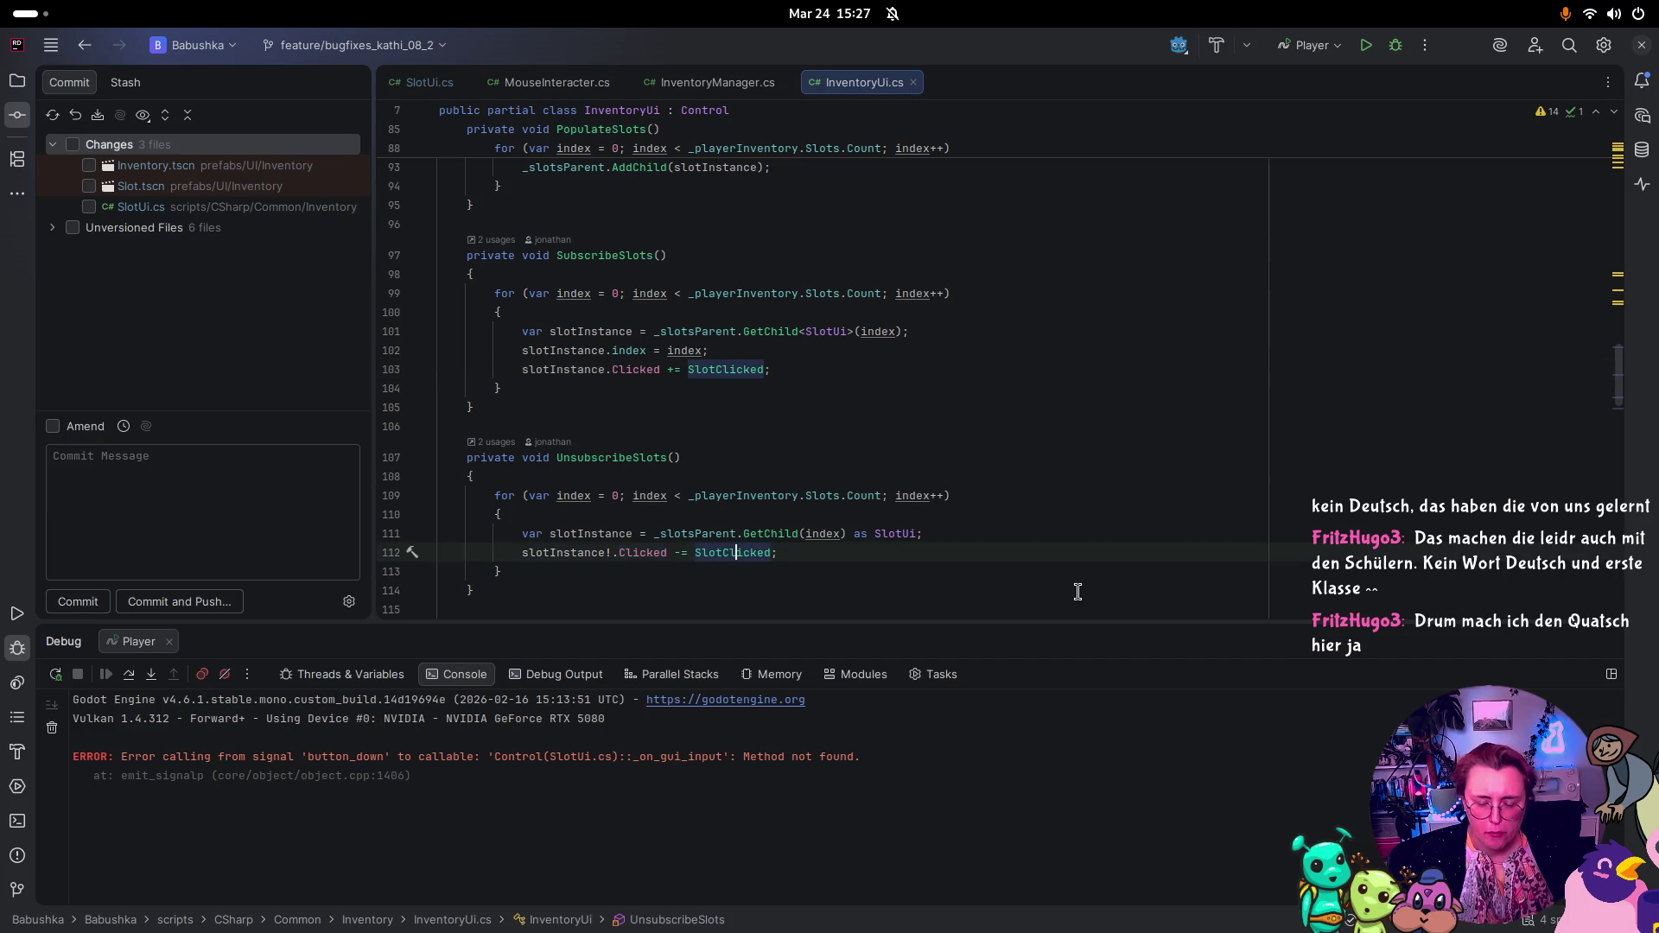
{"action": "key", "text": "F12"}
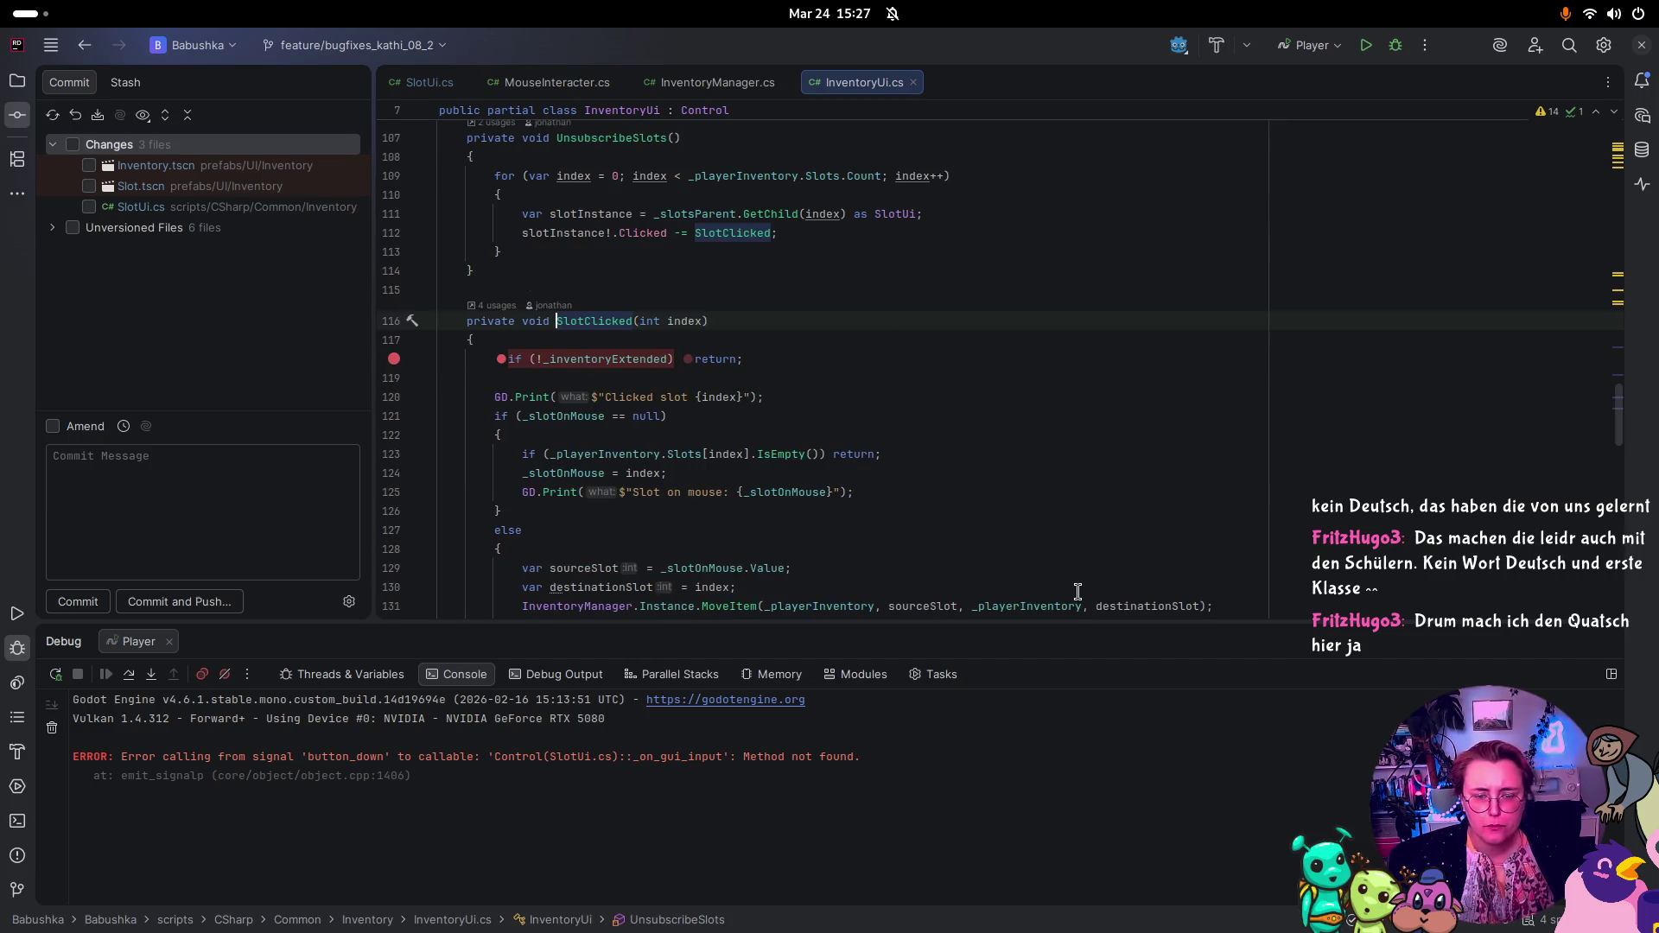
{"action": "key", "text": "super"}
{"action": "left_click", "coordinate": [753, 386]}
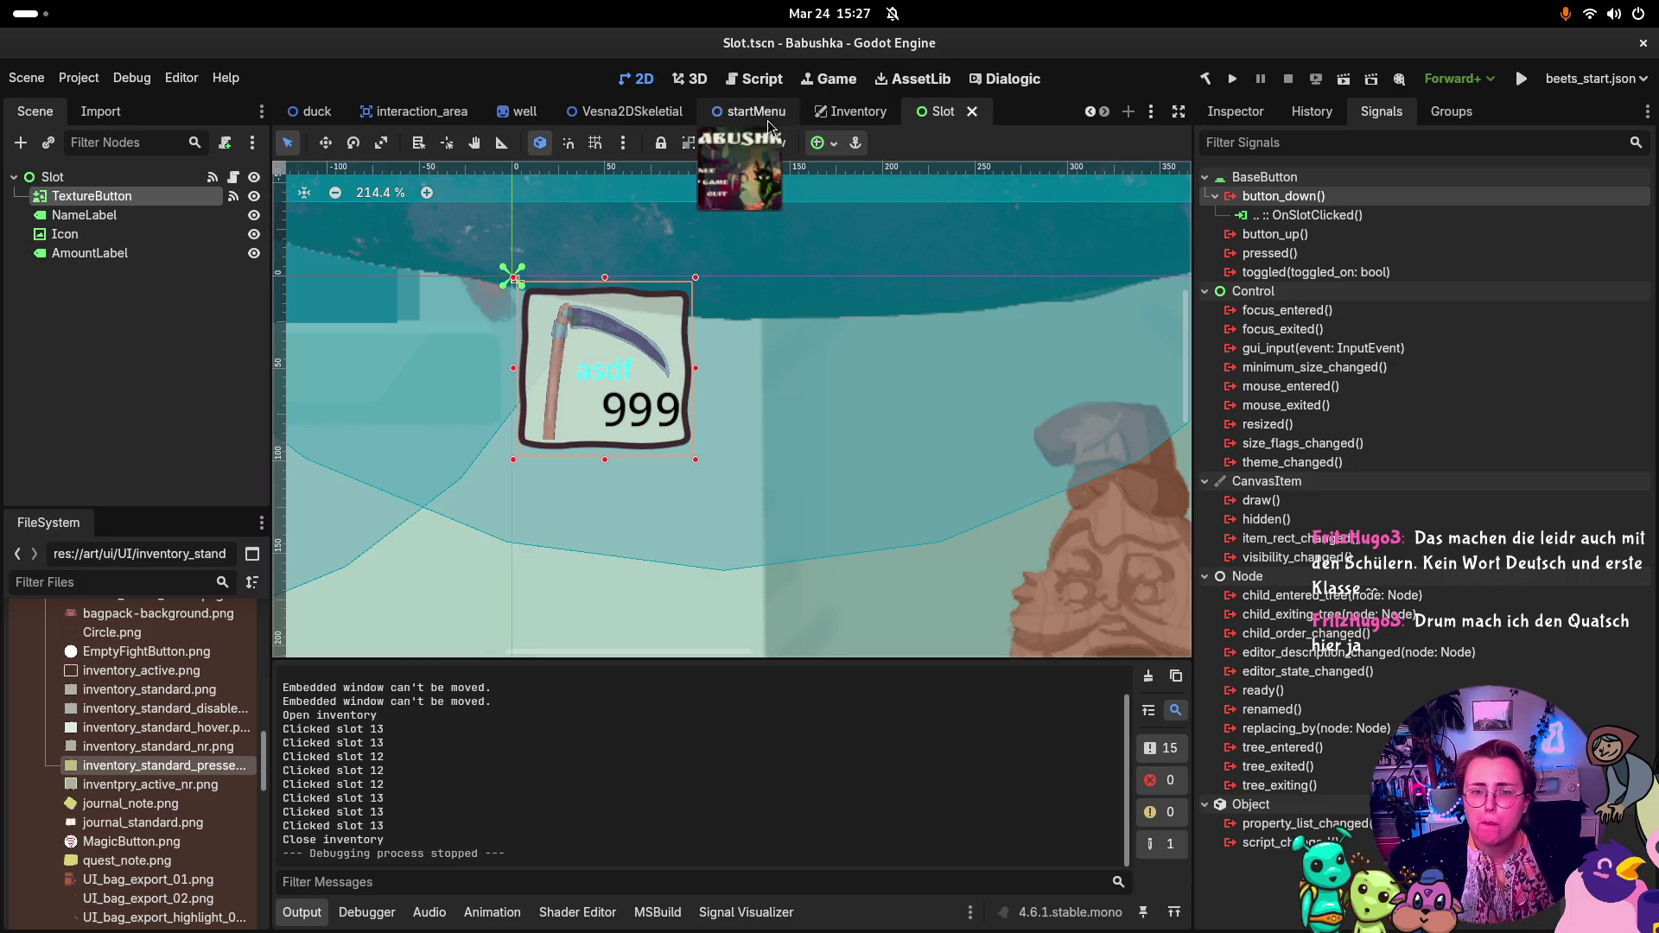
Step: Inspect the first Slot node in Godot's Inventory scene, then go back to Rider
{"action": "left_click", "coordinate": [855, 111]}
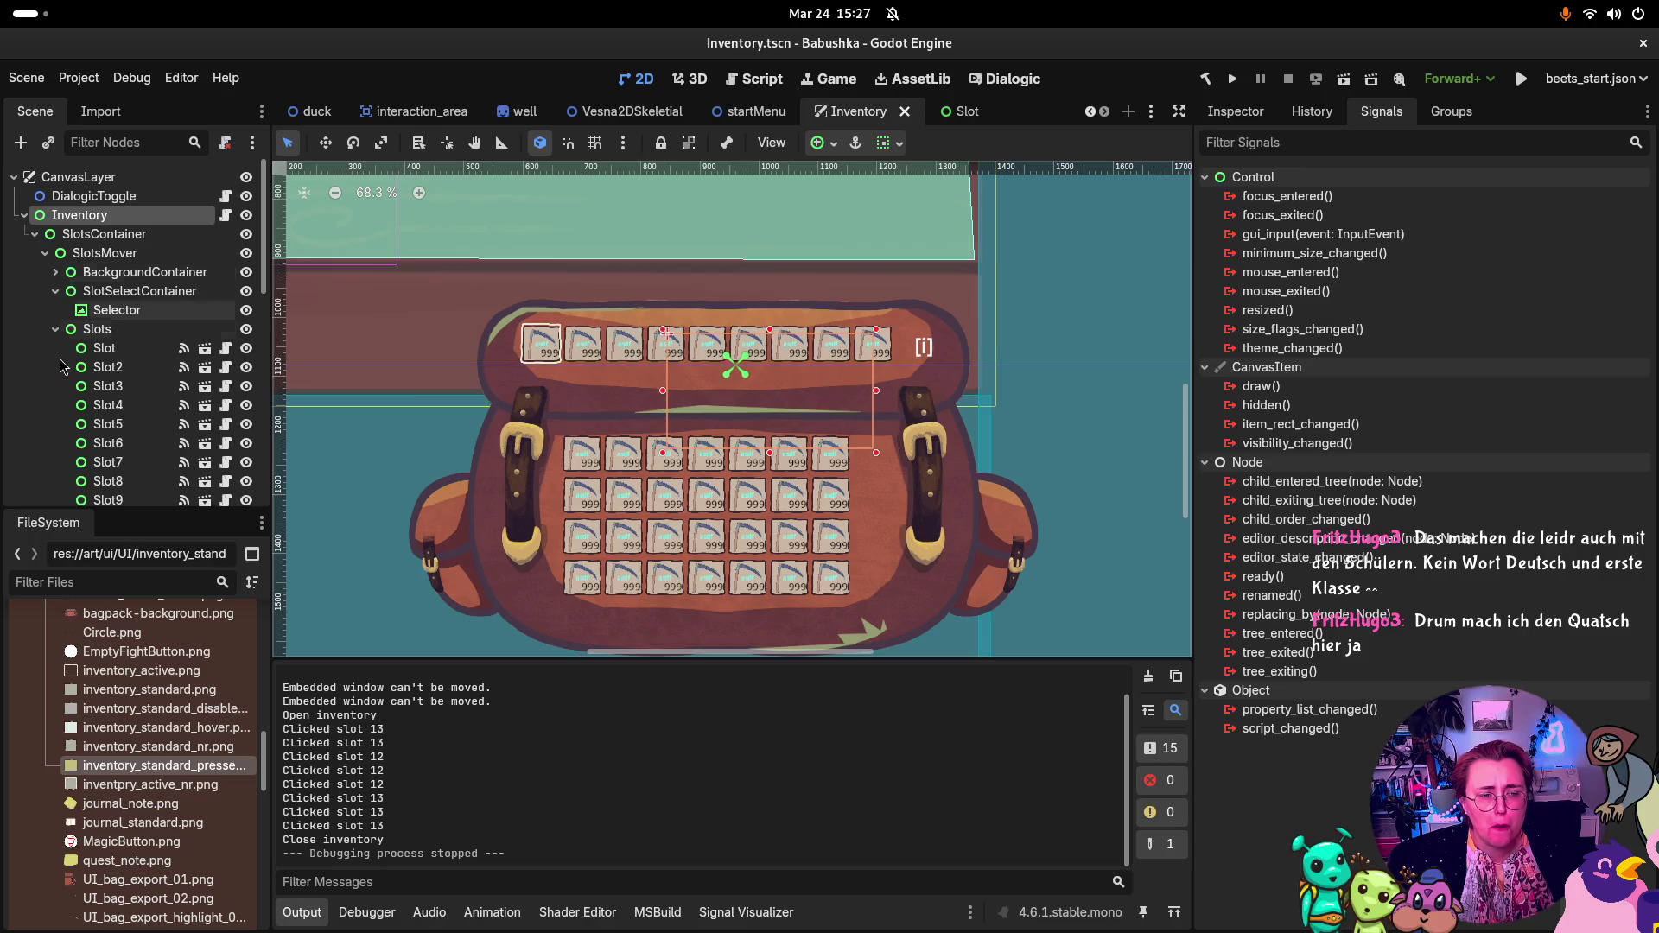
{"action": "left_click", "coordinate": [160, 348]}
{"action": "left_click", "coordinate": [1235, 112]}
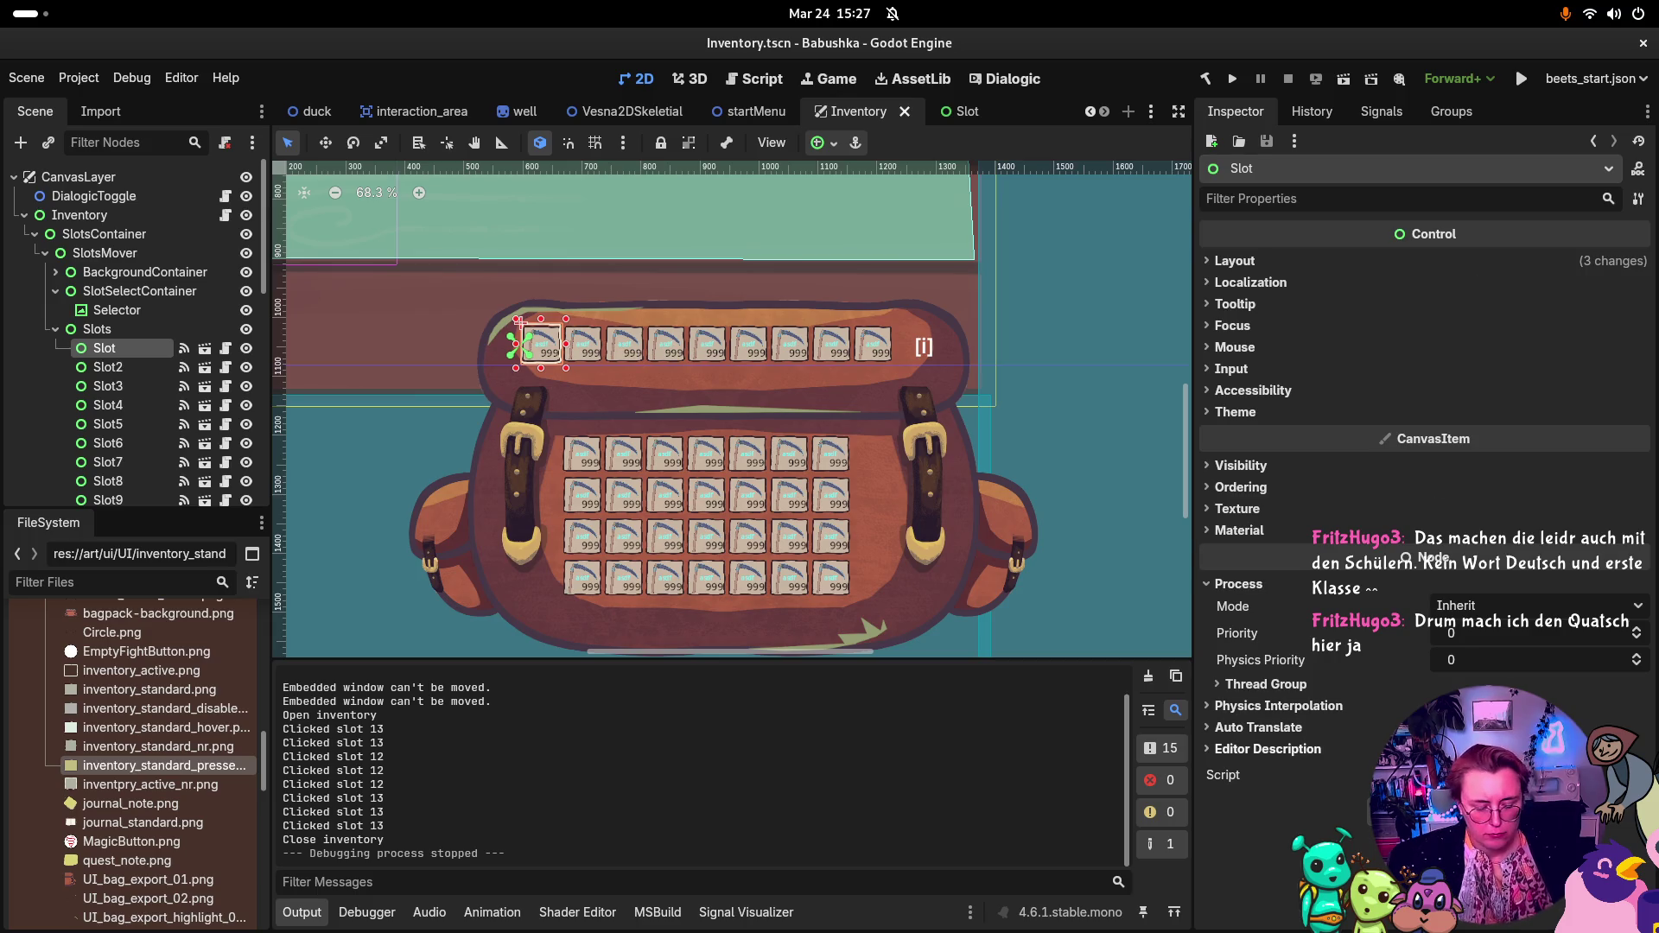
{"action": "key", "text": "super"}
{"action": "left_click", "coordinate": [867, 469]}
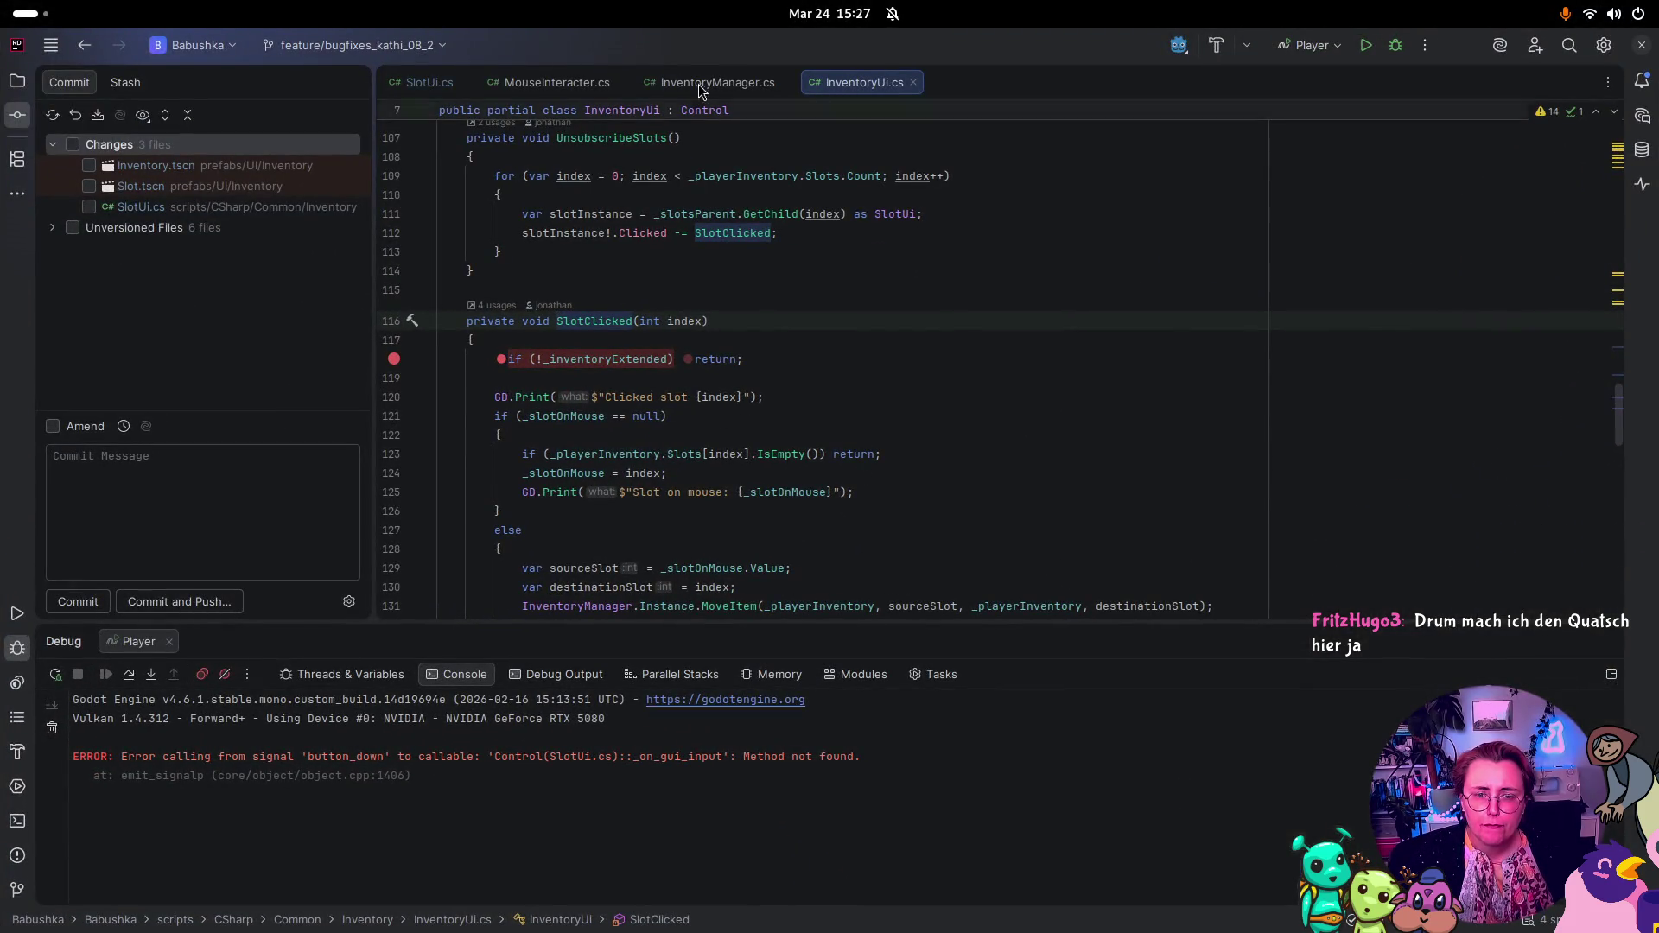
Step: Review OnSlotClicked in SlotUi.cs, then scroll InventoryUi.cs up to PopulateSlots' Clicked += SlotClicked hookup
{"action": "left_click", "coordinate": [441, 83]}
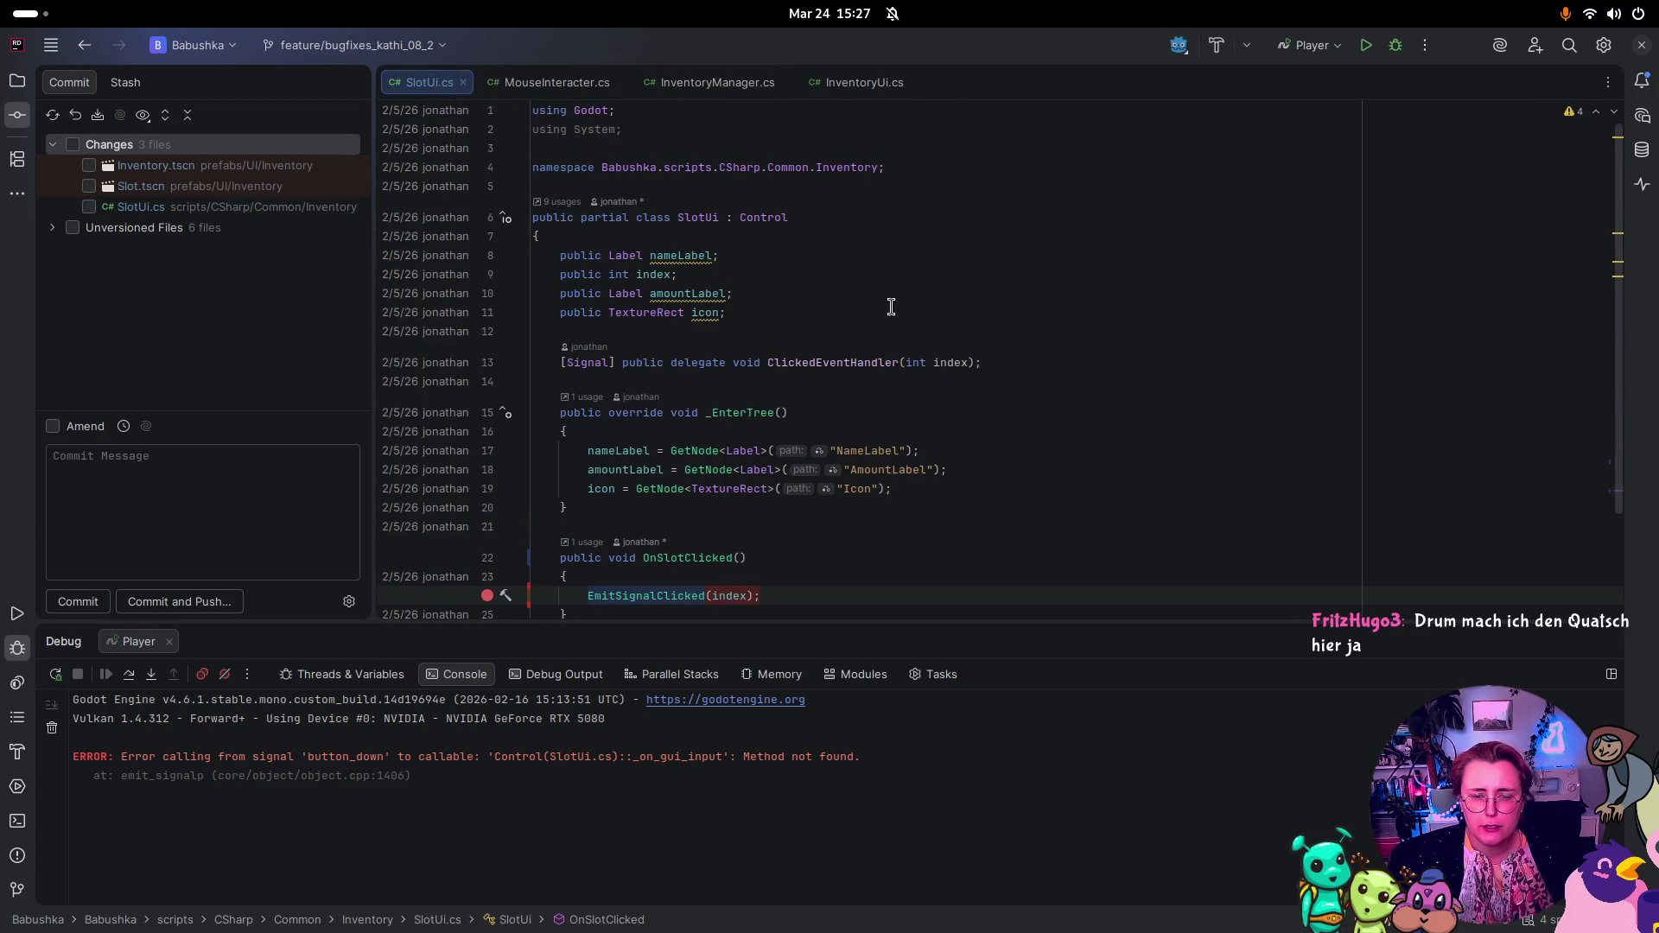
{"action": "scroll", "coordinate": [890, 307], "scroll_direction": "down", "scroll_amount": 1}
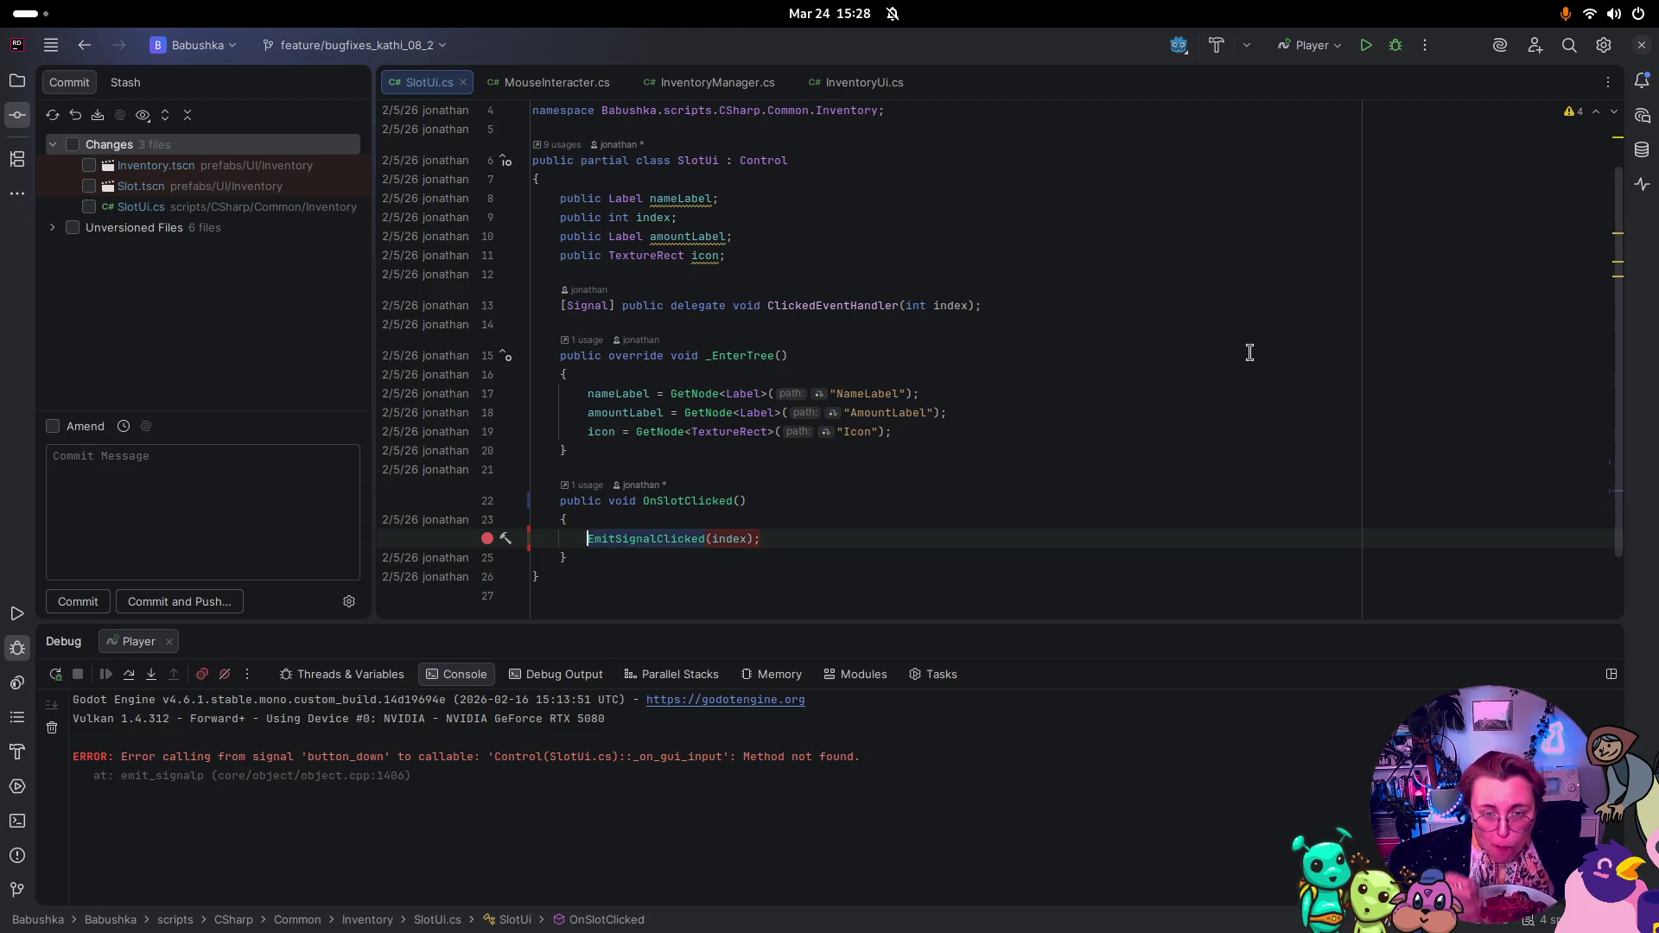
{"action": "left_click", "coordinate": [834, 87]}
{"action": "scroll", "coordinate": [1080, 380], "scroll_direction": "up", "scroll_amount": 9}
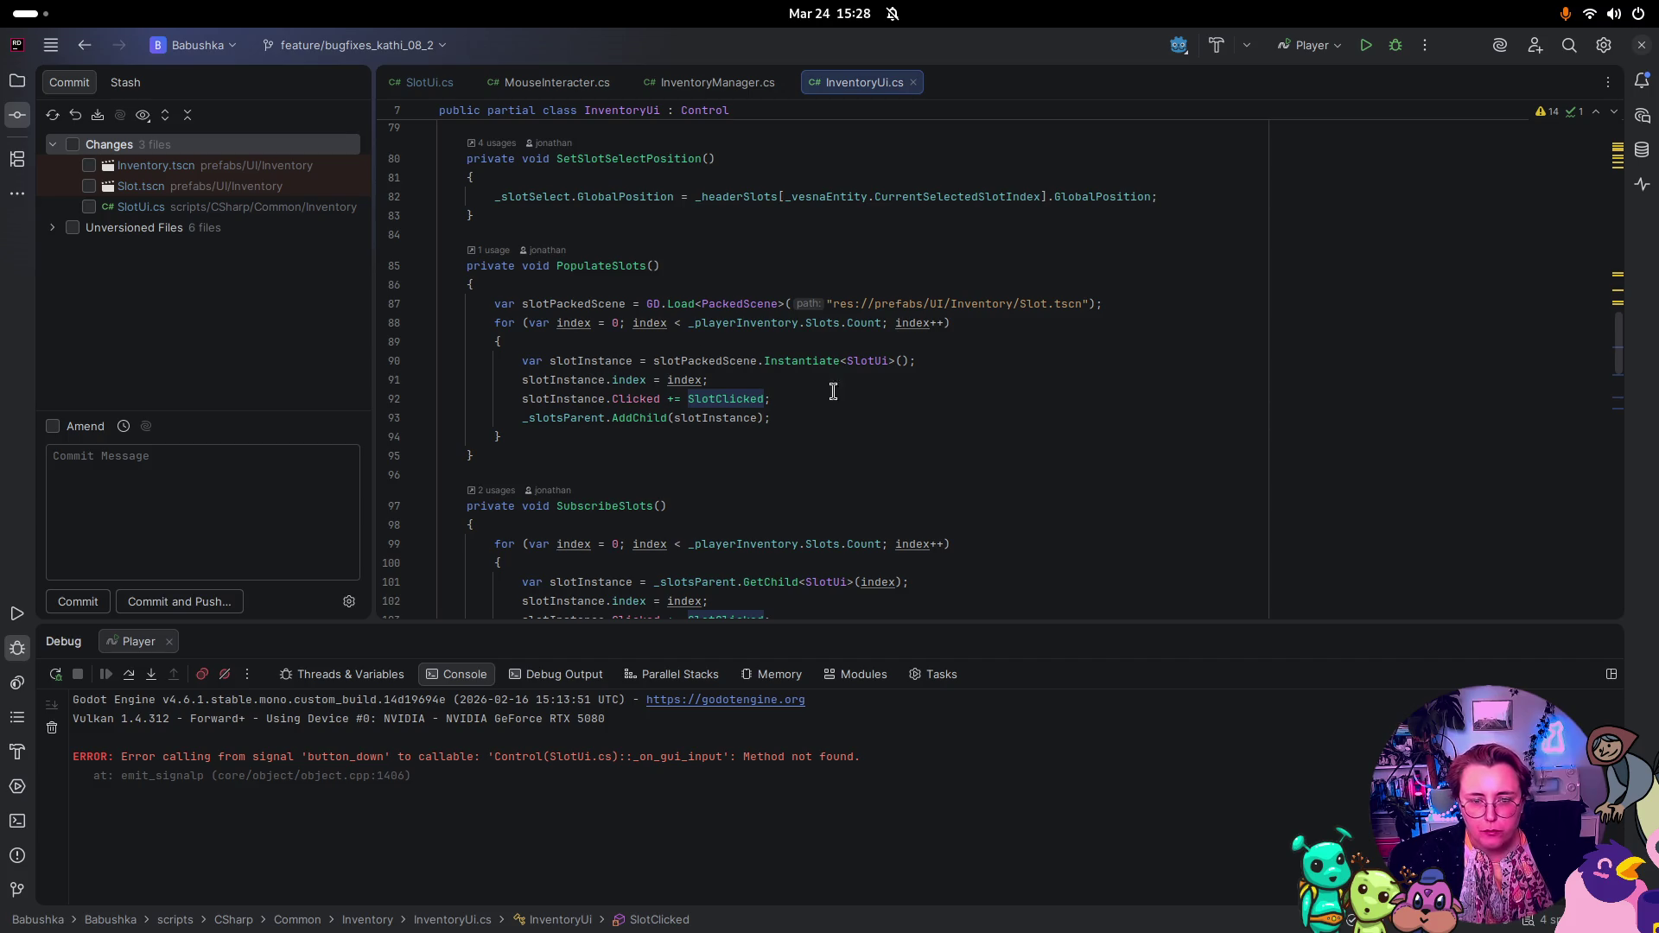
Step: Look over the index assignment on line 91, then scroll down through SubscribeSlots to SlotClicked
{"action": "left_click_drag", "start_coordinate": [741, 379], "coordinate": [611, 379]}
{"action": "left_click", "coordinate": [1007, 436]}
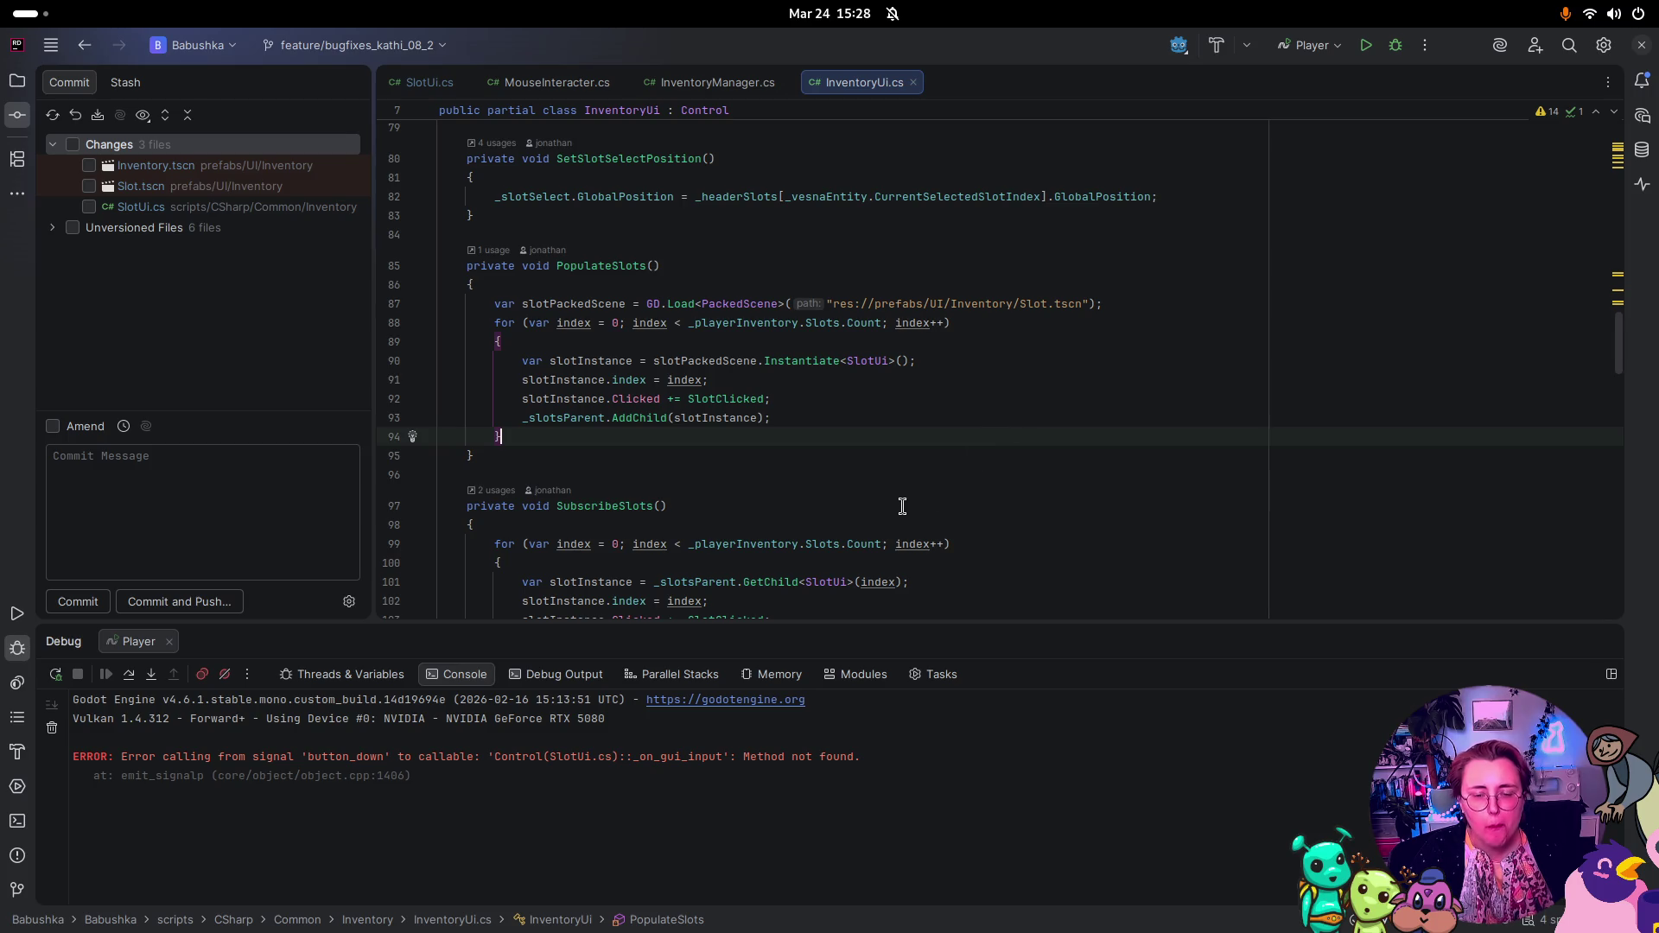
{"action": "scroll", "coordinate": [881, 449], "scroll_direction": "down", "scroll_amount": 2}
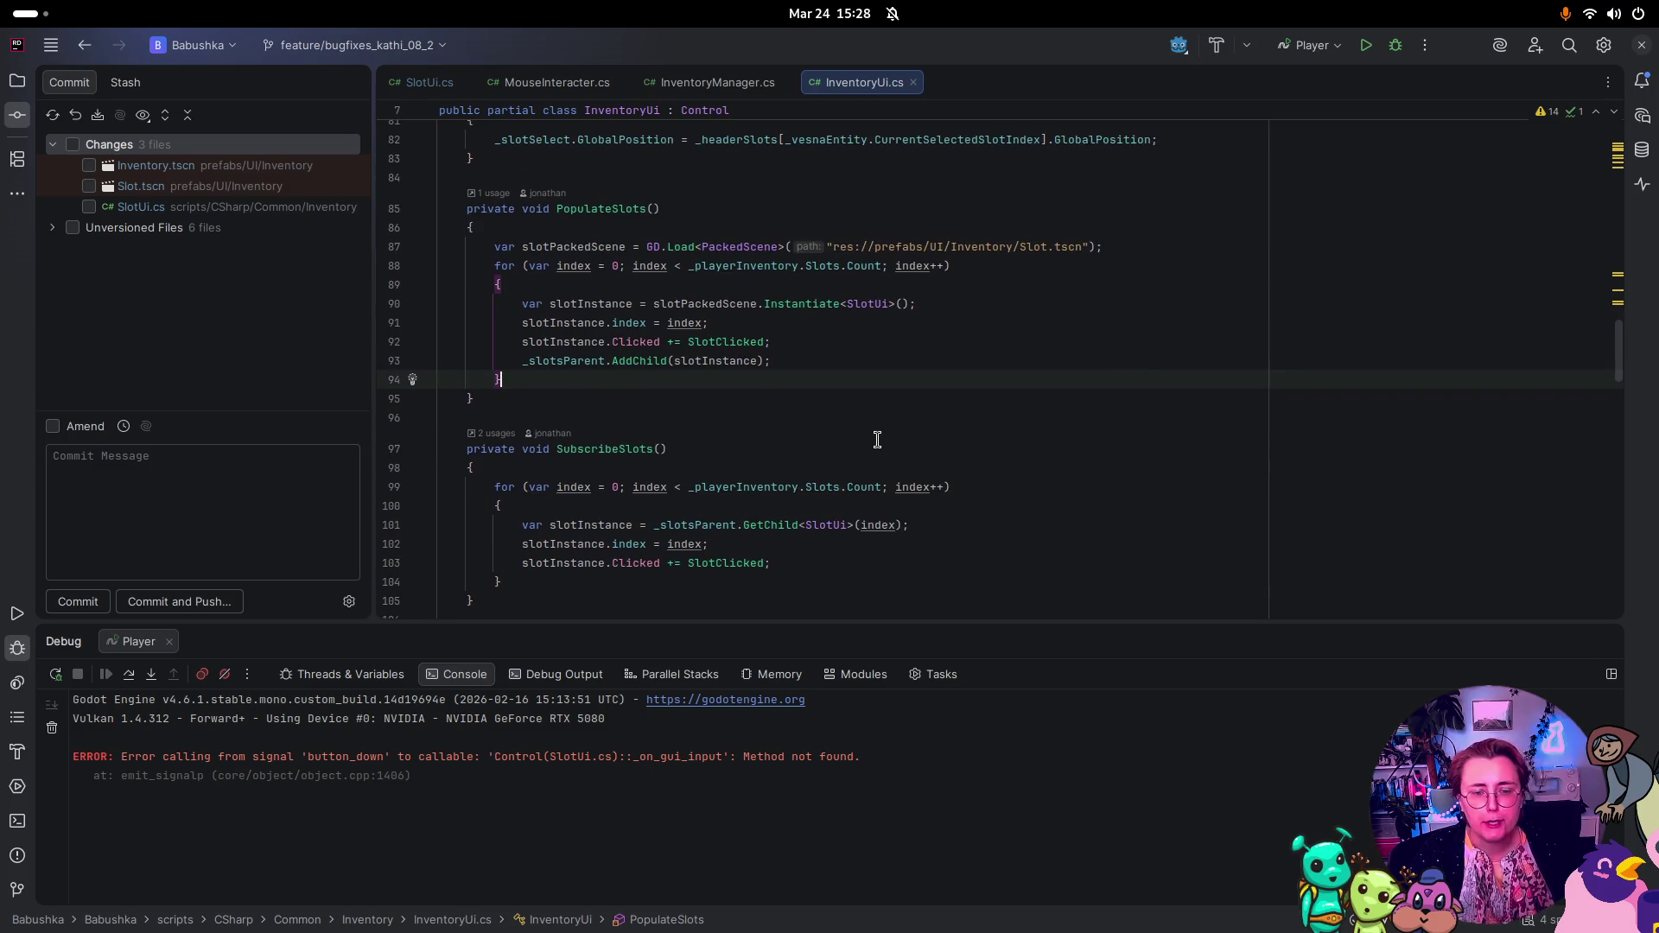
{"action": "scroll", "coordinate": [876, 438], "scroll_direction": "down", "scroll_amount": 4}
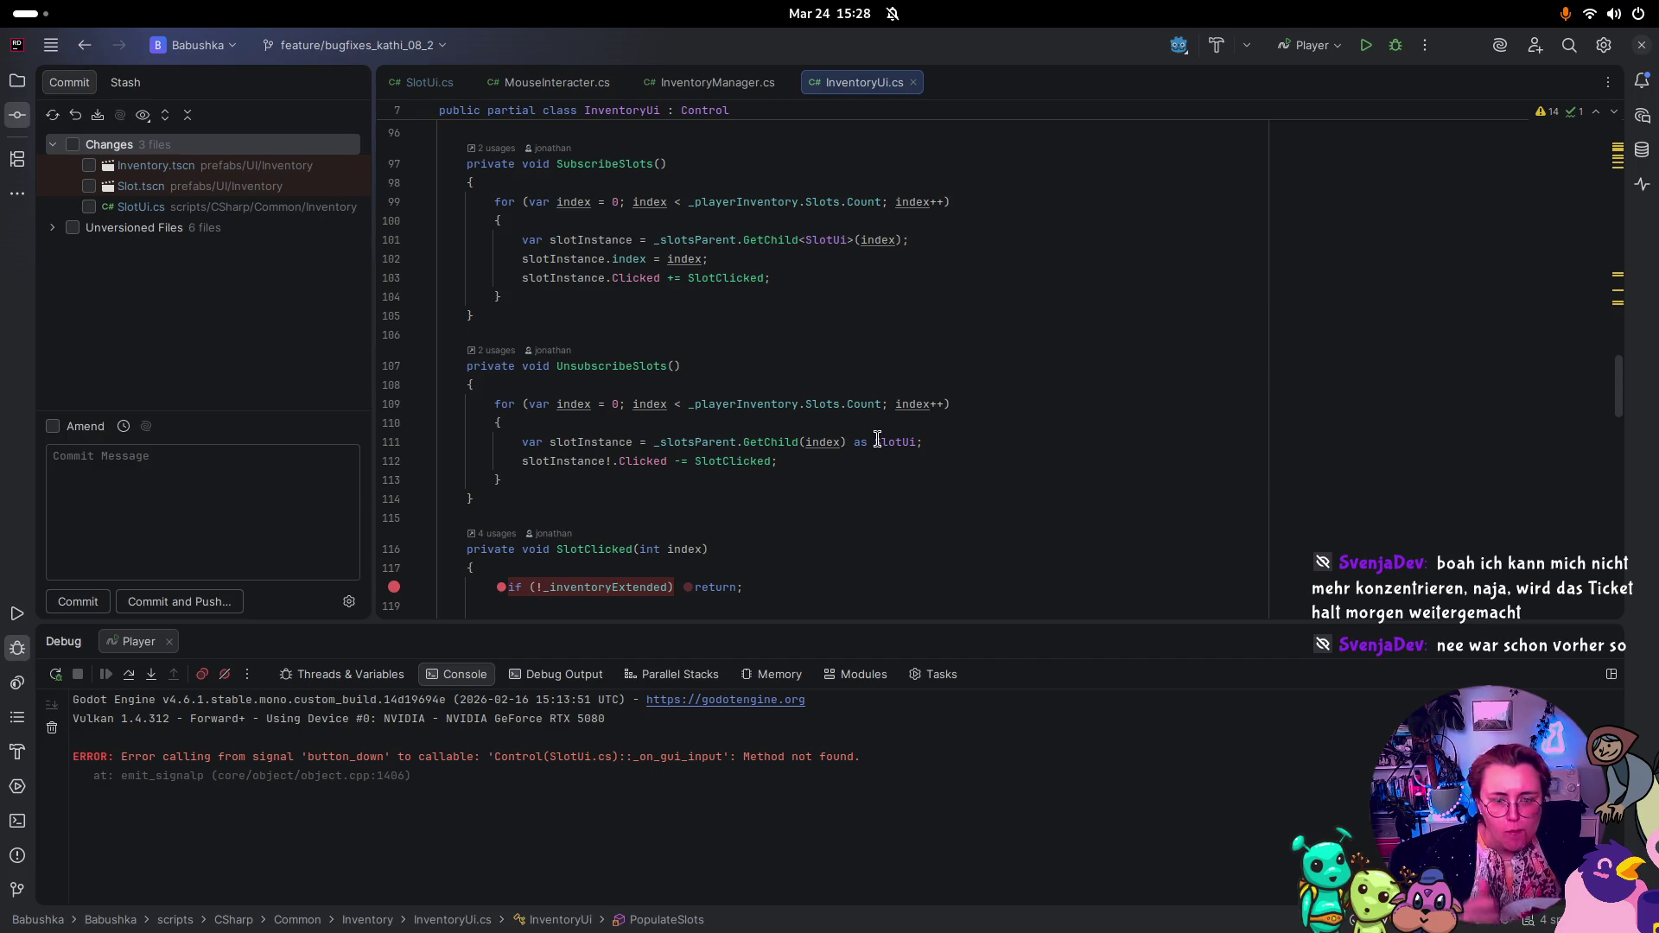
{"action": "scroll", "coordinate": [876, 439], "scroll_direction": "down", "scroll_amount": 4}
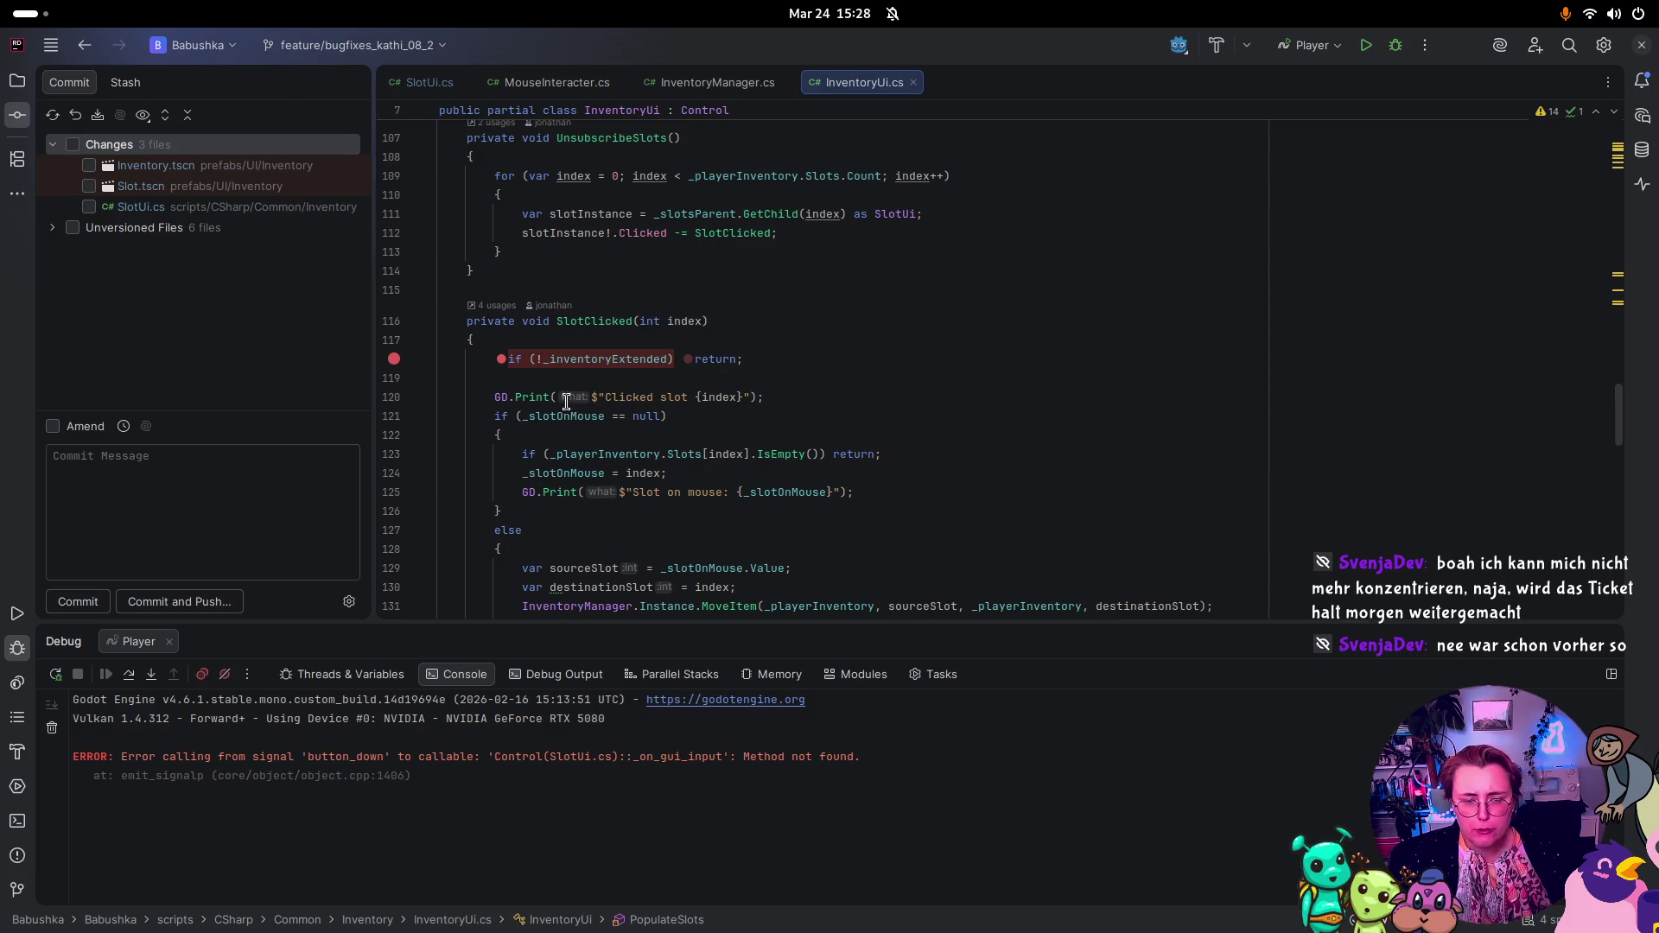
Step: Select the Clicked slot print on line 120 and highlight every use of _slotOnMouse
{"action": "left_click", "coordinate": [484, 396]}
{"action": "left_click_drag", "start_coordinate": [484, 396], "coordinate": [828, 396]}
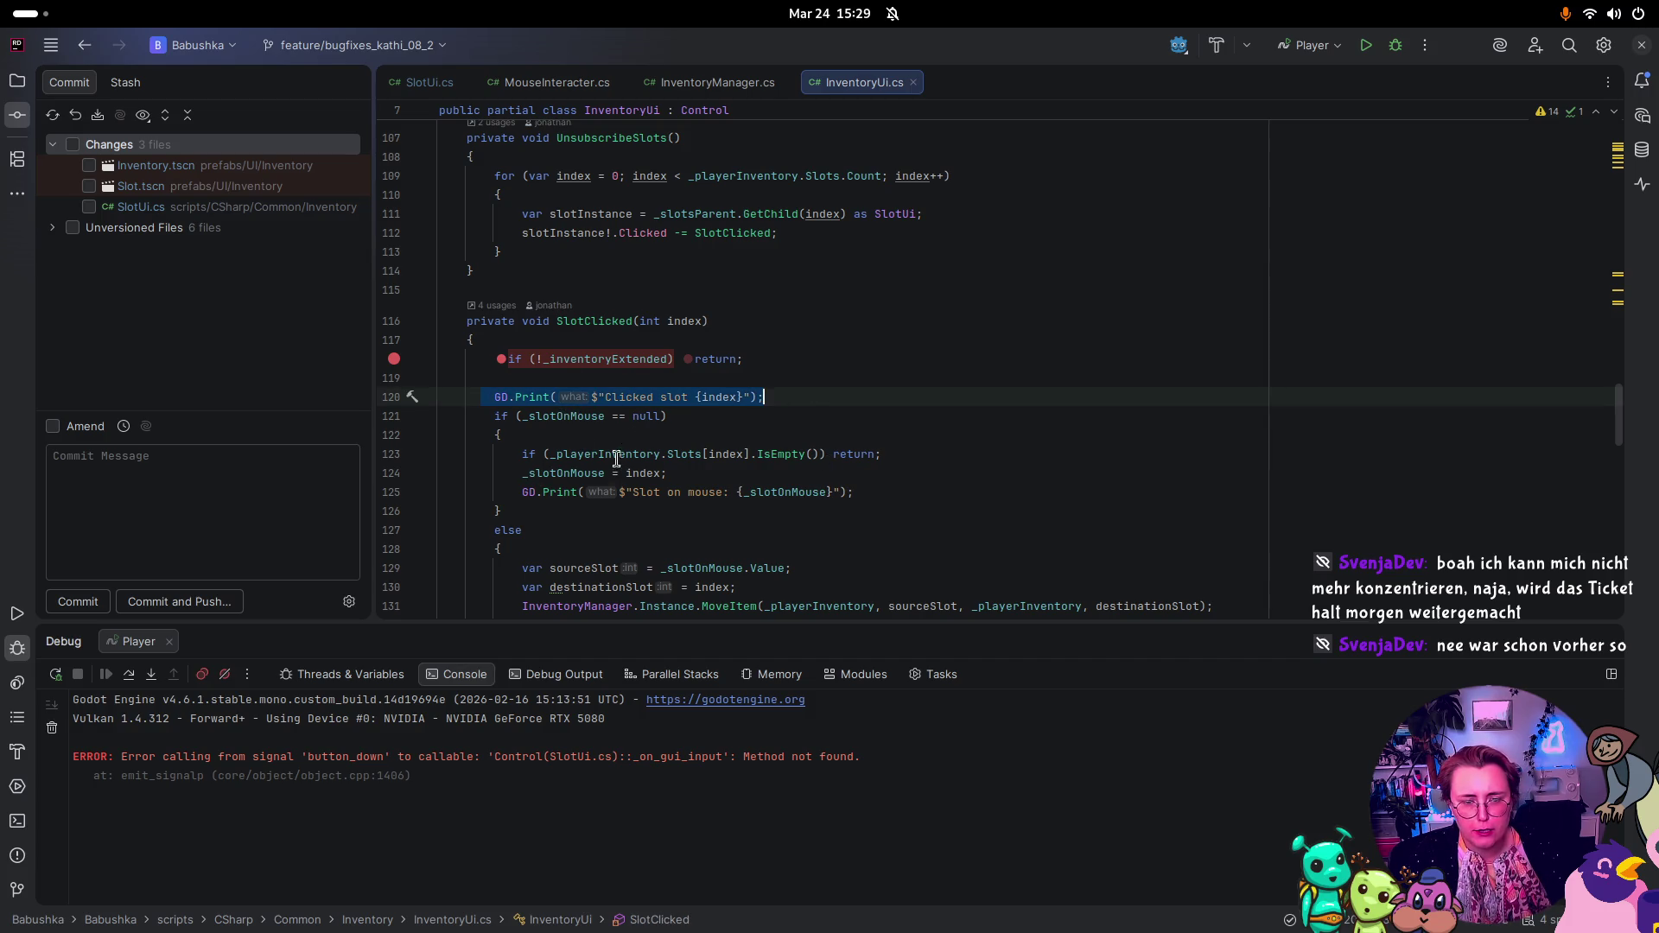
{"action": "scroll", "coordinate": [629, 411], "scroll_direction": "down", "scroll_amount": 1}
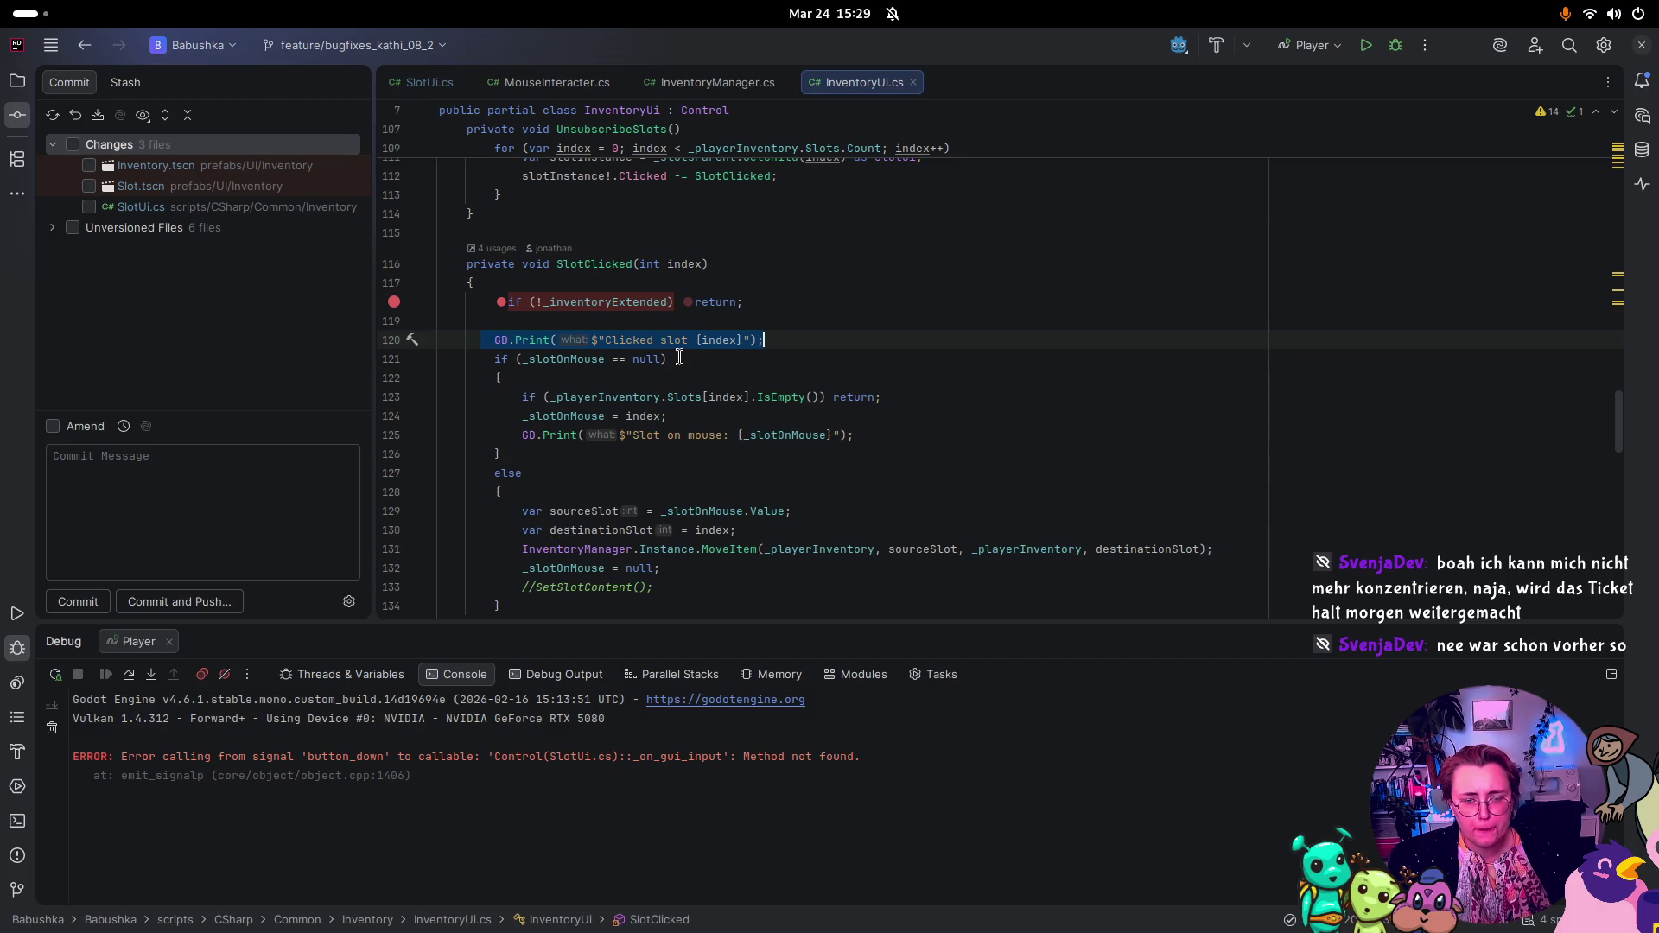
{"action": "mouse_move", "coordinate": [540, 362]}
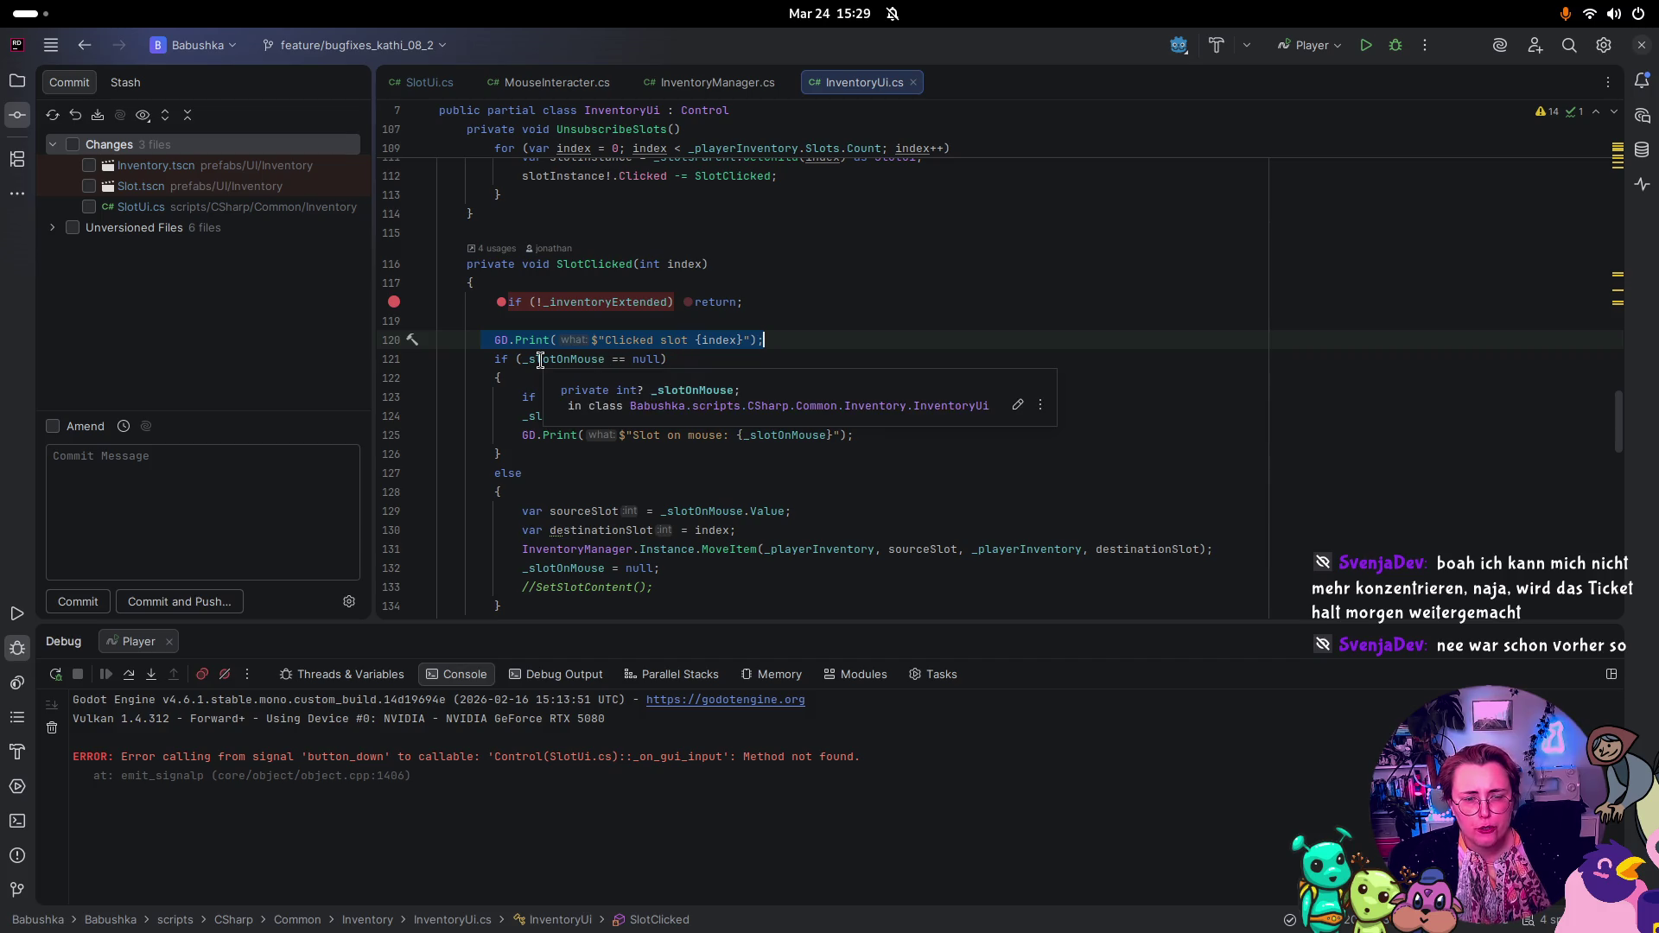
{"action": "left_click", "coordinate": [541, 360]}
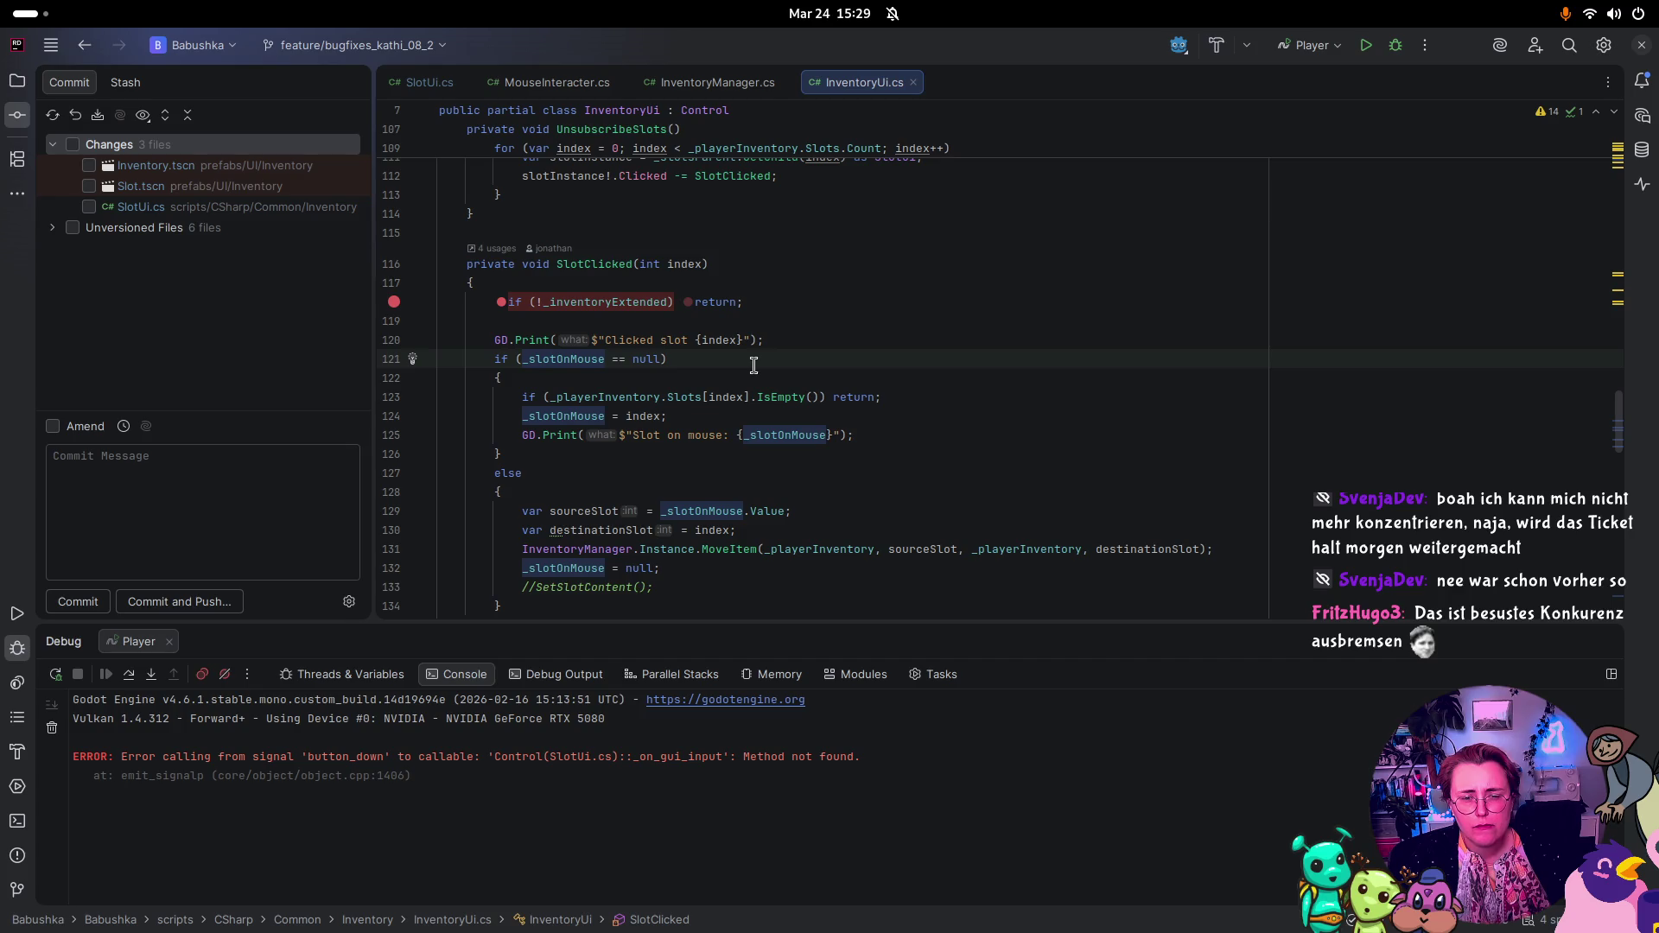
Step: Add breakpoints on SlotClicked lines 123 and 129 and launch Babushka under the debugger
{"action": "left_click", "coordinate": [394, 396]}
{"action": "left_click", "coordinate": [394, 511]}
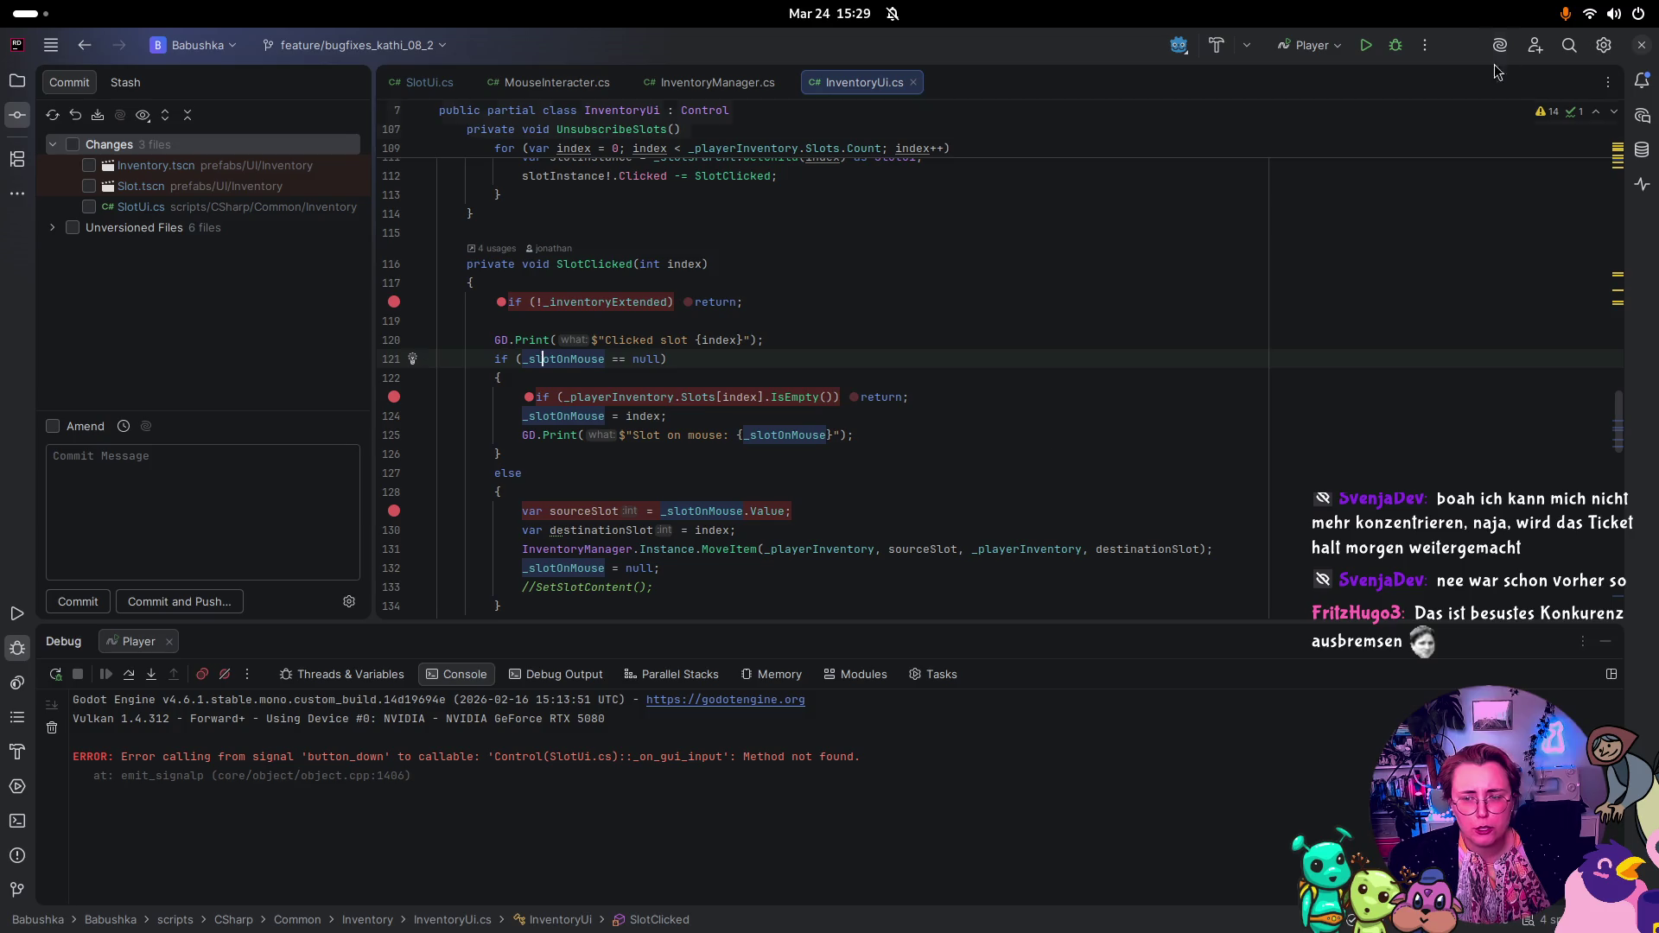
{"action": "left_click", "coordinate": [1396, 48]}
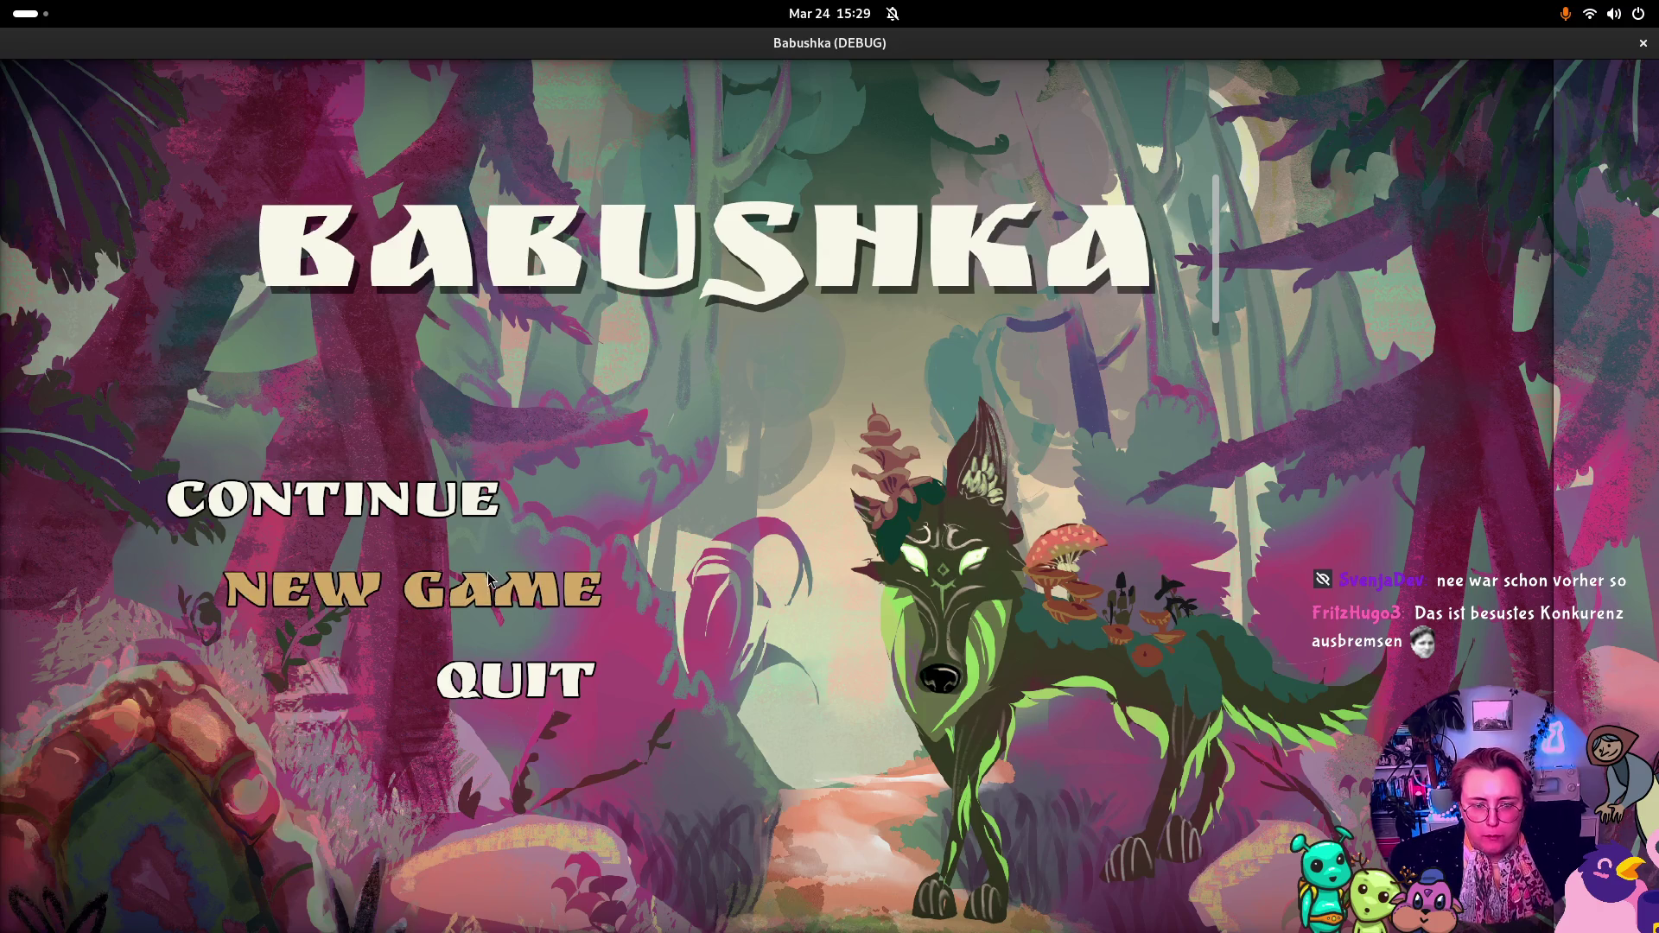
Step: Continue into the game, click a hotbar slot, and remove the OnSlotClicked line 24 breakpoint
{"action": "left_click", "coordinate": [462, 504]}
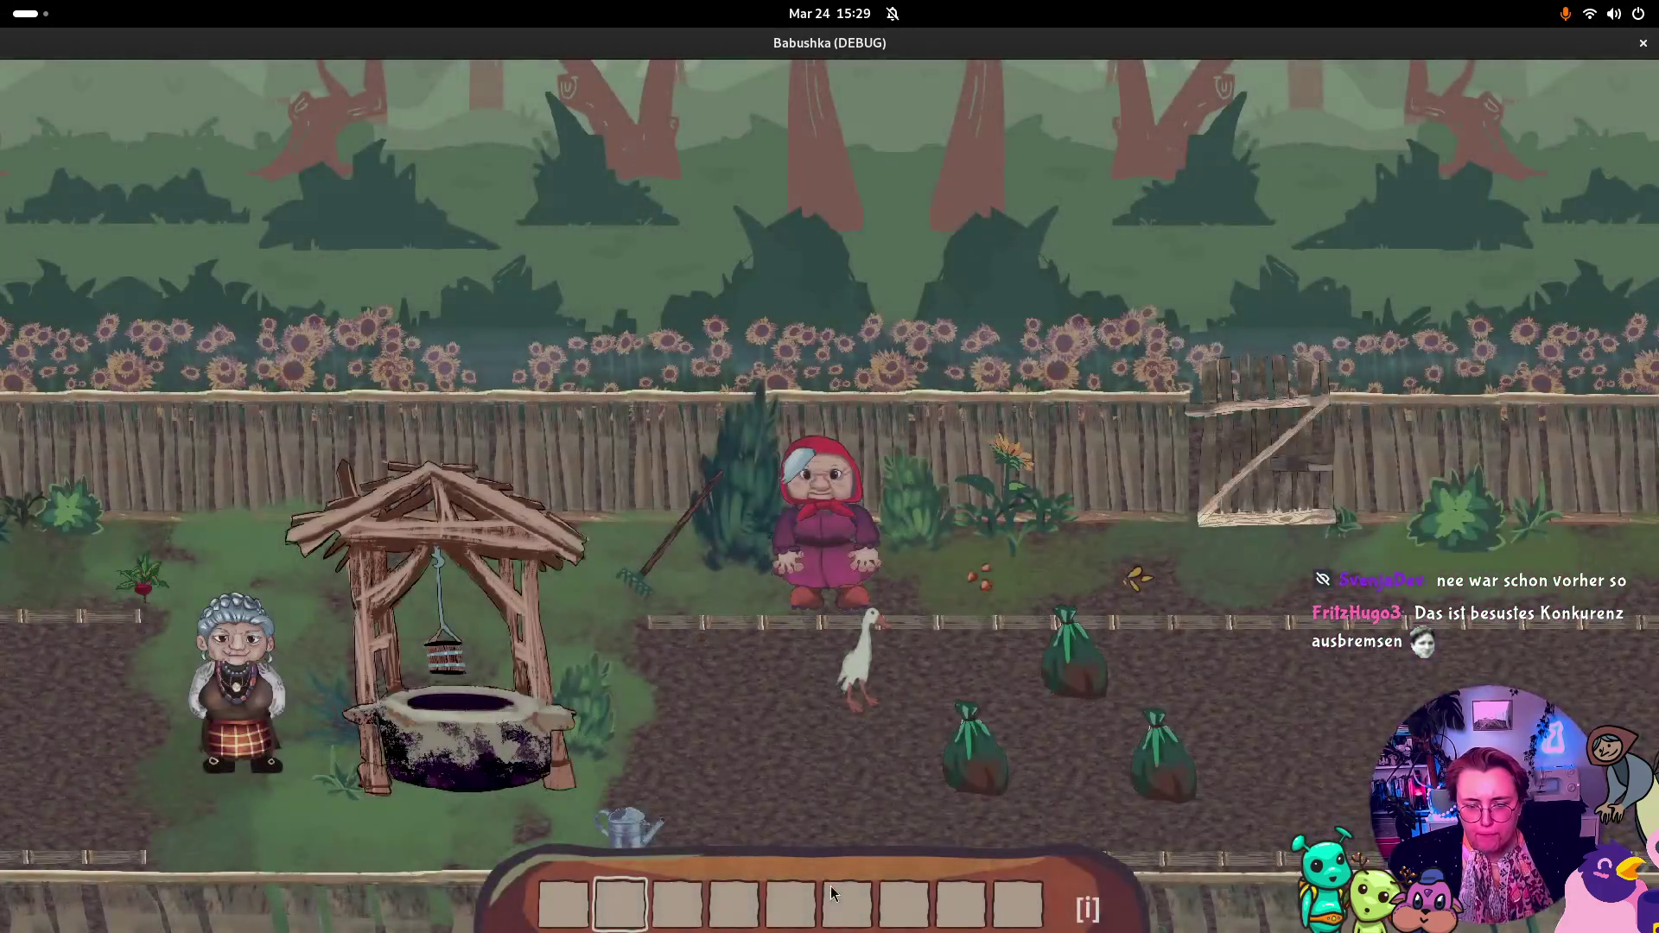
{"action": "left_click", "coordinate": [832, 893]}
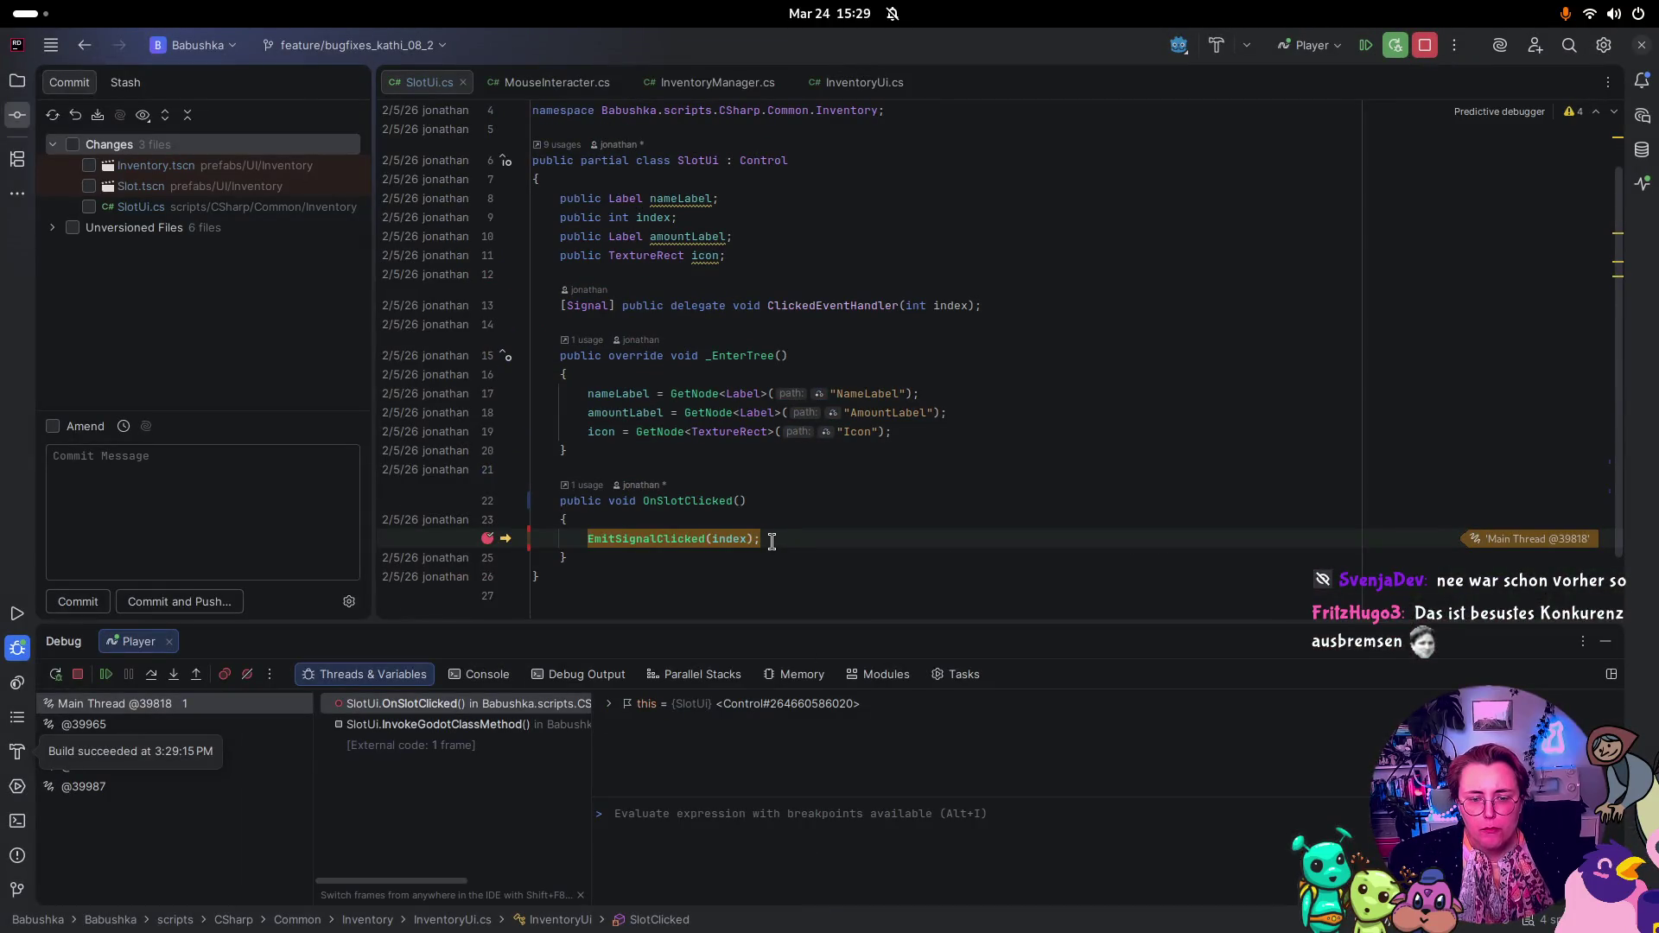
{"action": "left_click", "coordinate": [486, 539]}
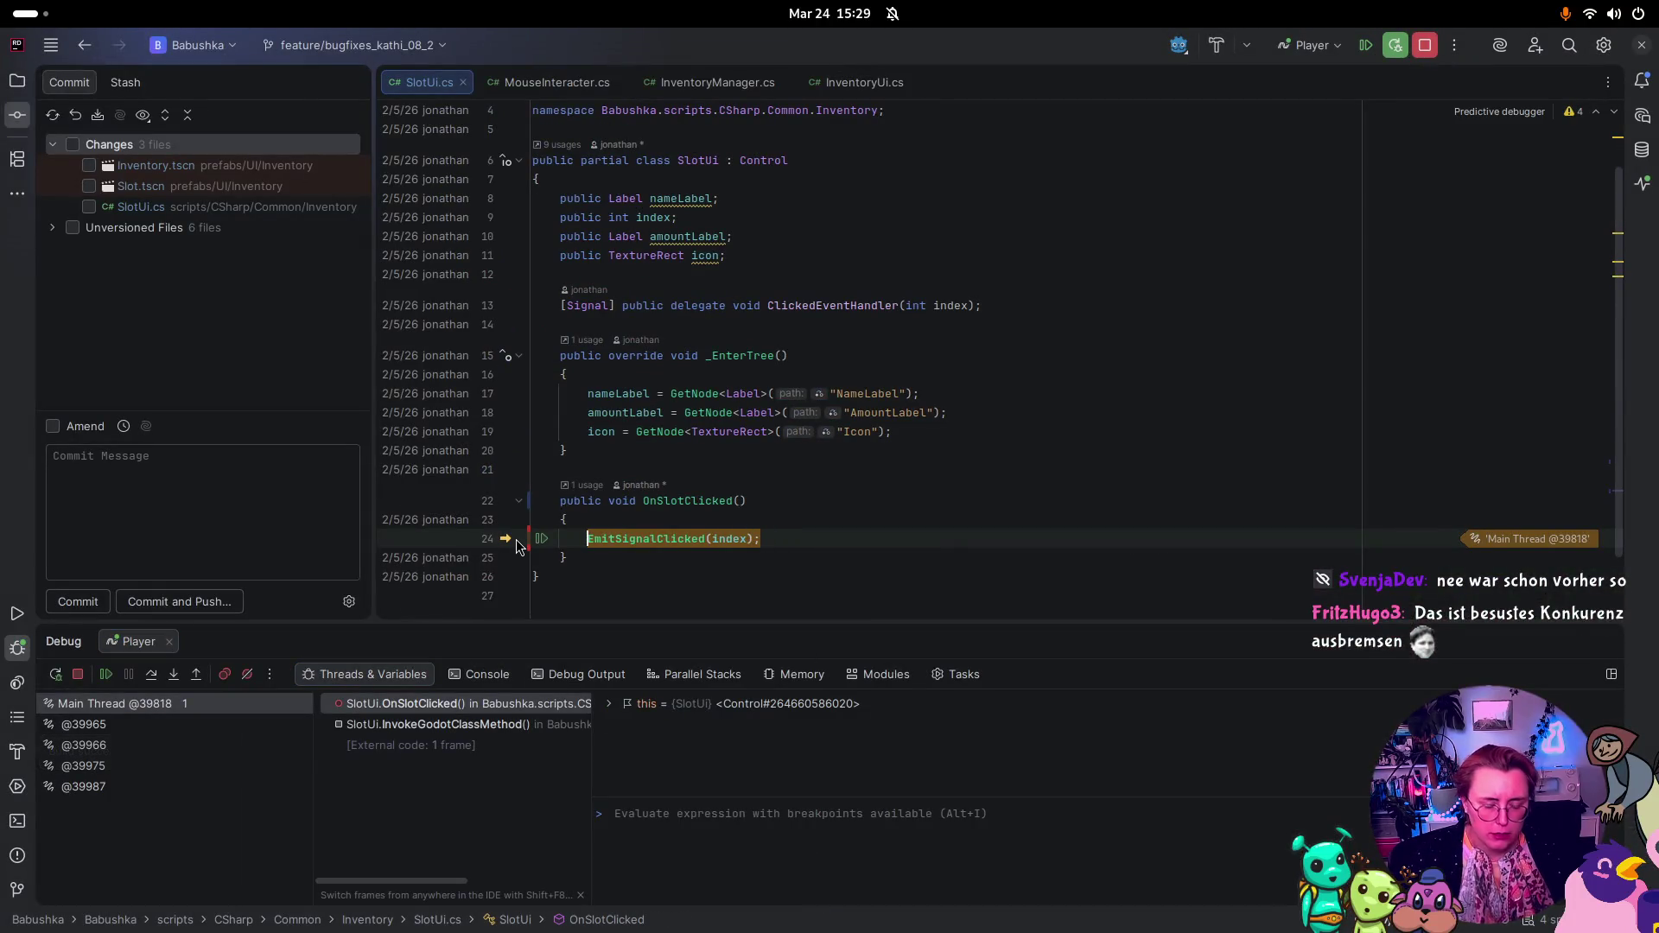
{"action": "key", "text": "F9"}
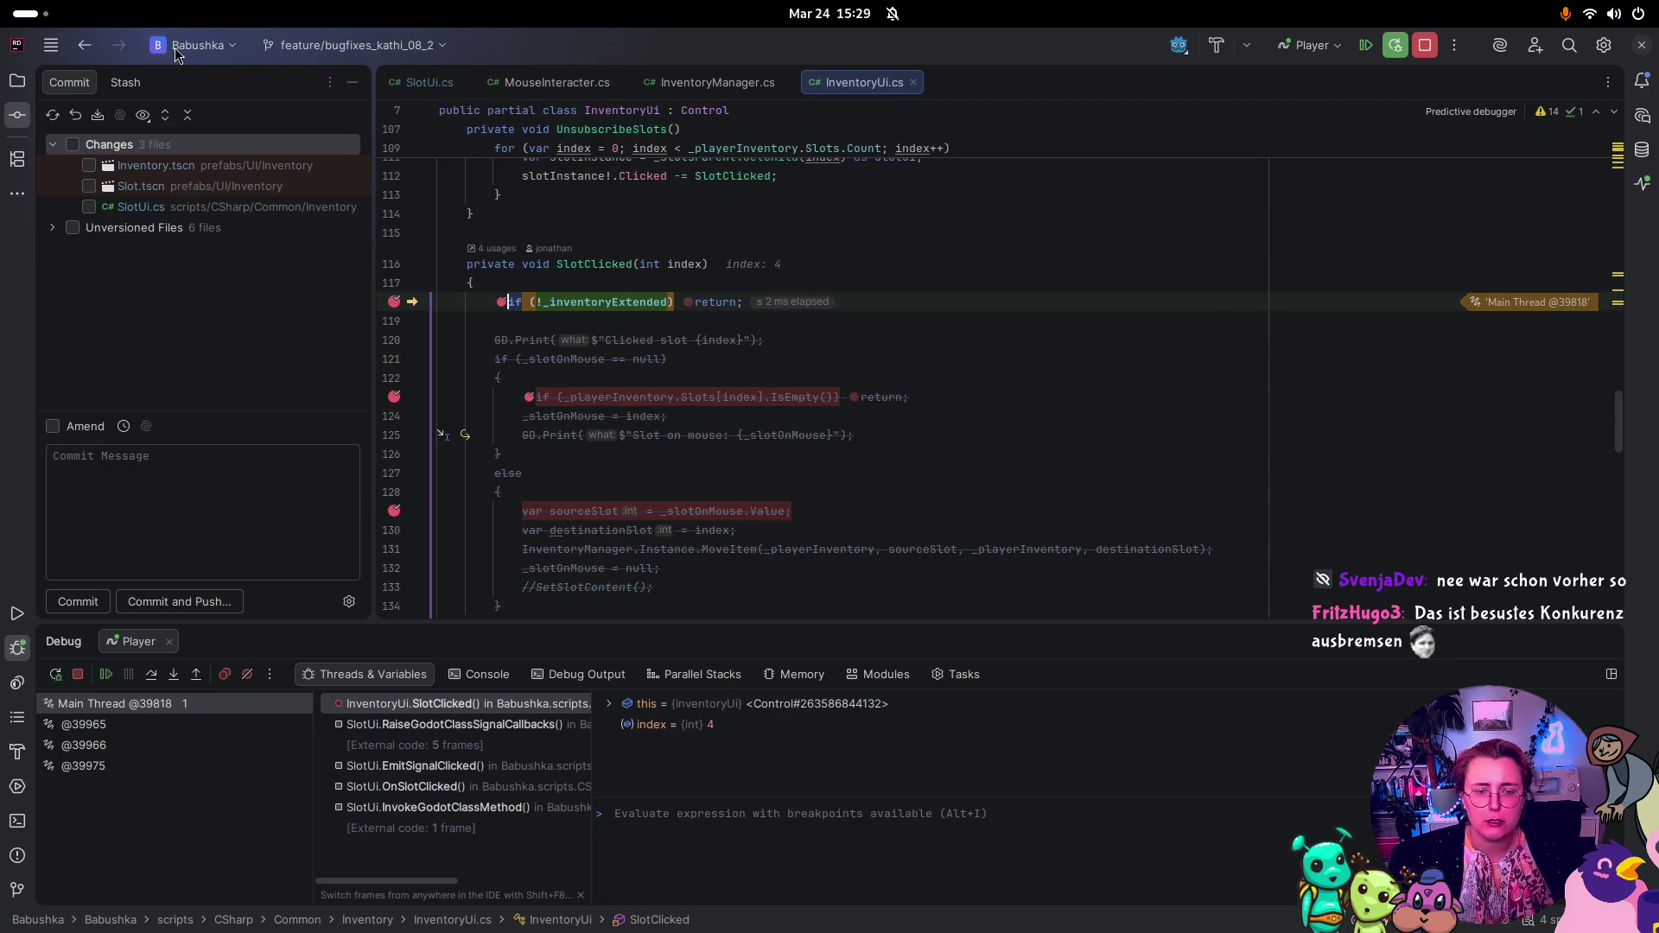
Step: Resume the game, open the backpack with I, and click a slot to hit SlotClicked
{"action": "mouse_move", "coordinate": [593, 301]}
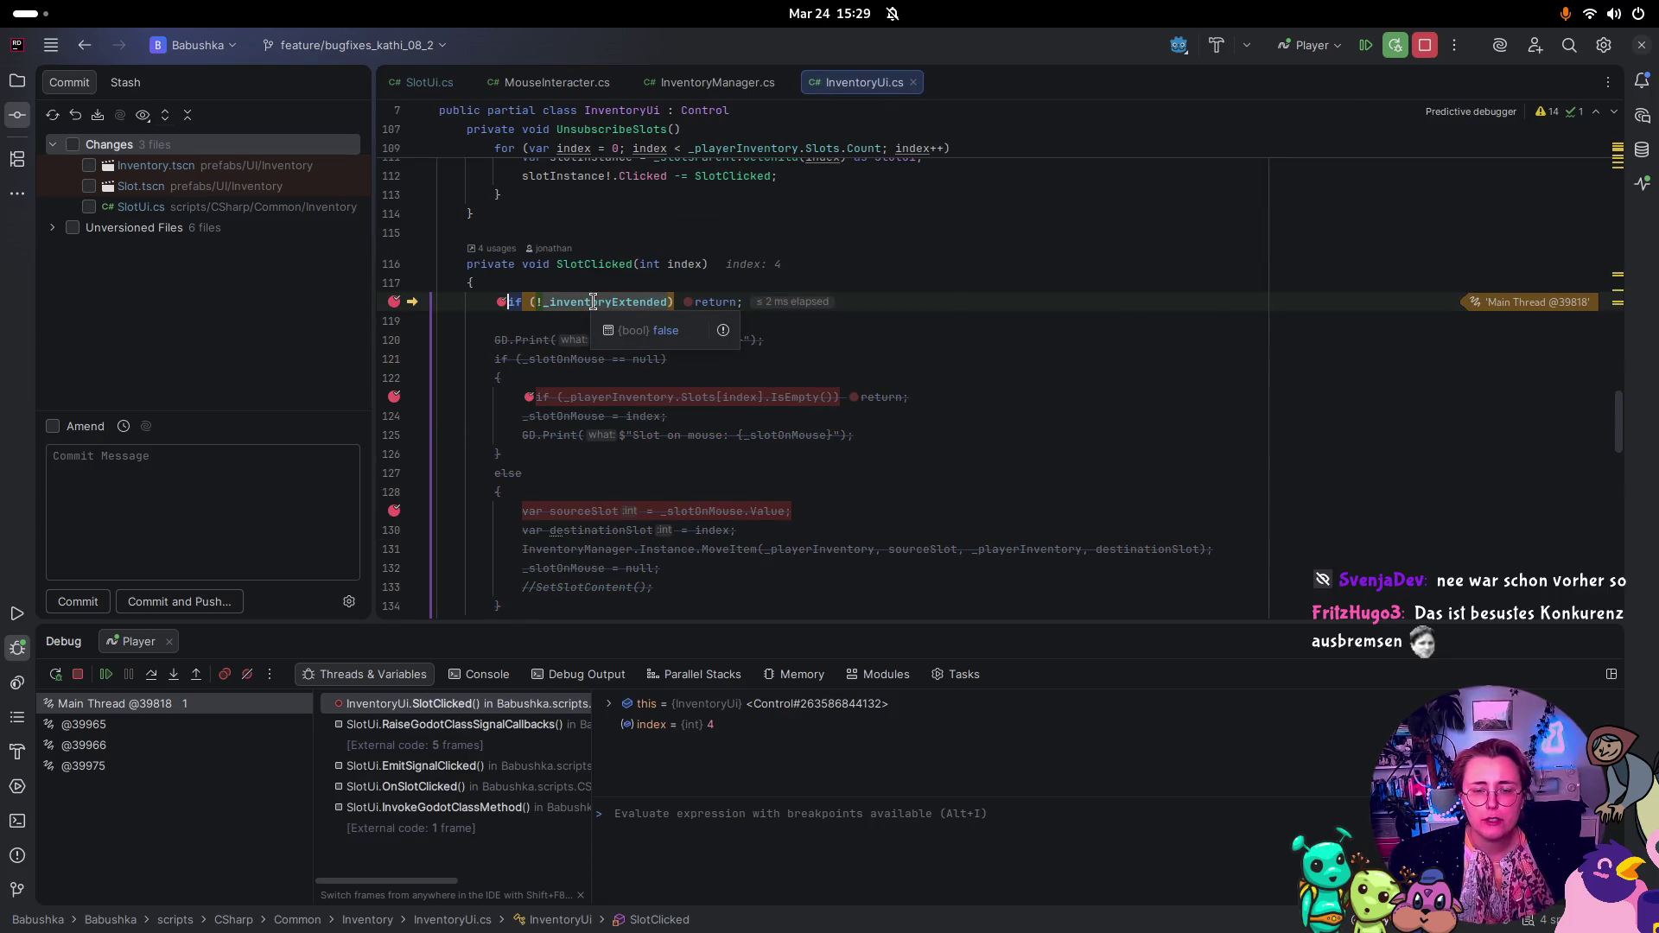
{"action": "key", "text": "F9"}
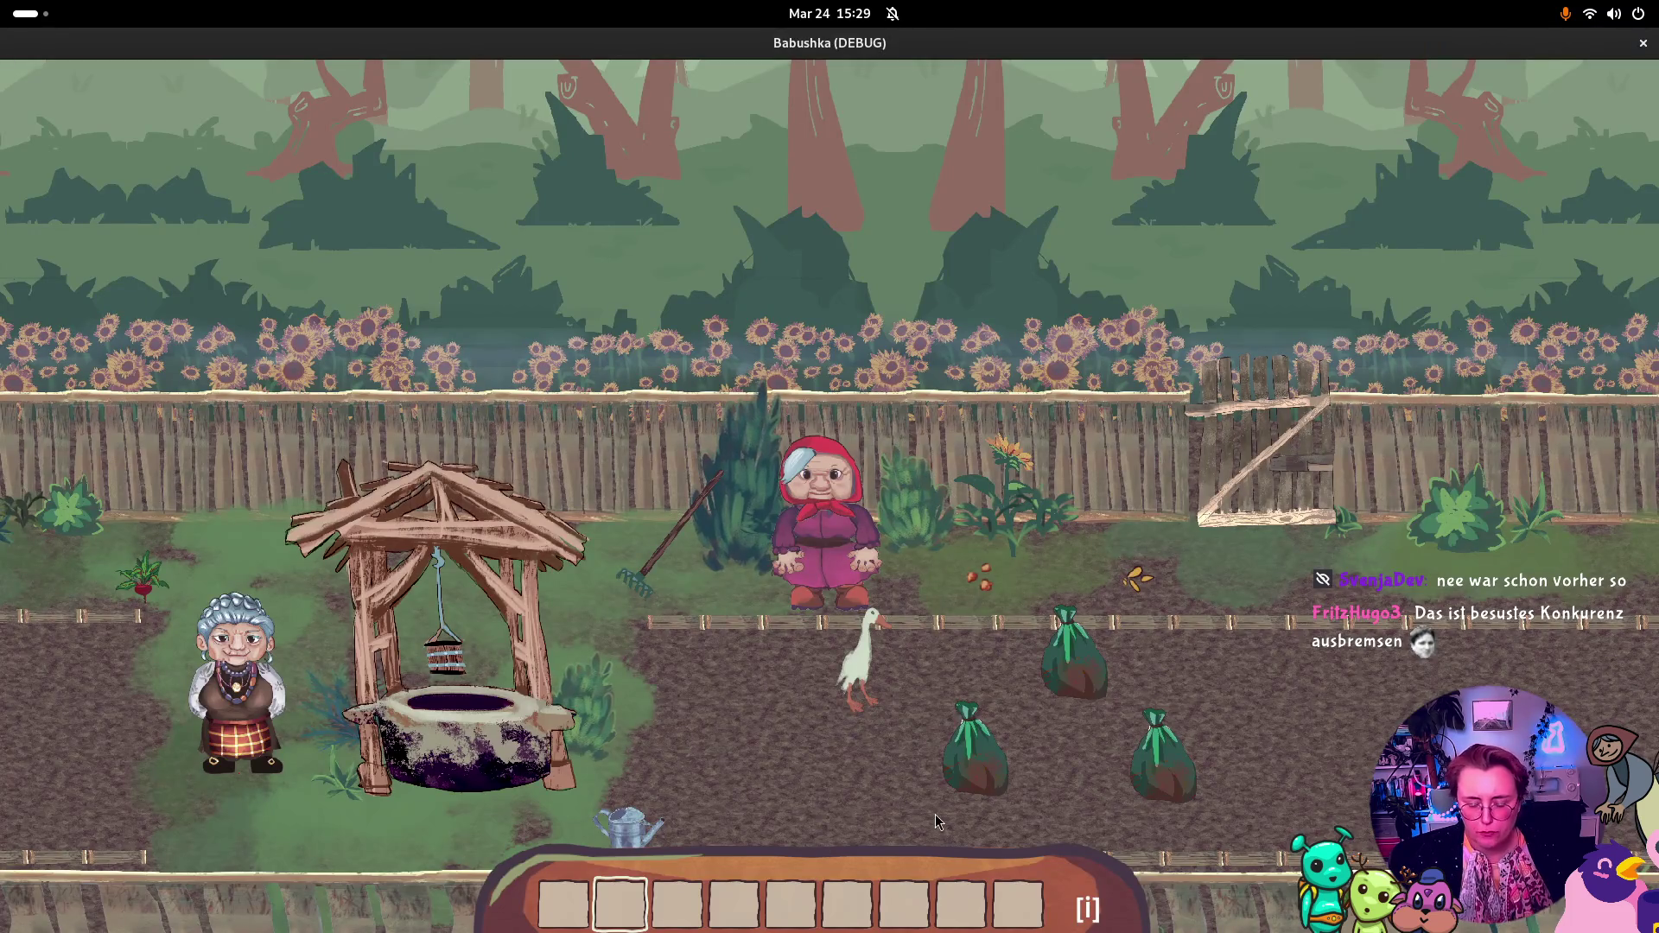
{"action": "key", "text": "i"}
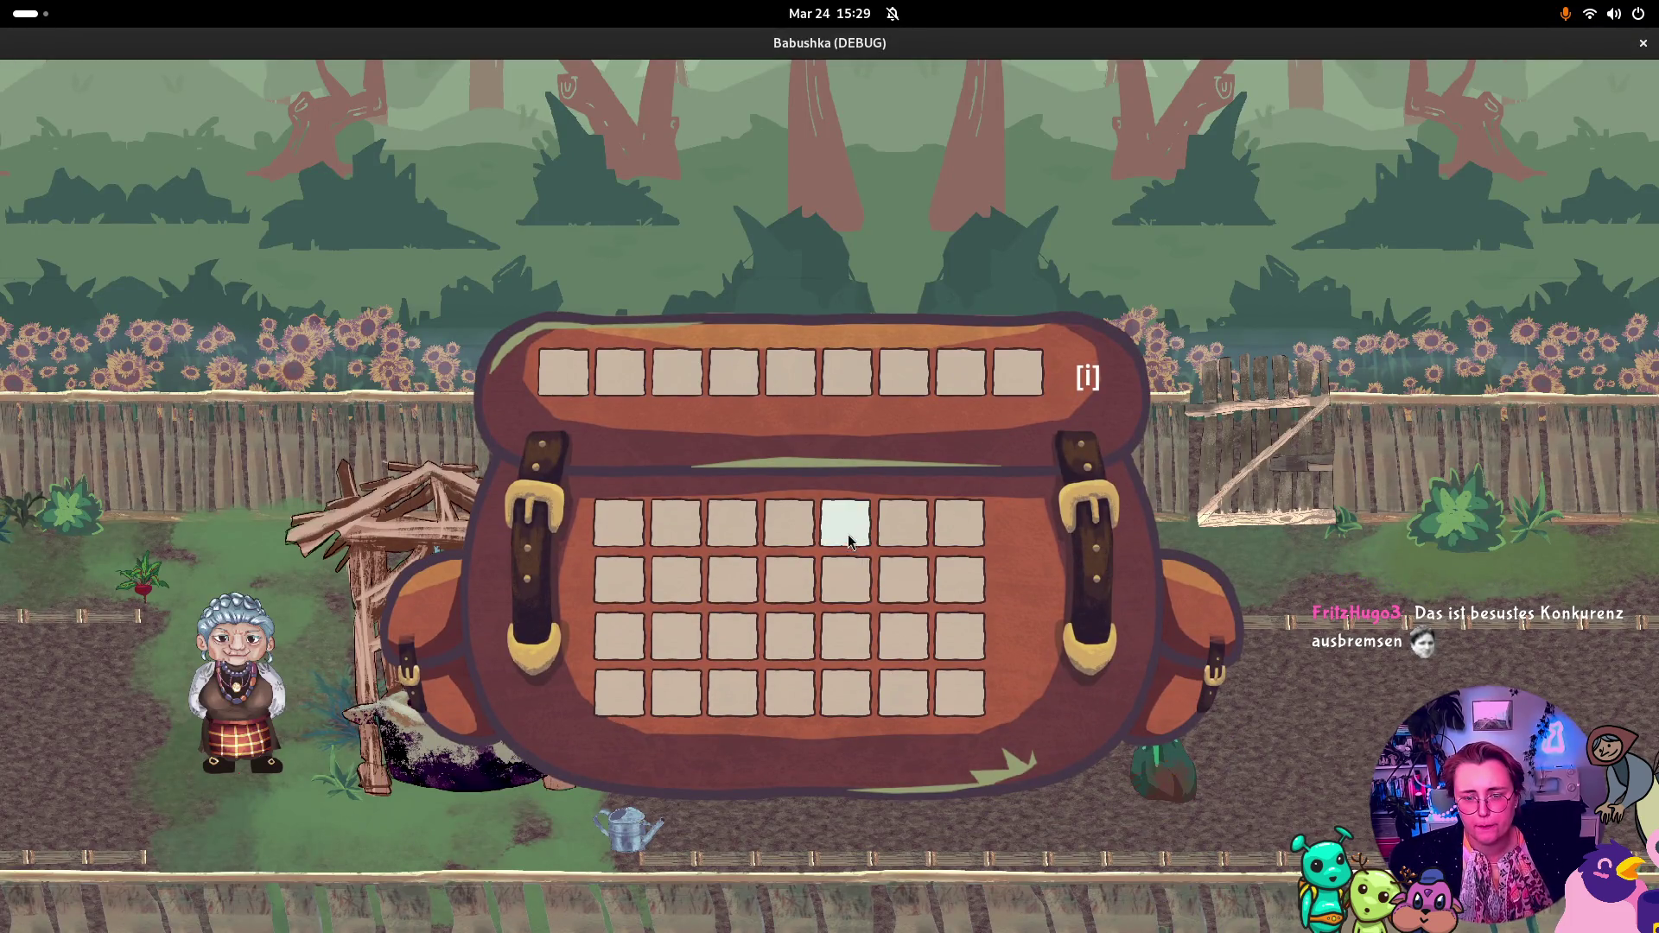
{"action": "left_click", "coordinate": [844, 518]}
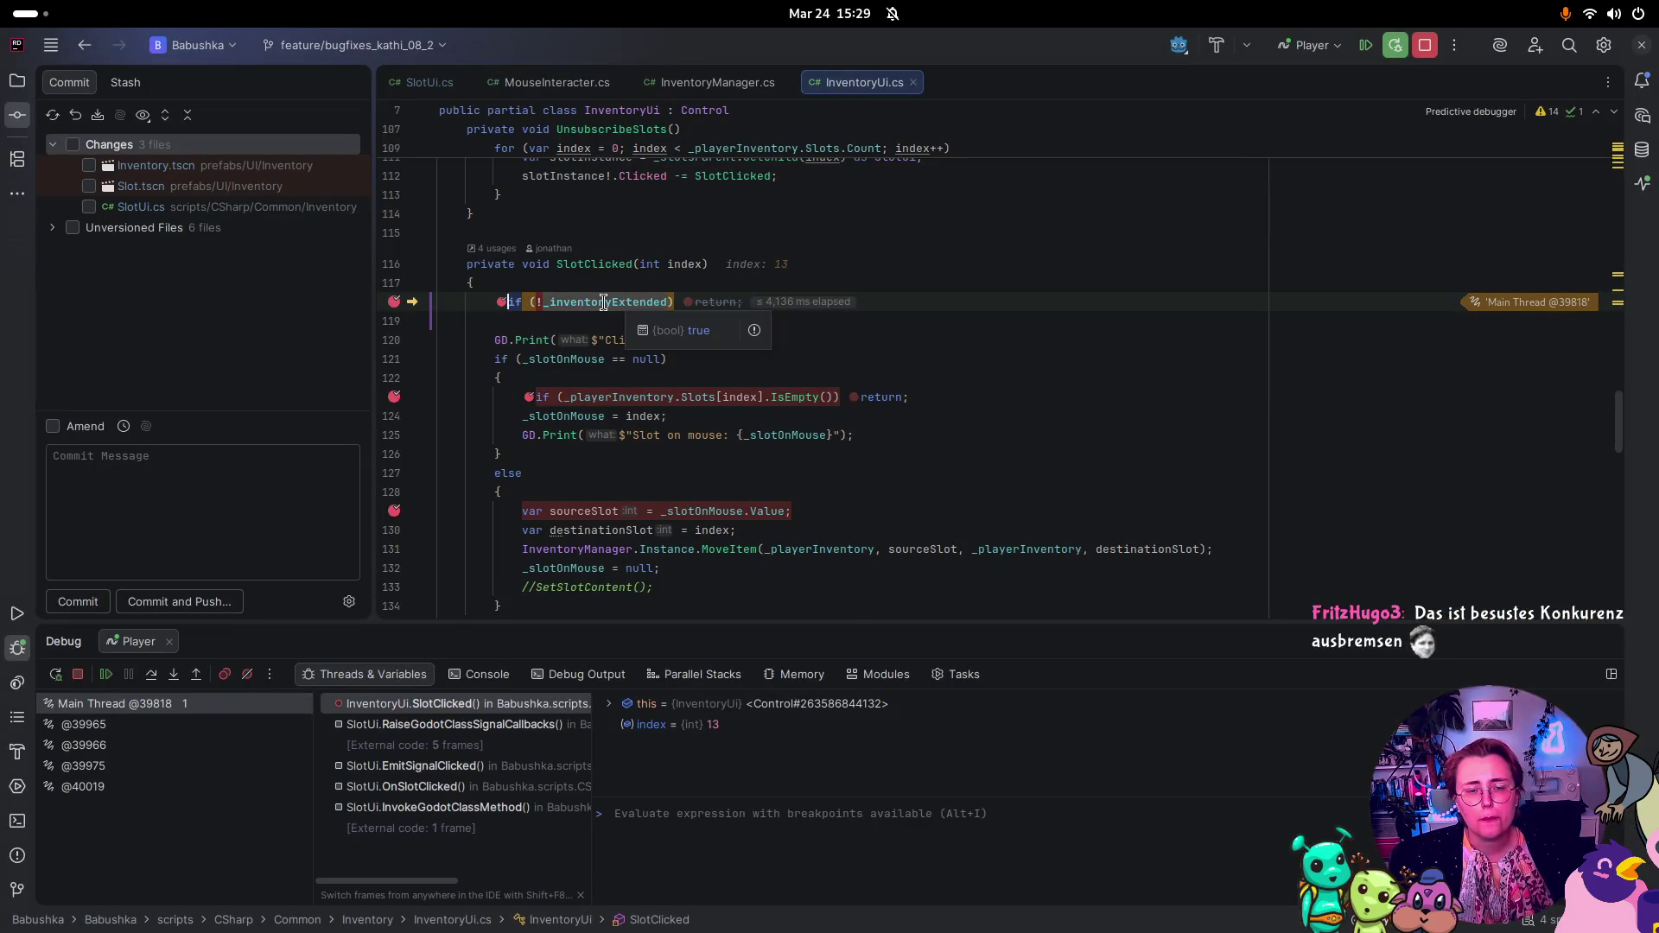
Step: Run to line 123, inspect _slotOnMouse (null), index 13 and IsEmpty(), then resume
{"action": "key", "text": "F5"}
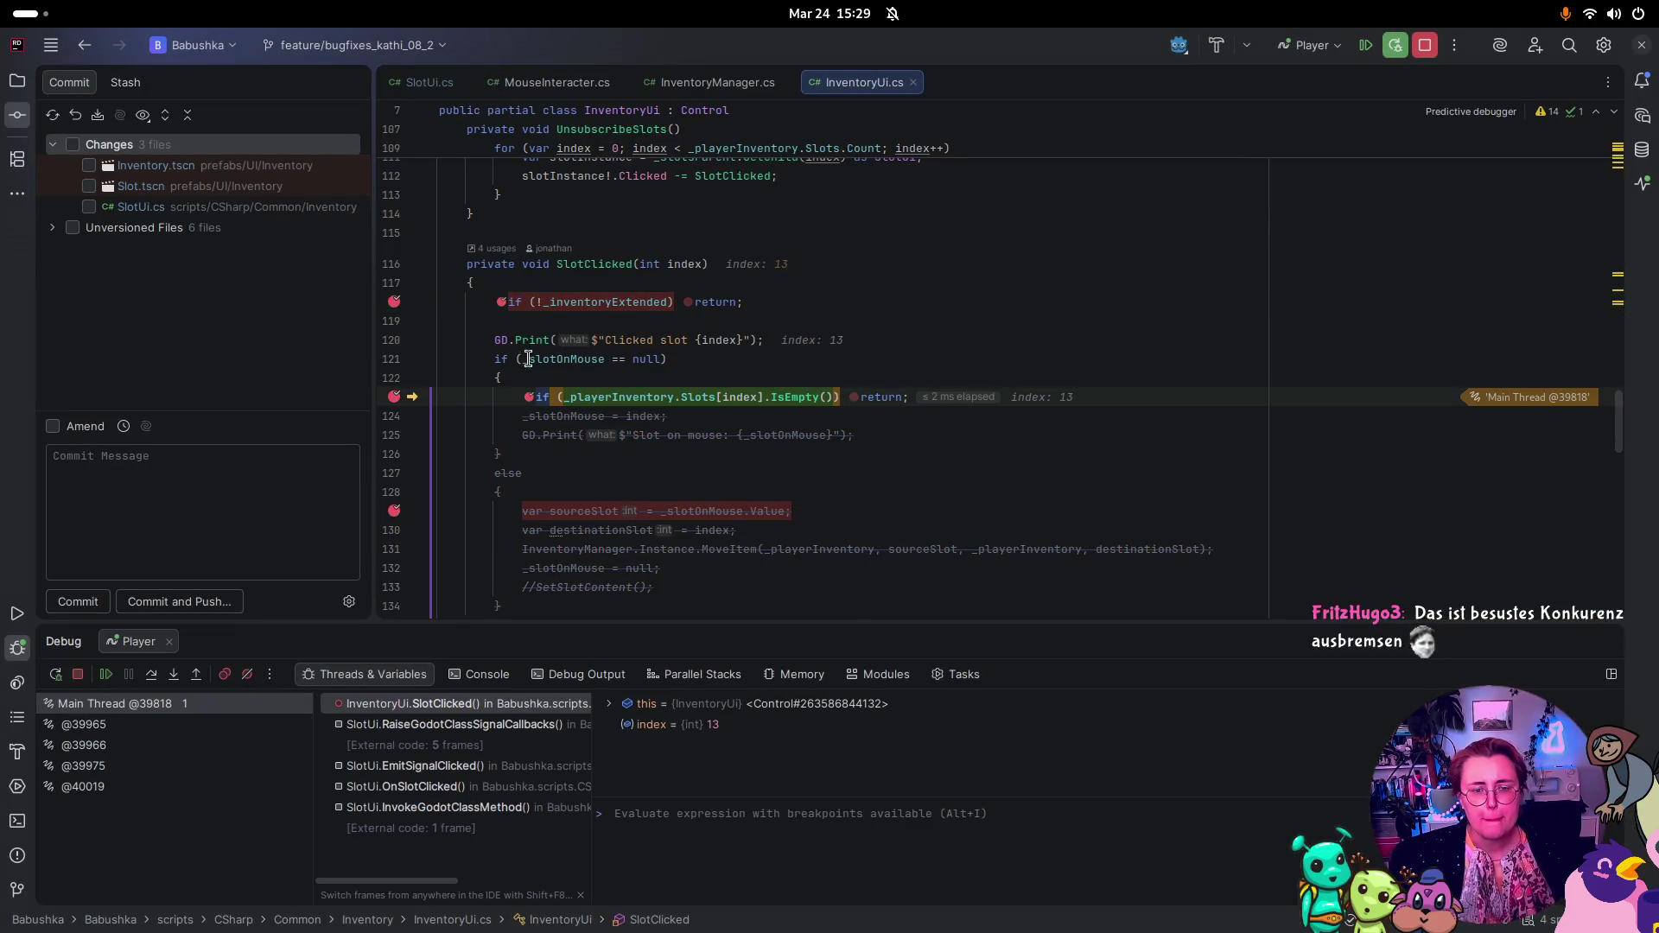
{"action": "mouse_move", "coordinate": [553, 368]}
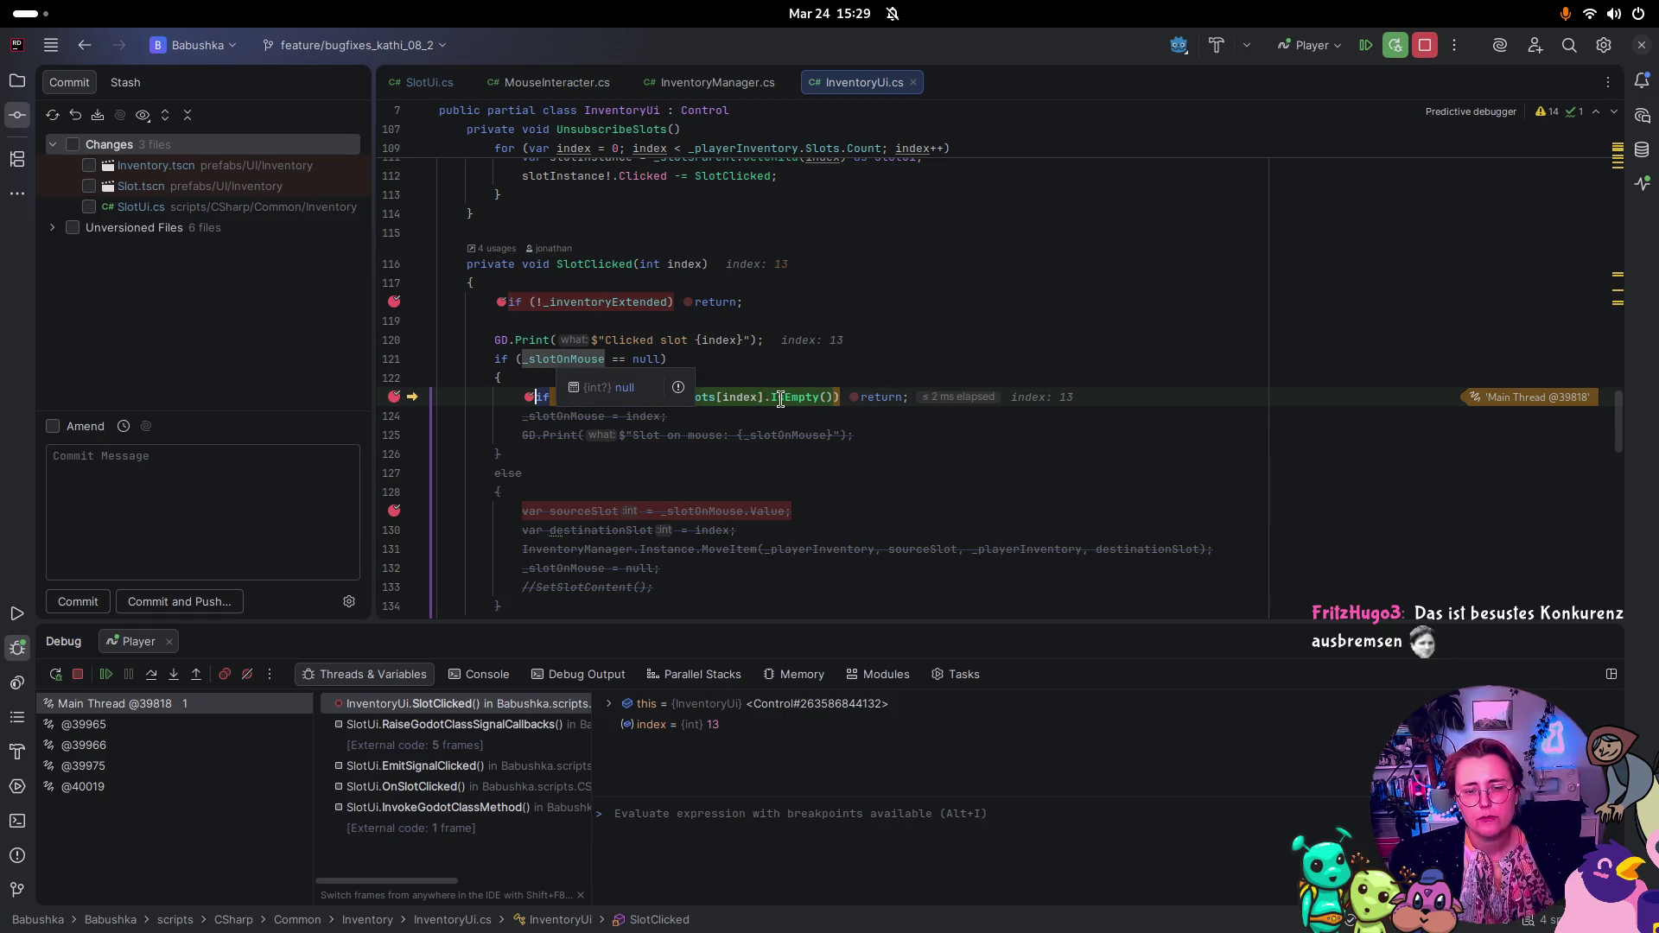
{"action": "left_click", "coordinate": [807, 384]}
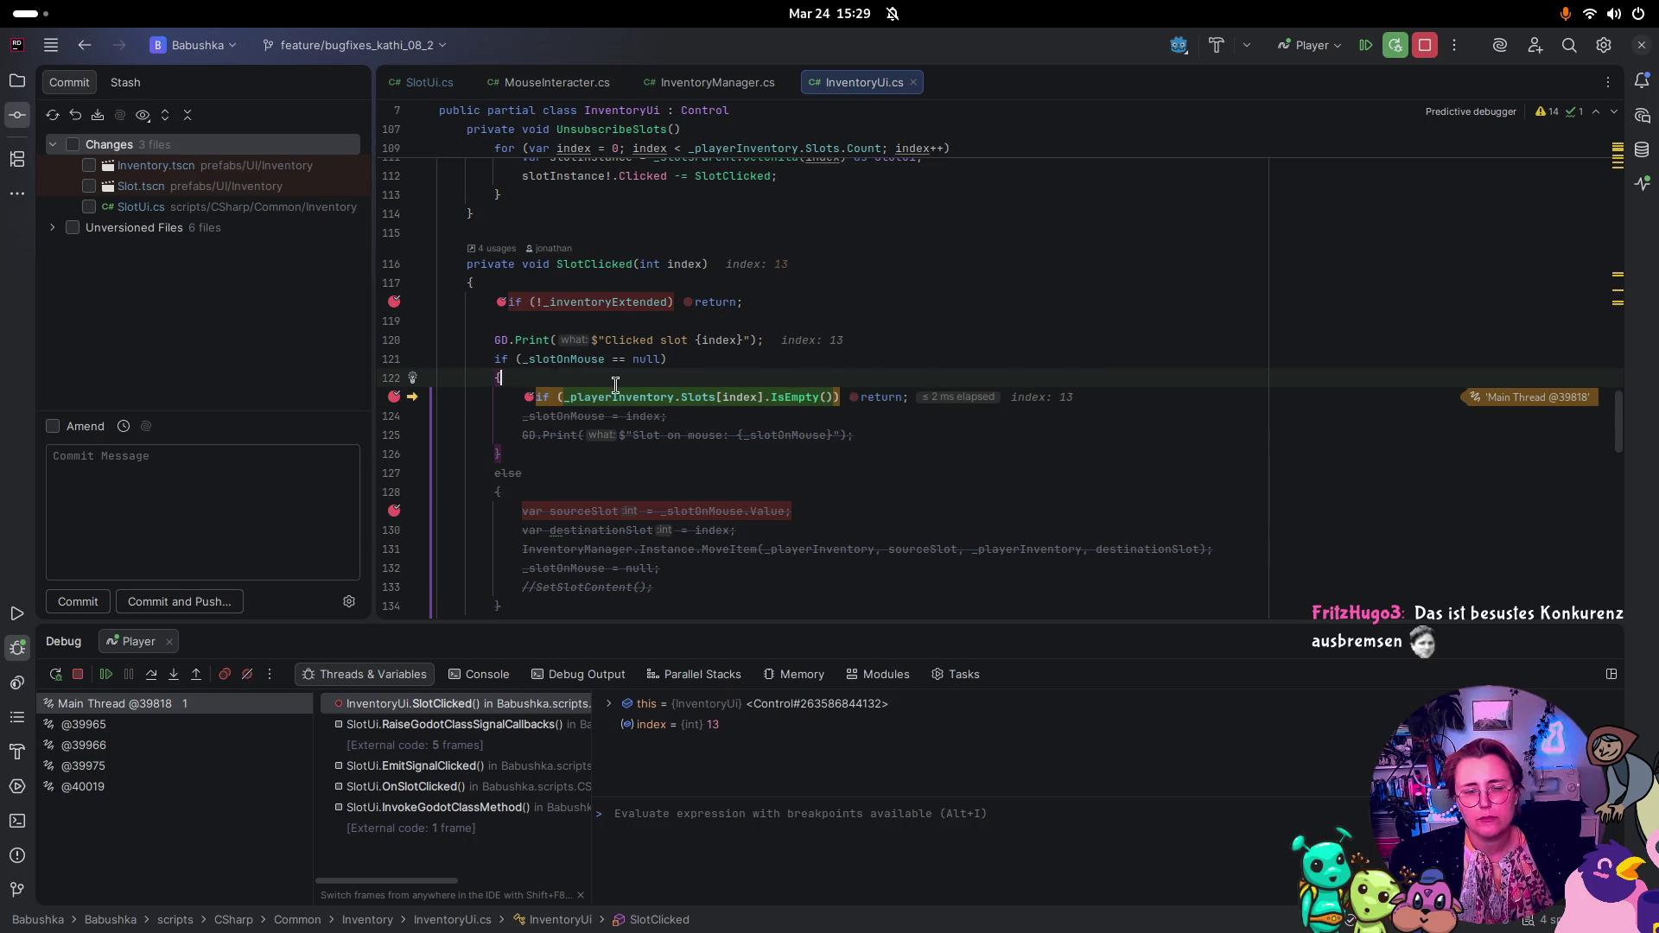
{"action": "mouse_move", "coordinate": [733, 396]}
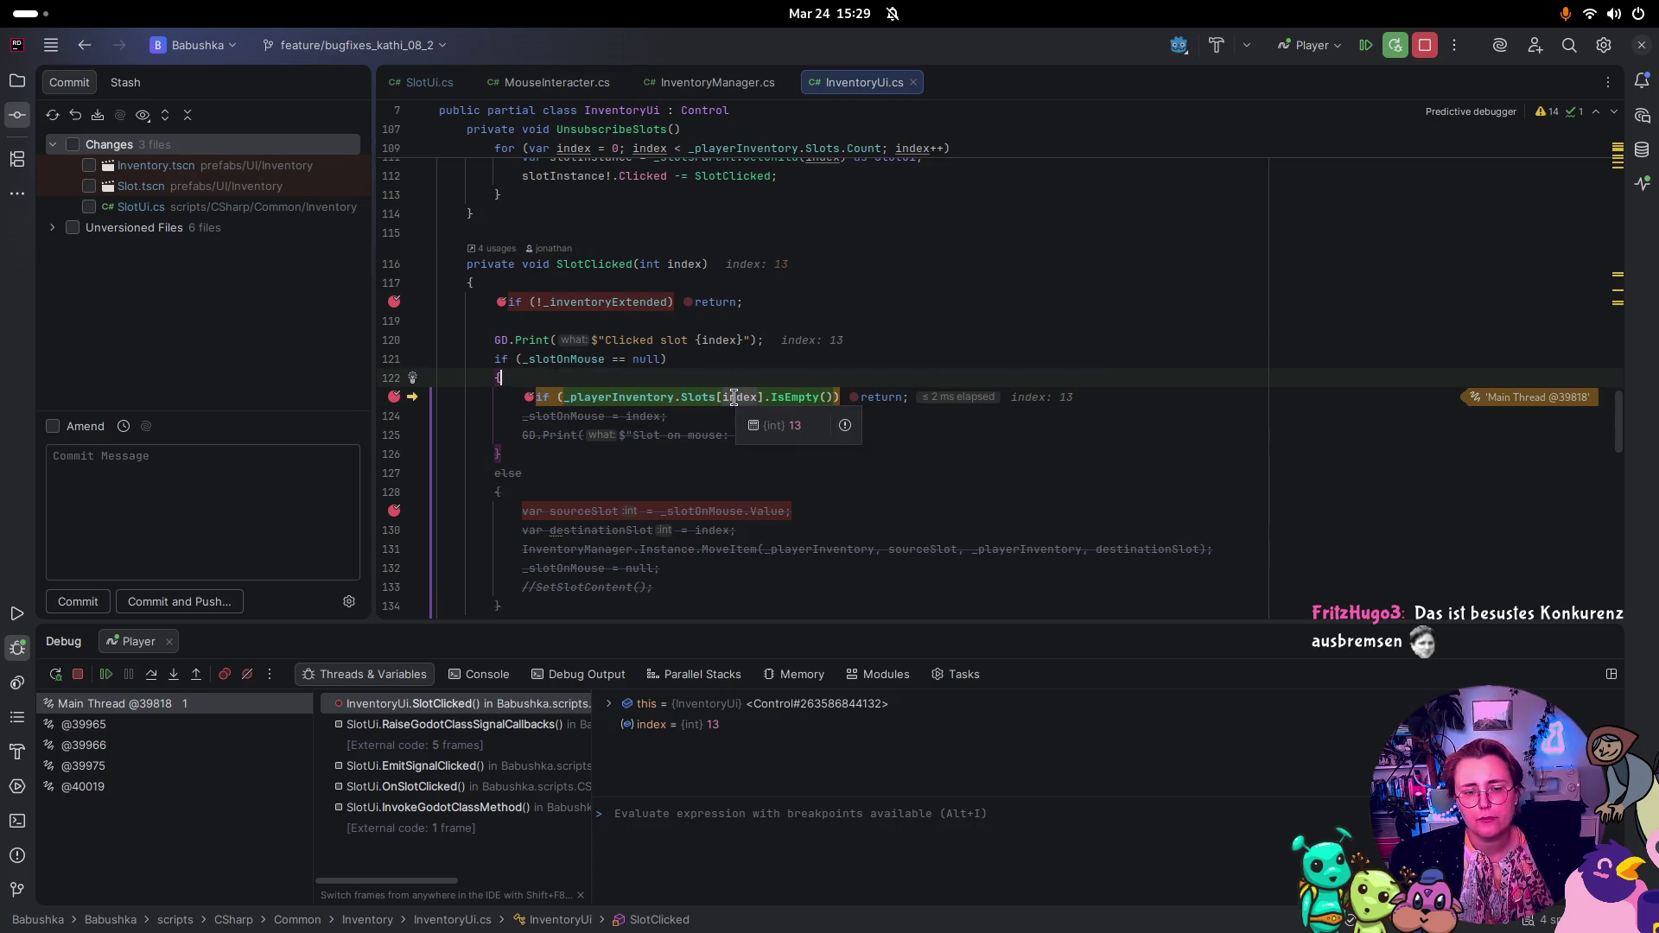
{"action": "mouse_move", "coordinate": [801, 396]}
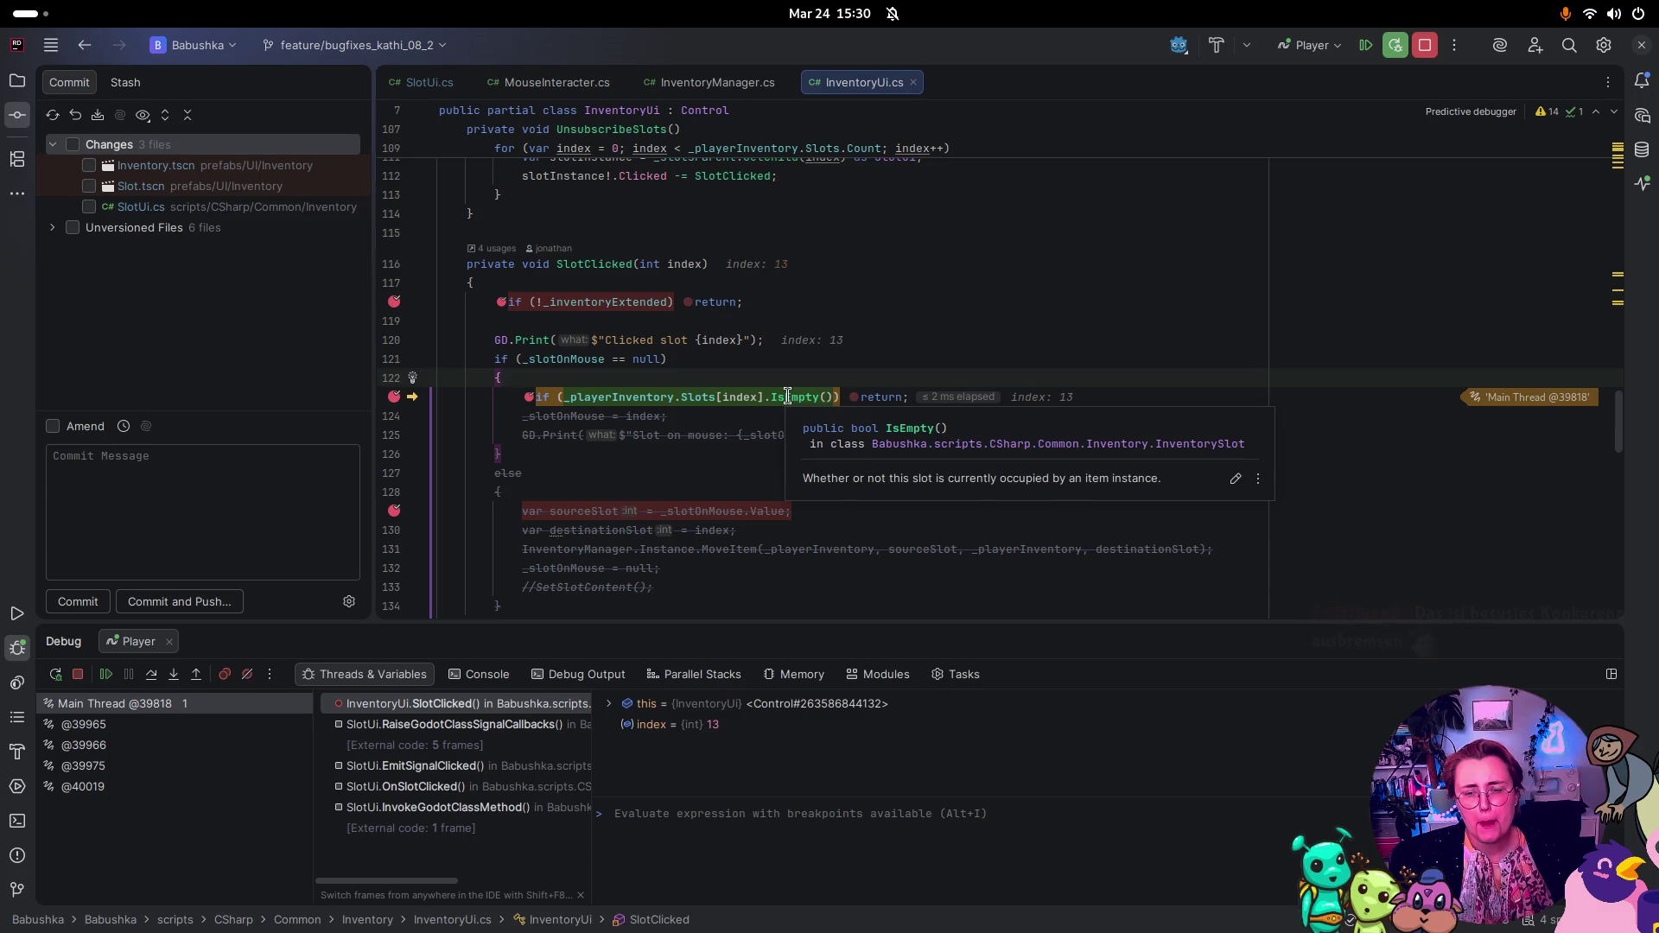
{"action": "key", "text": "F9"}
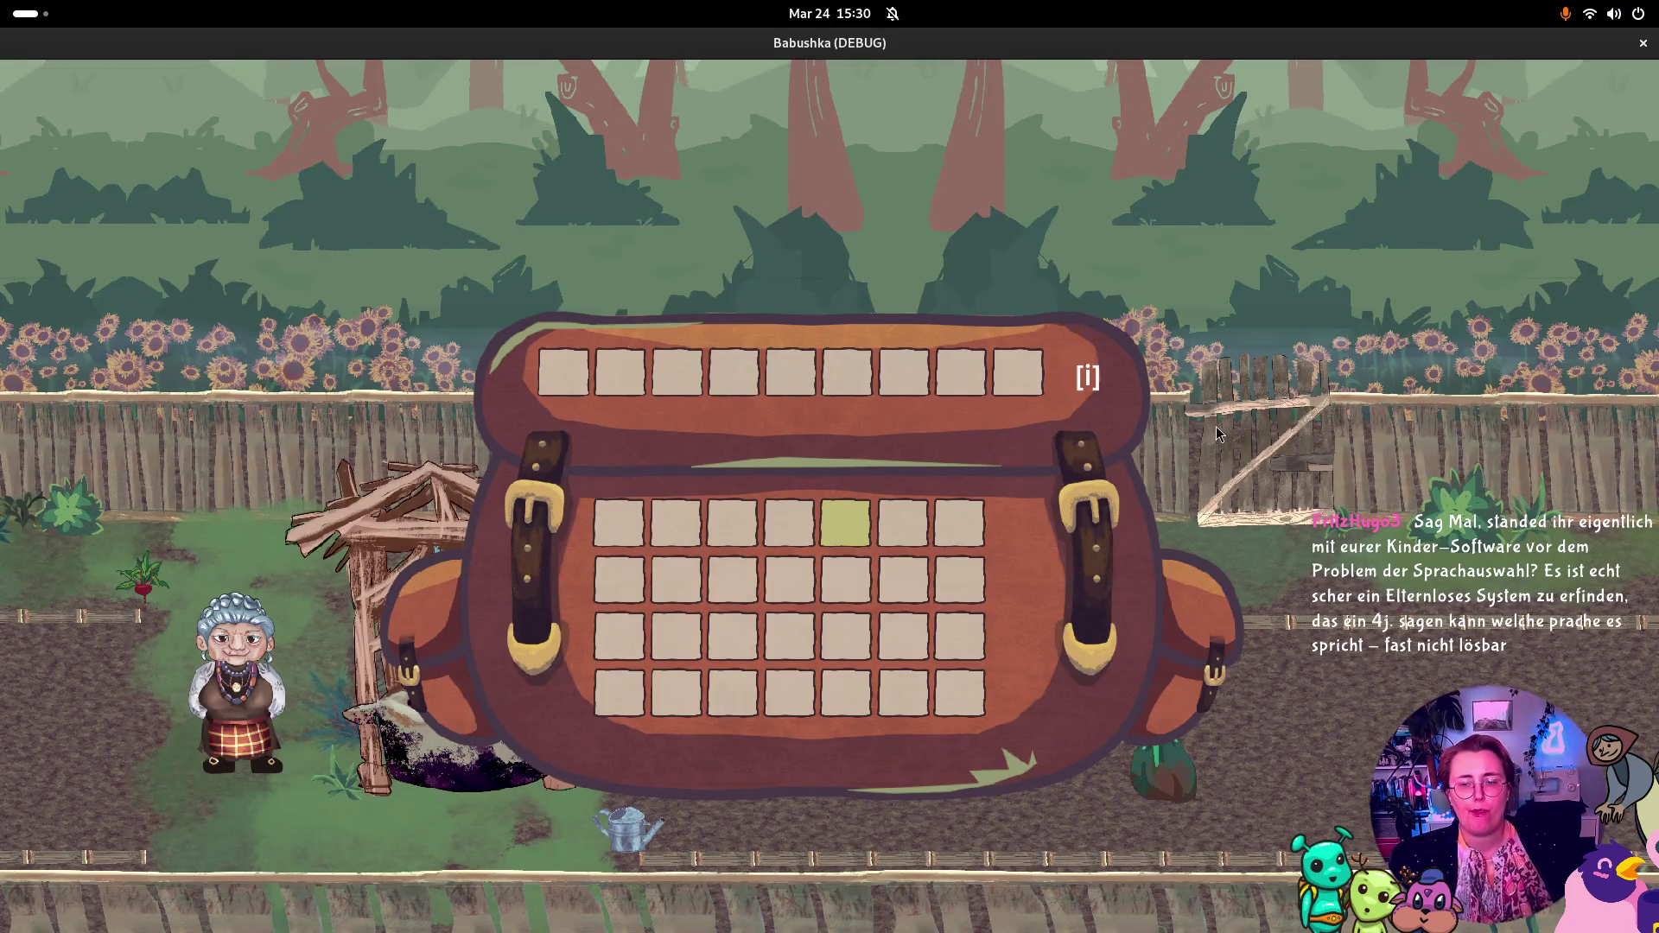
Step: Close the bag and walk grandma around collecting the rake, seeds, sack and watering can
{"action": "key", "text": "i"}
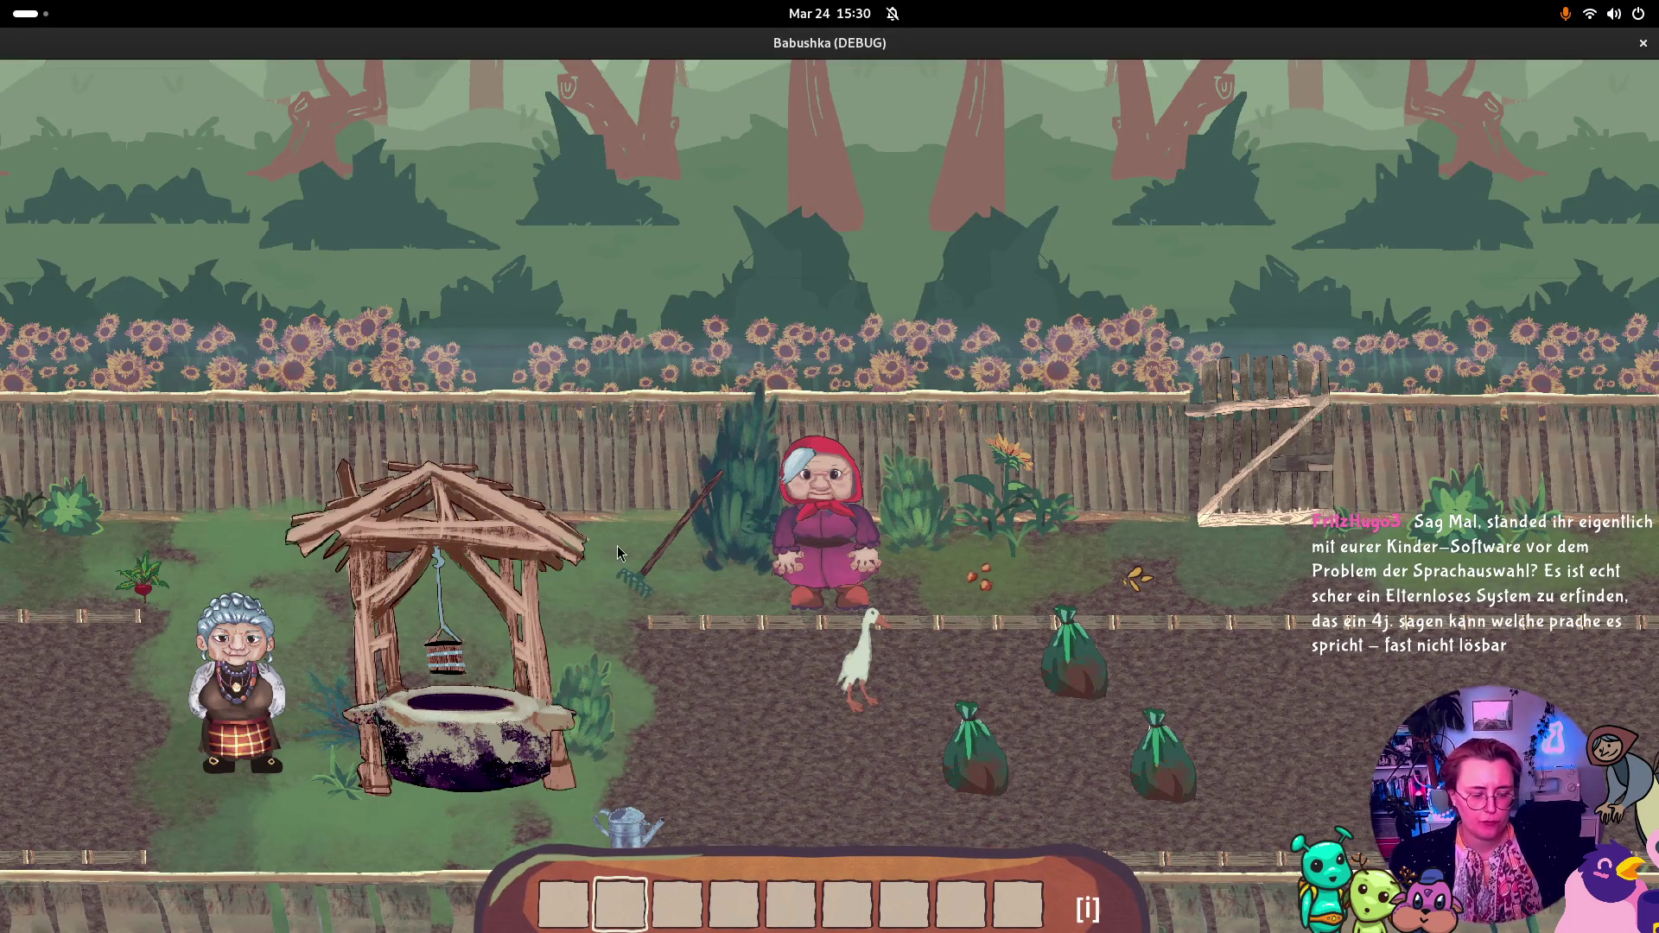
{"action": "left_click", "coordinate": [619, 555]}
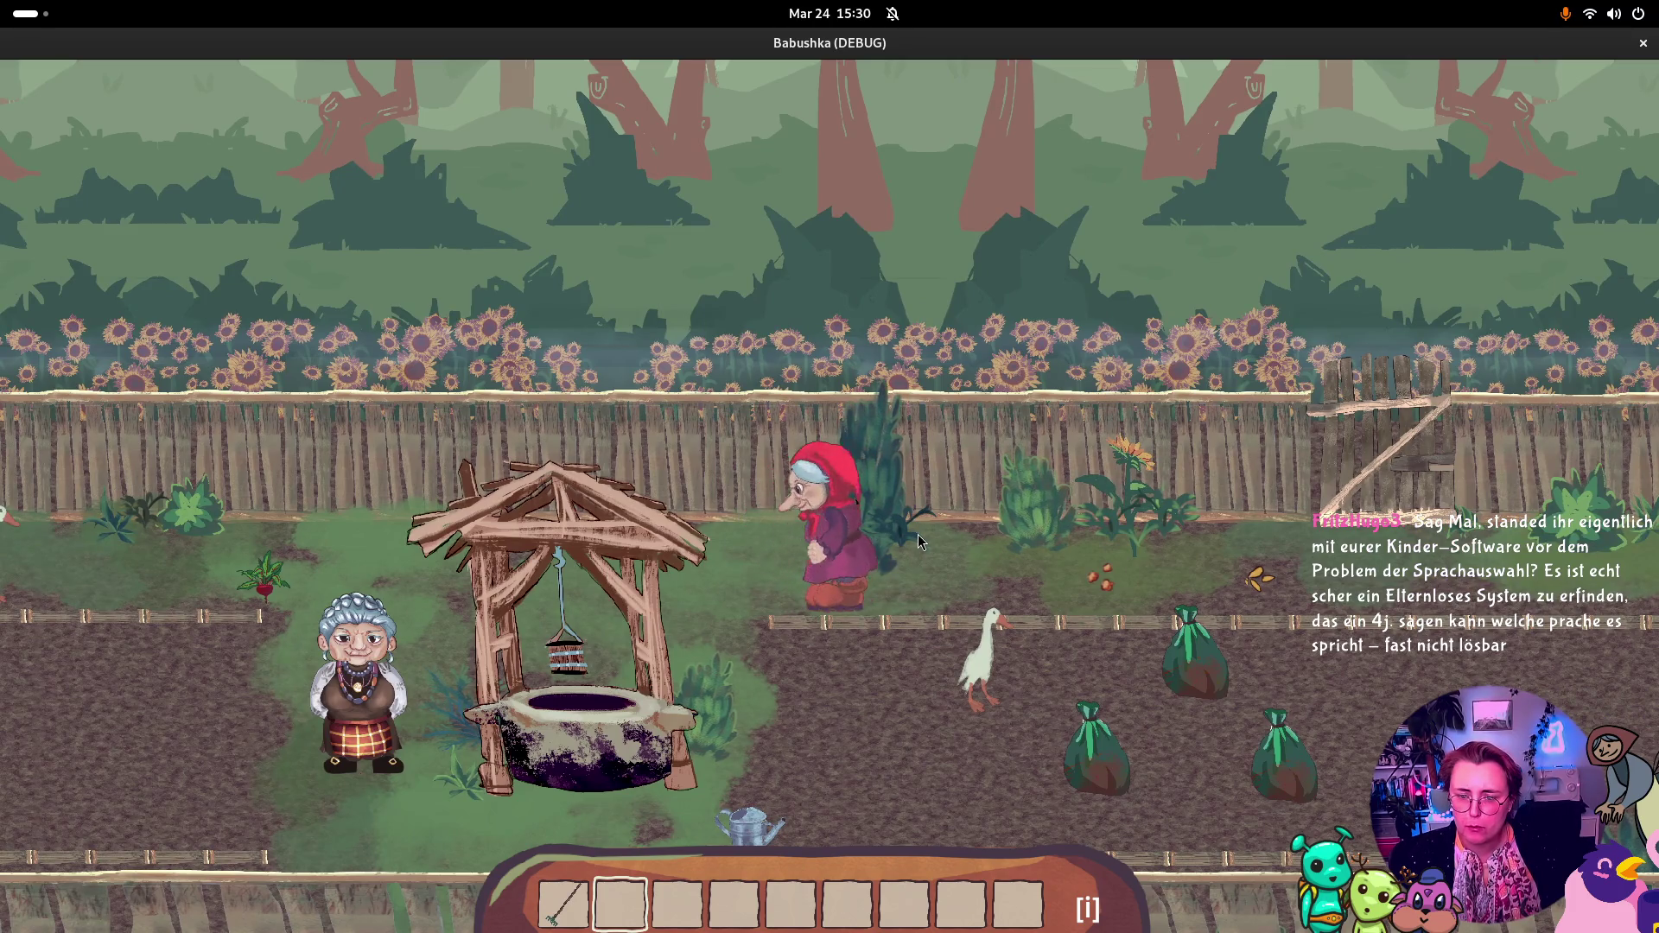
{"action": "left_click", "coordinate": [919, 544]}
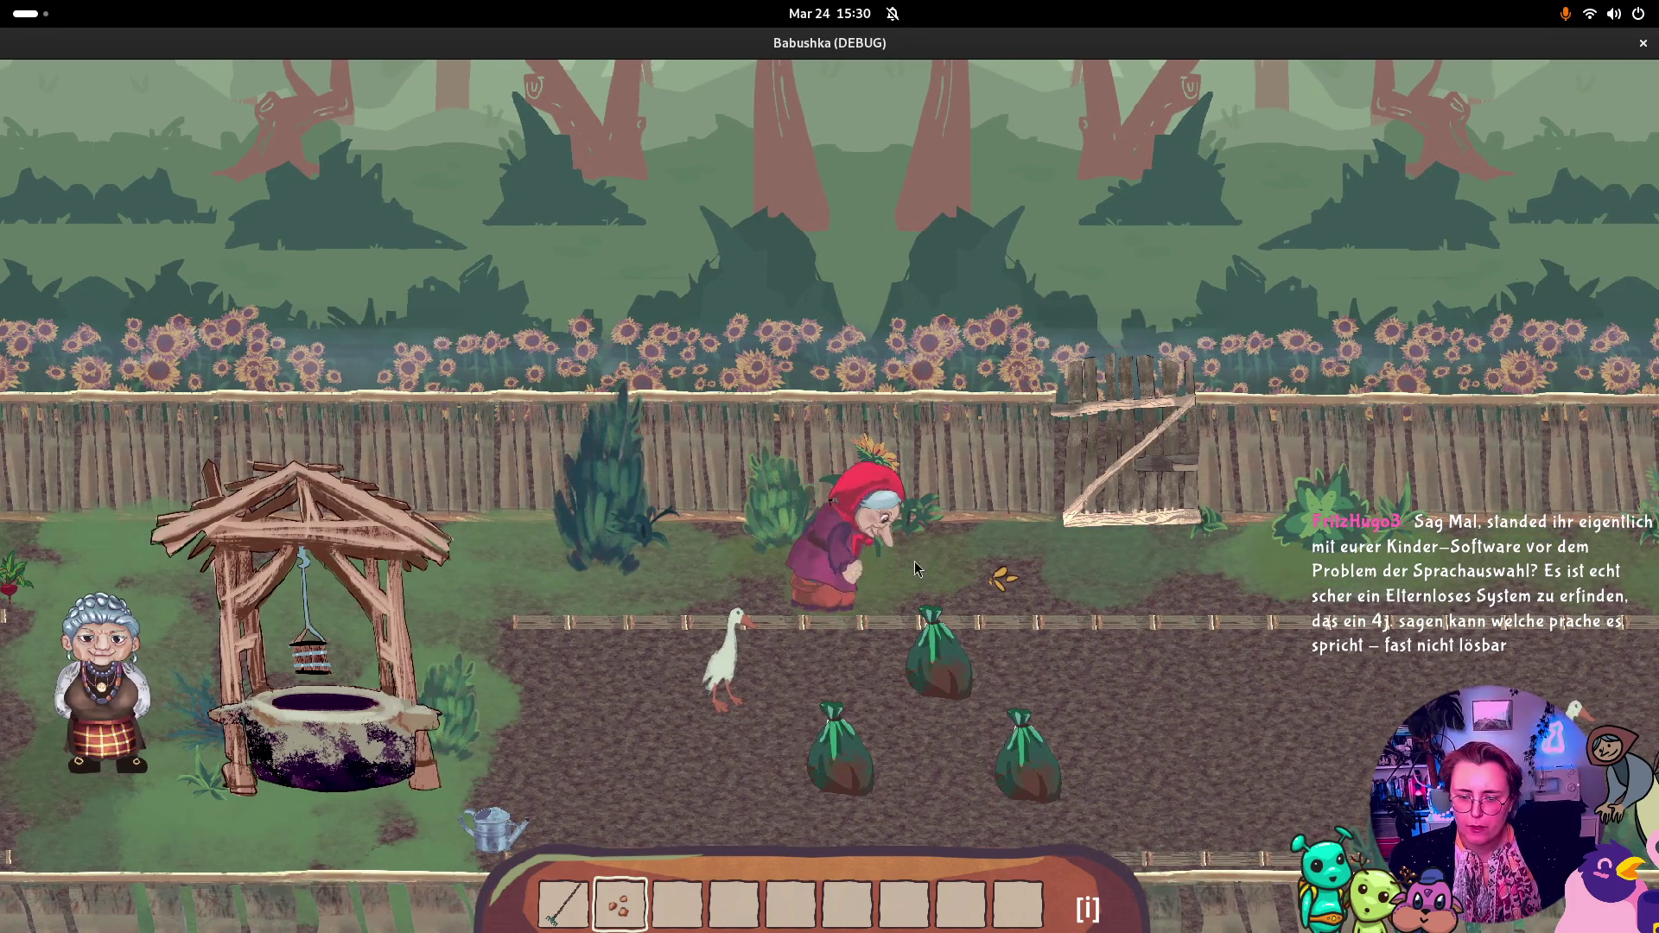
{"action": "left_click", "coordinate": [937, 563]}
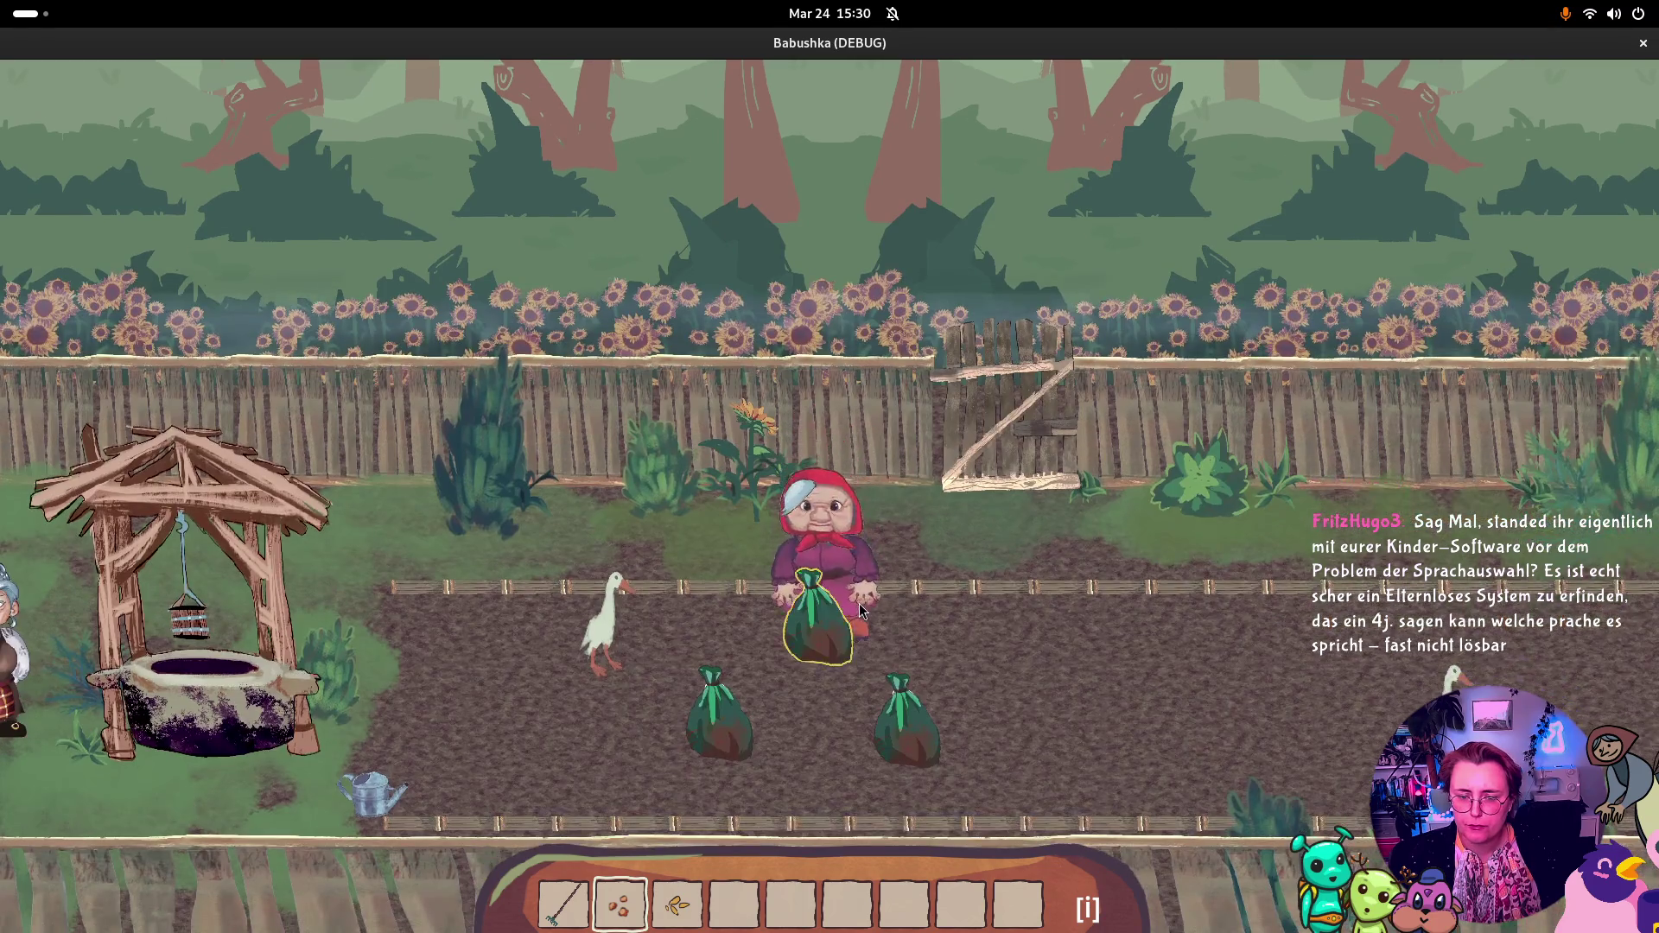
{"action": "left_click", "coordinate": [860, 610]}
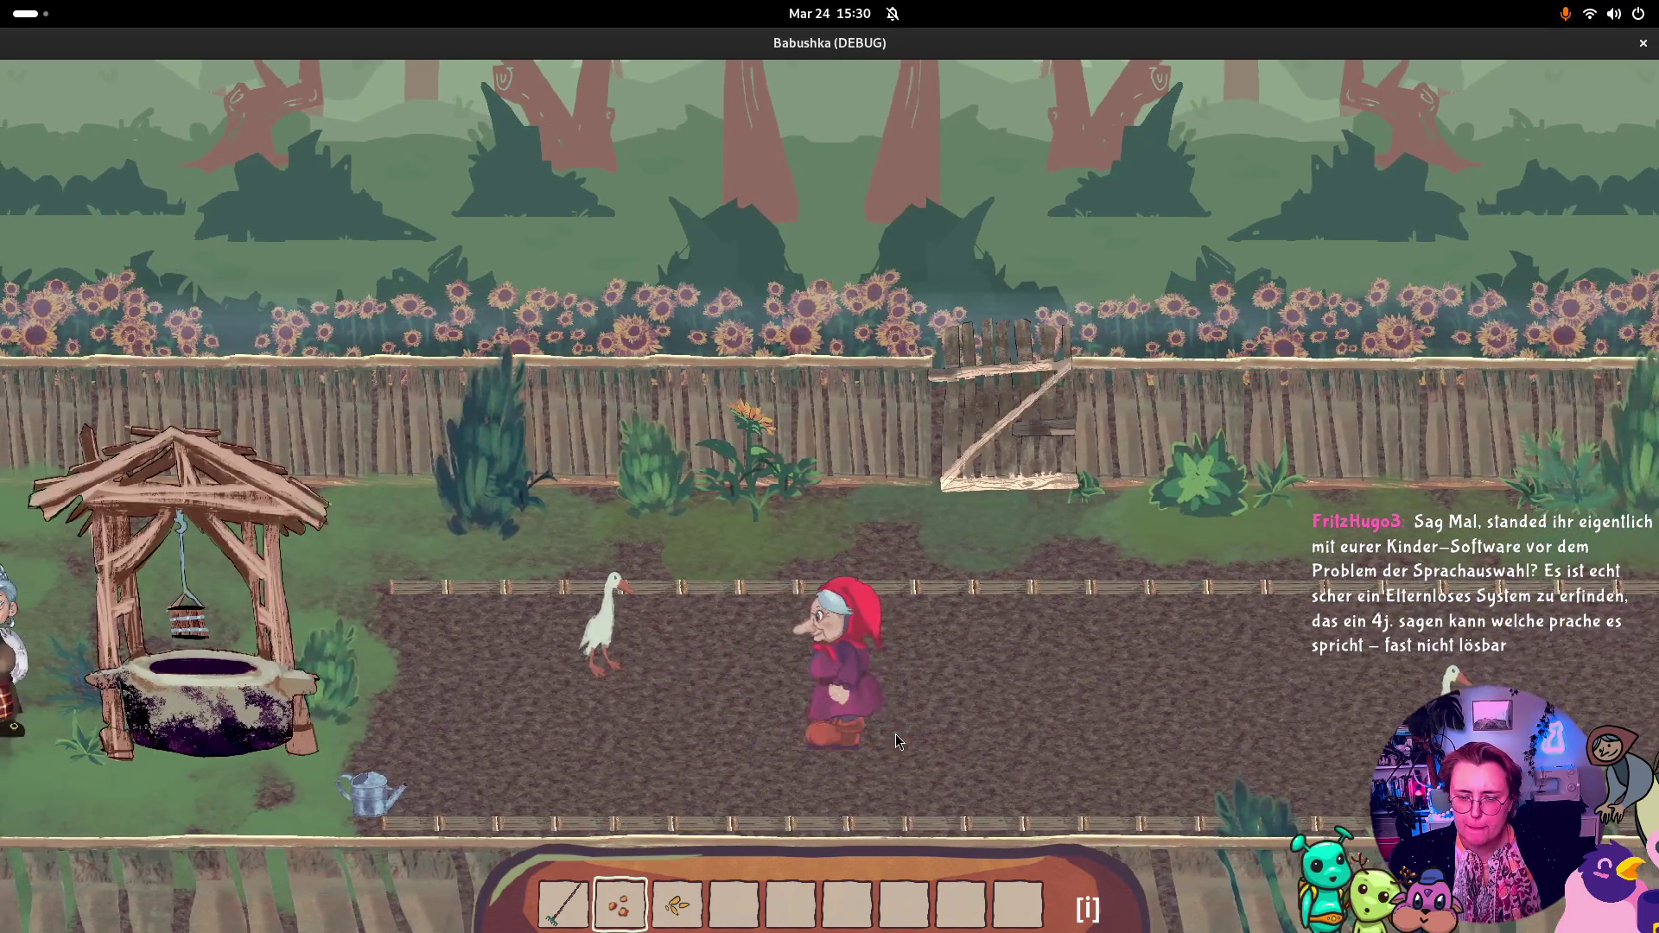
{"action": "left_click", "coordinate": [596, 639]}
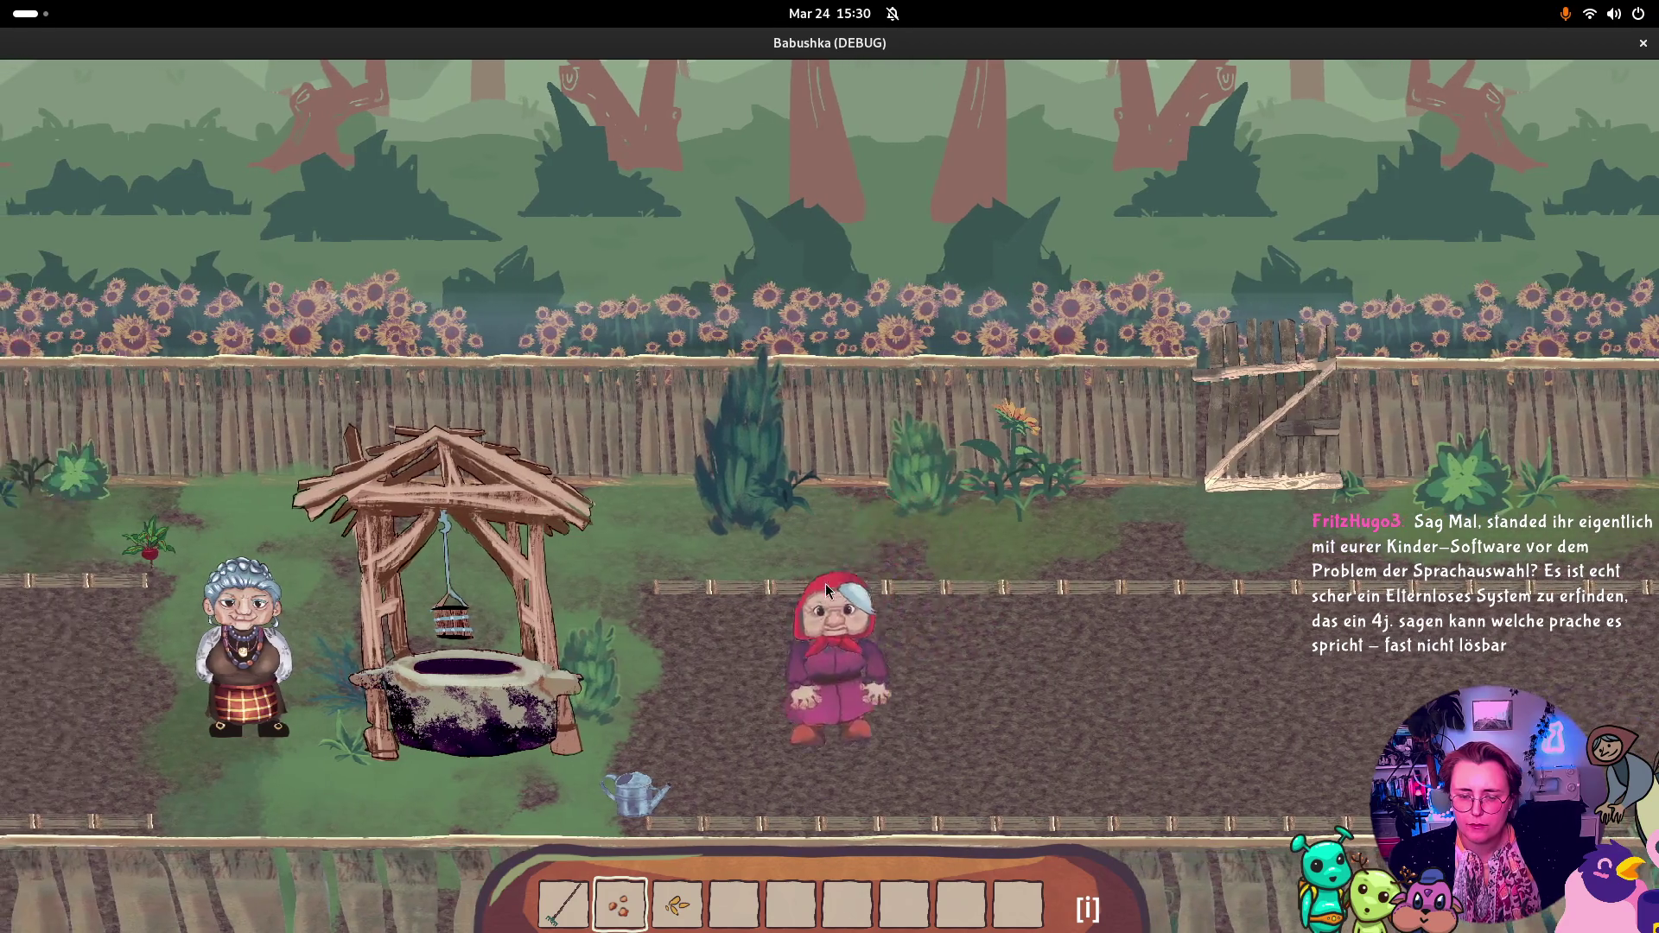
{"action": "left_click", "coordinate": [635, 790]}
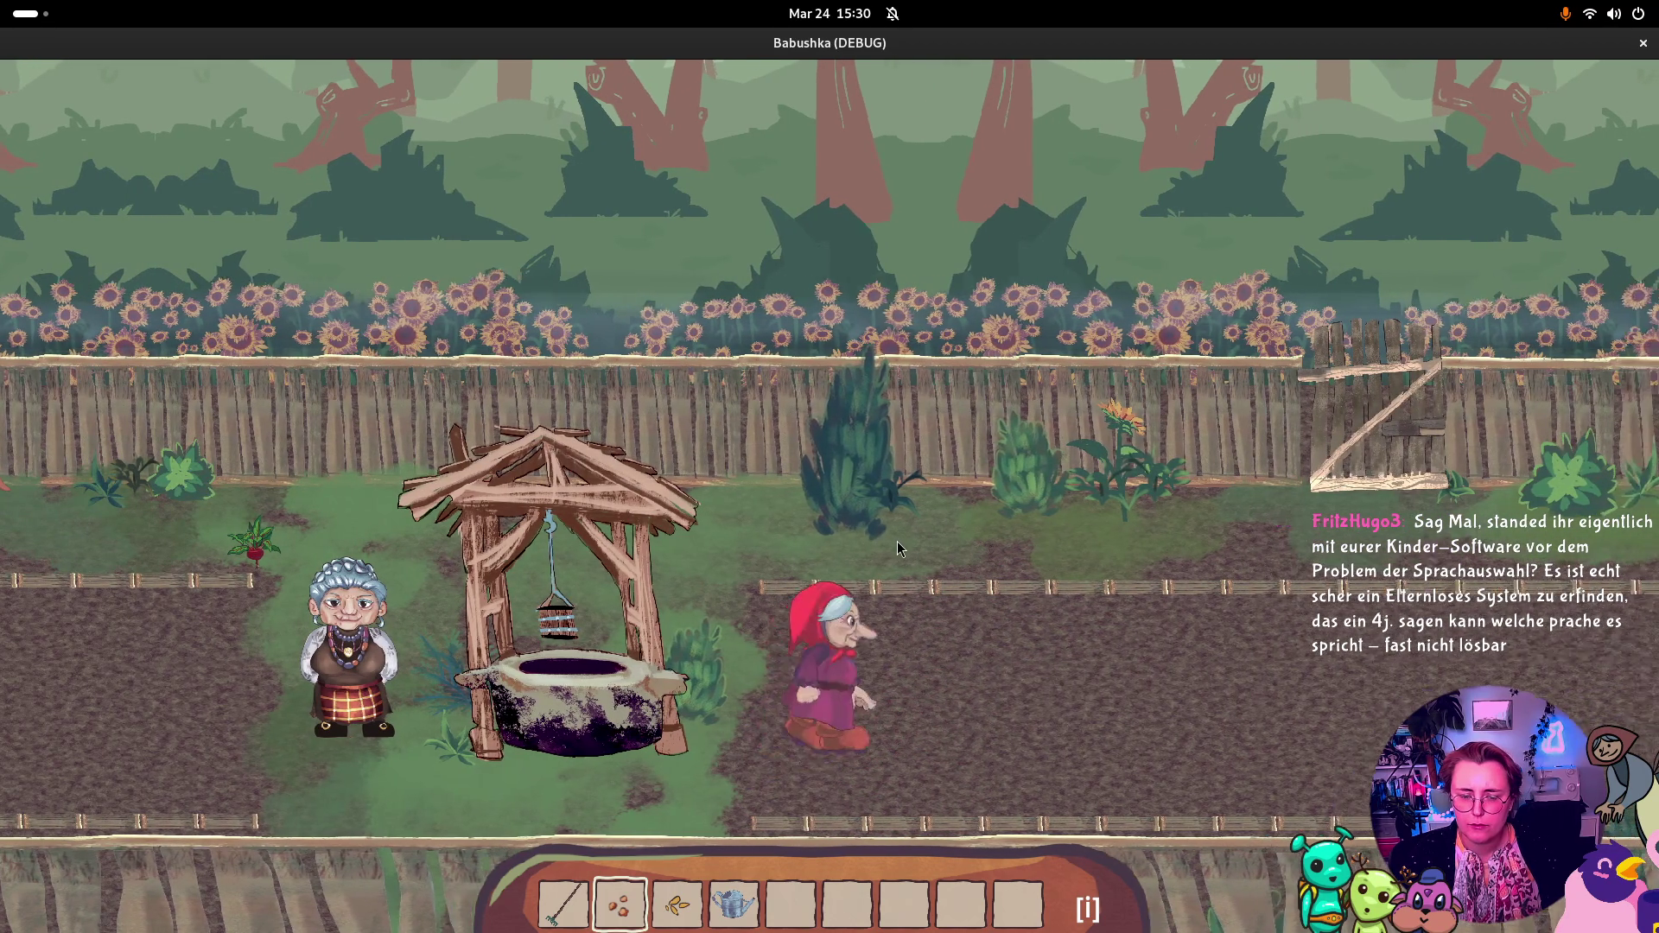
{"action": "scroll", "coordinate": [897, 548], "scroll_direction": "down", "scroll_amount": 2}
{"action": "scroll", "coordinate": [897, 548], "scroll_direction": "up", "scroll_amount": 3}
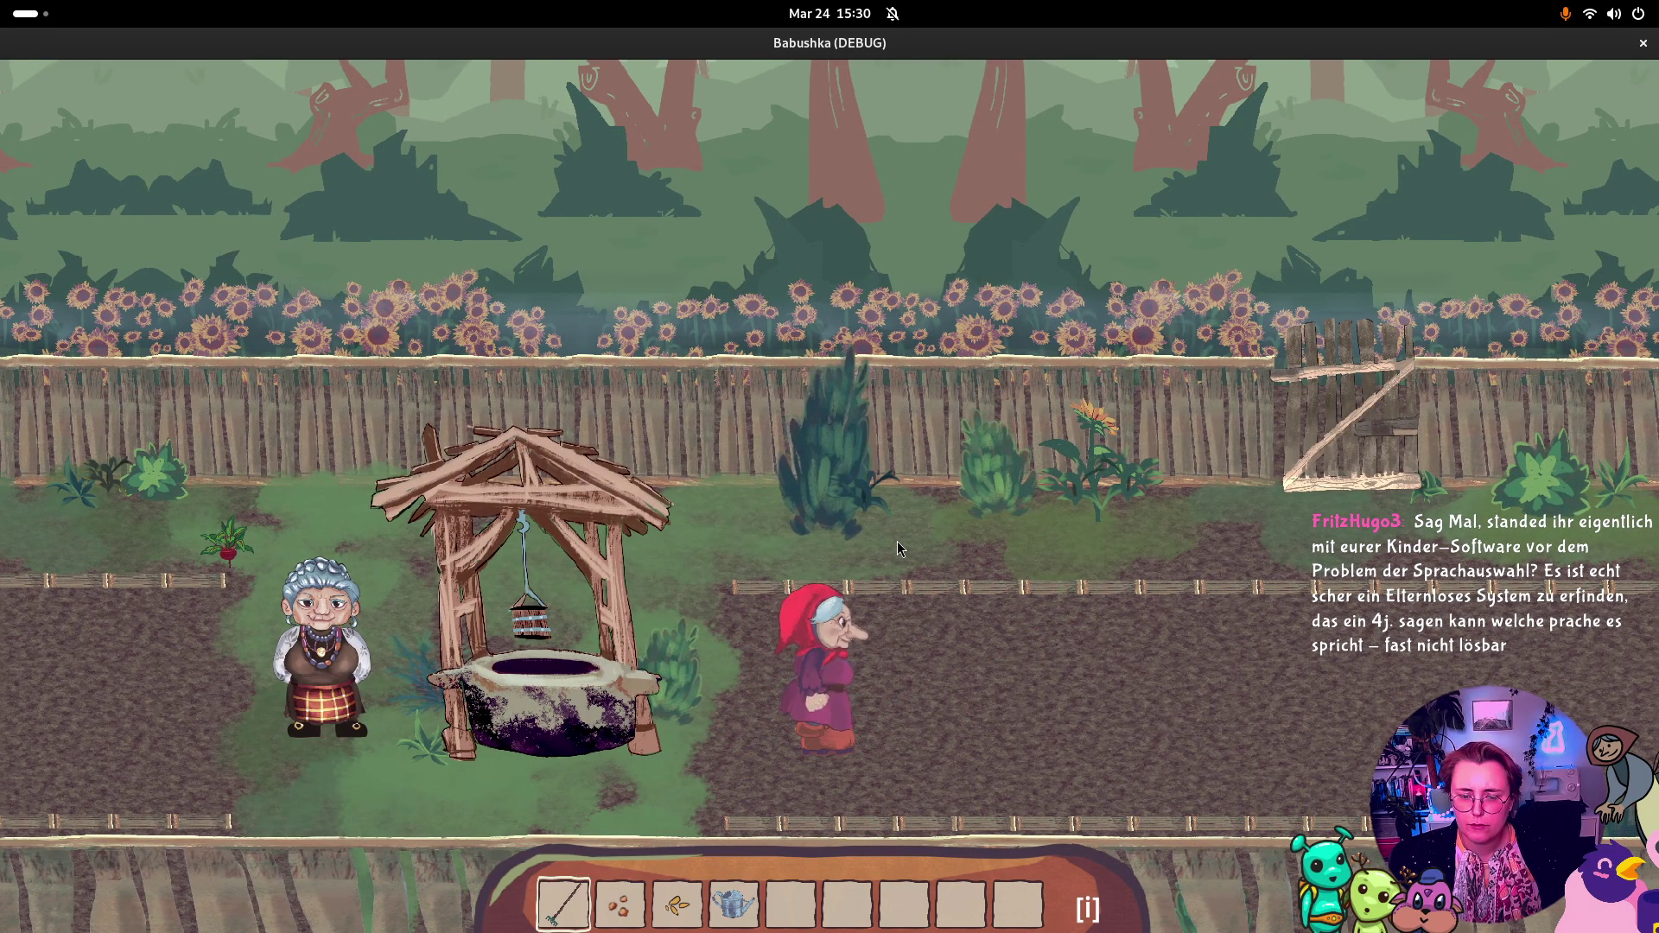
Step: Click the watering-can slot, run to line 123, add a line 124 breakpoint, step, and resume
{"action": "key", "text": "i"}
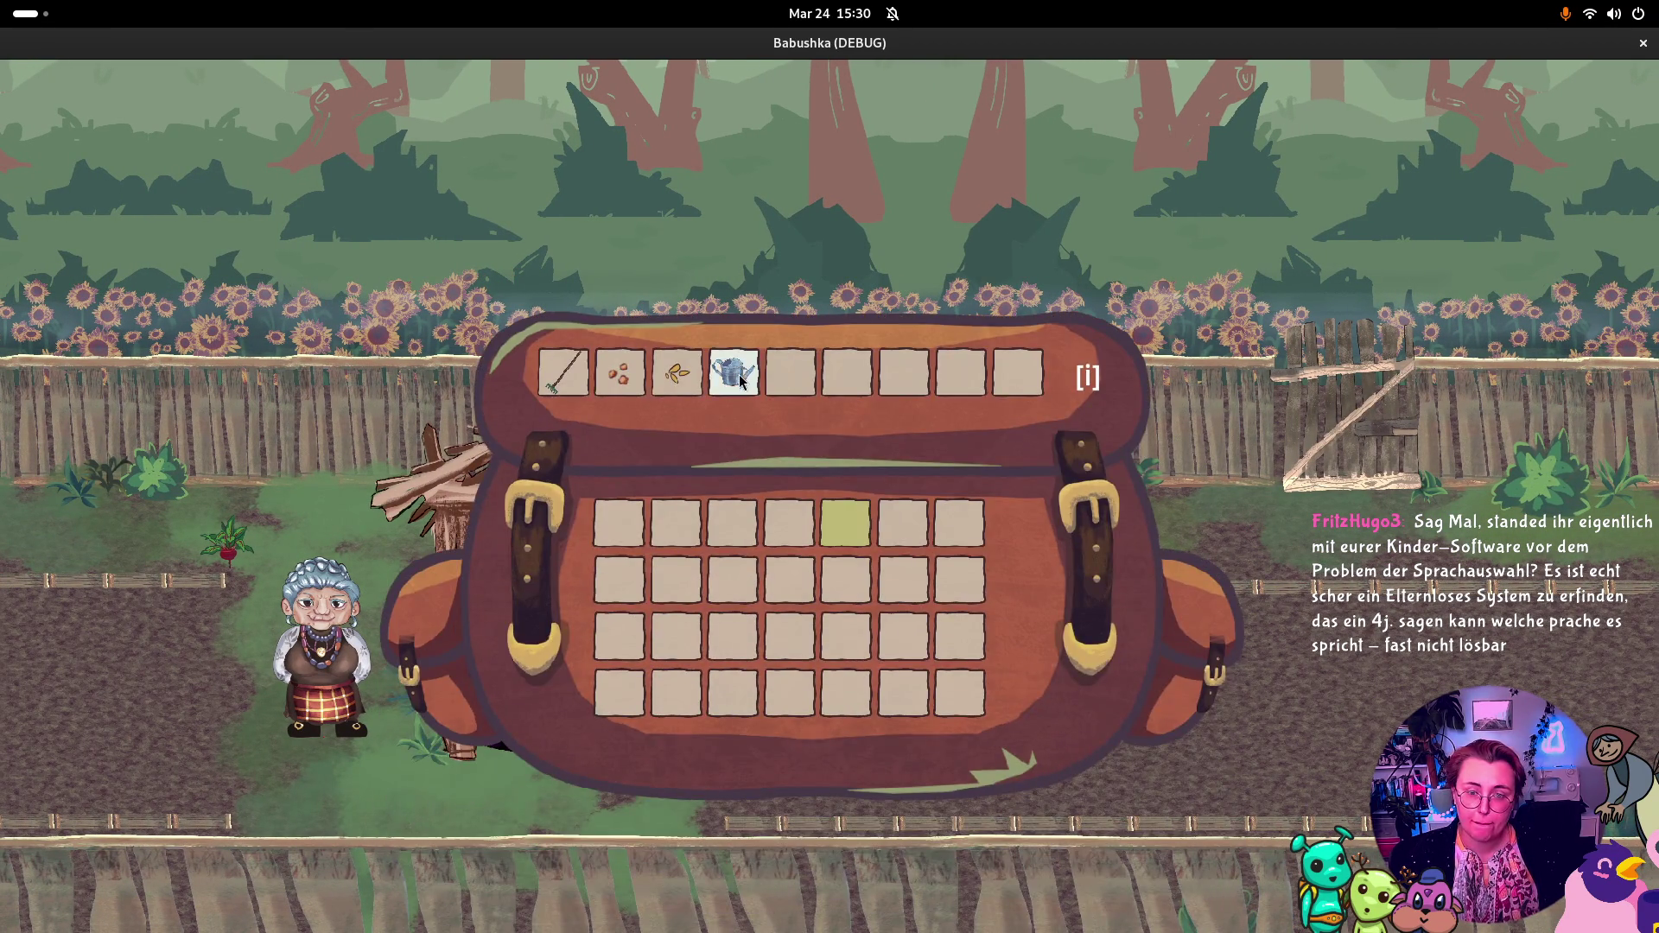
{"action": "left_click", "coordinate": [741, 381]}
{"action": "mouse_move", "coordinate": [704, 329]}
{"action": "key", "text": "F9"}
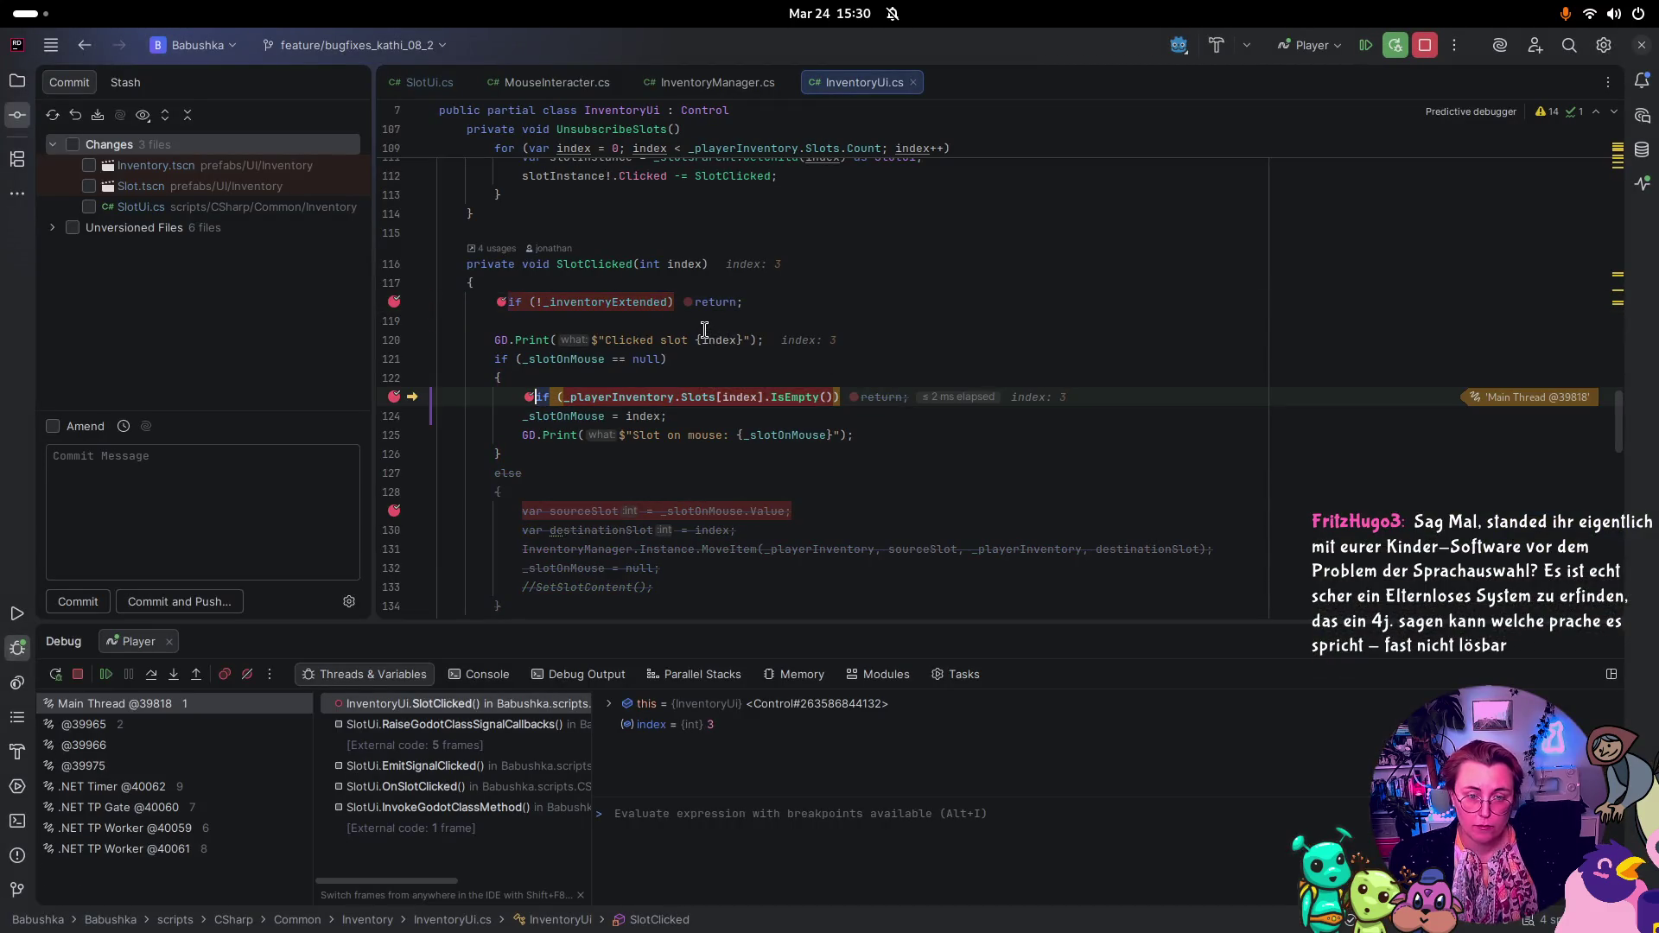
{"action": "left_click", "coordinate": [393, 416]}
{"action": "key", "text": "F9"}
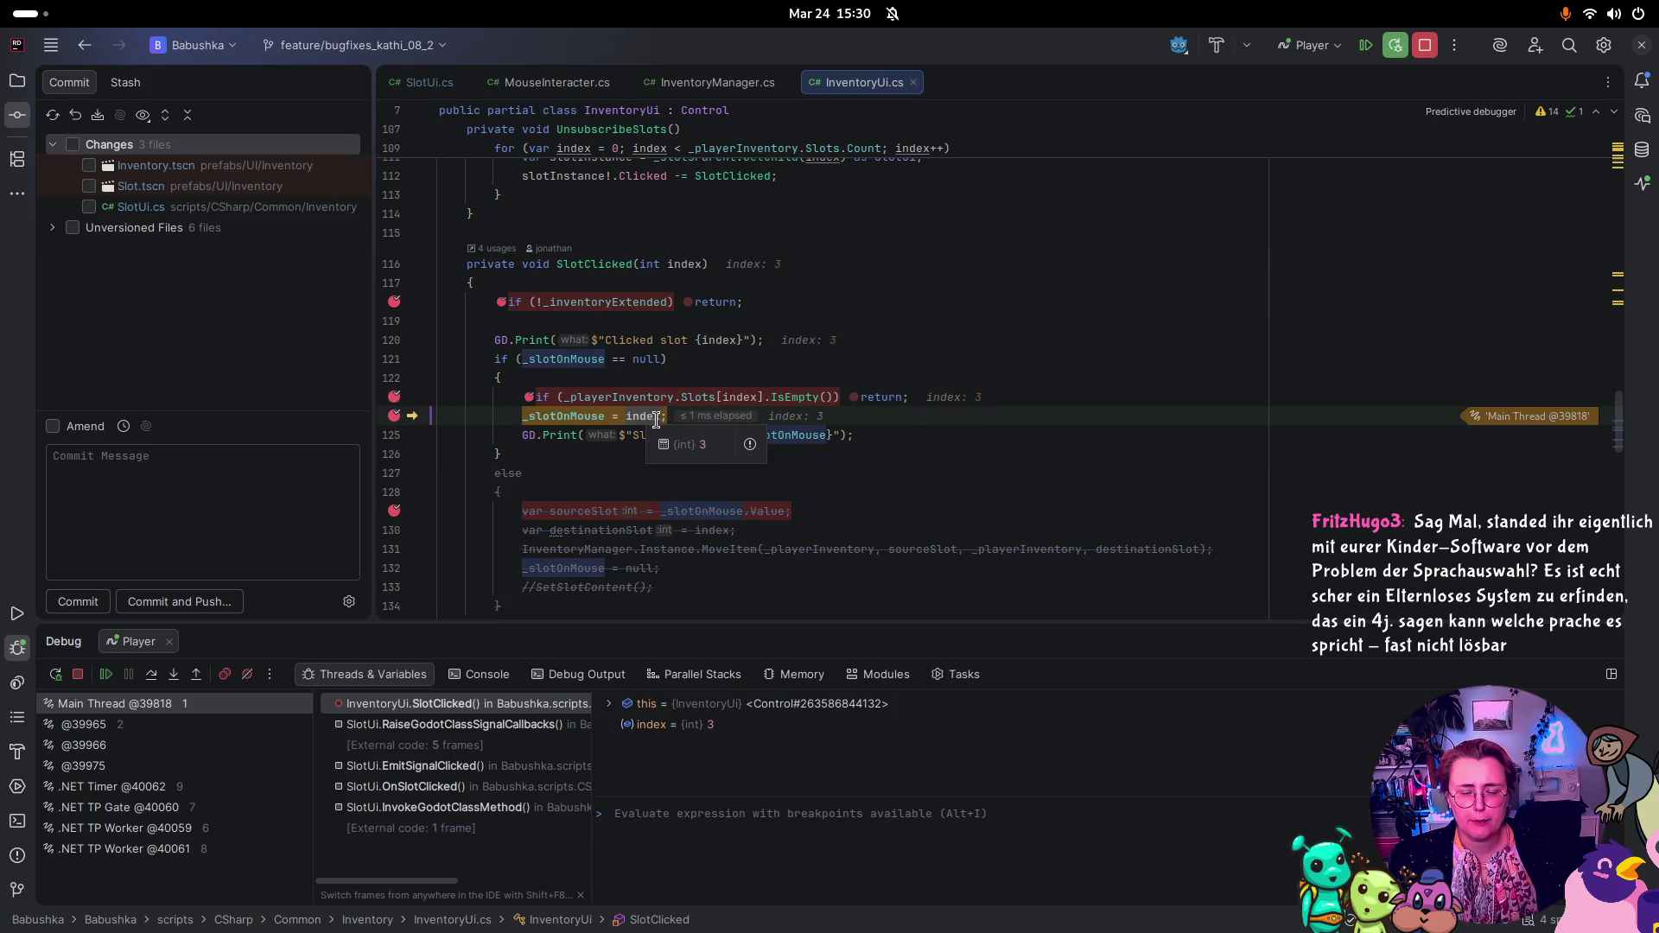
{"action": "key", "text": "F9"}
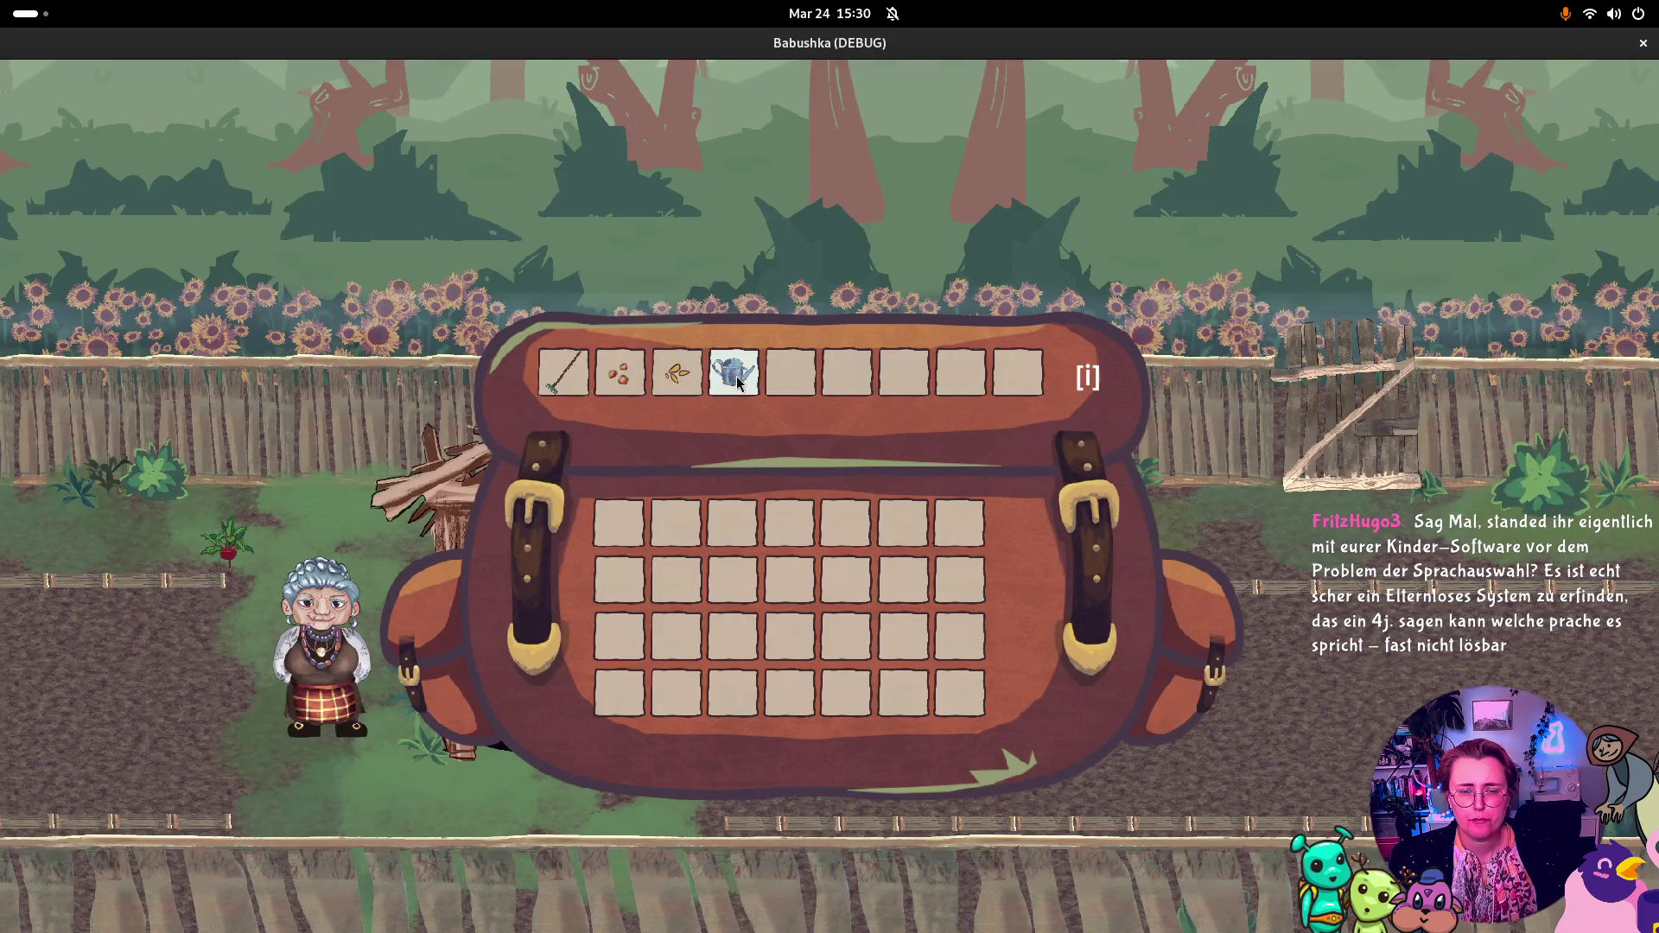
Step: Click the watering-can slot again, inspect values, continue to line 129 with slot 3 held, then resume
{"action": "left_click", "coordinate": [732, 371]}
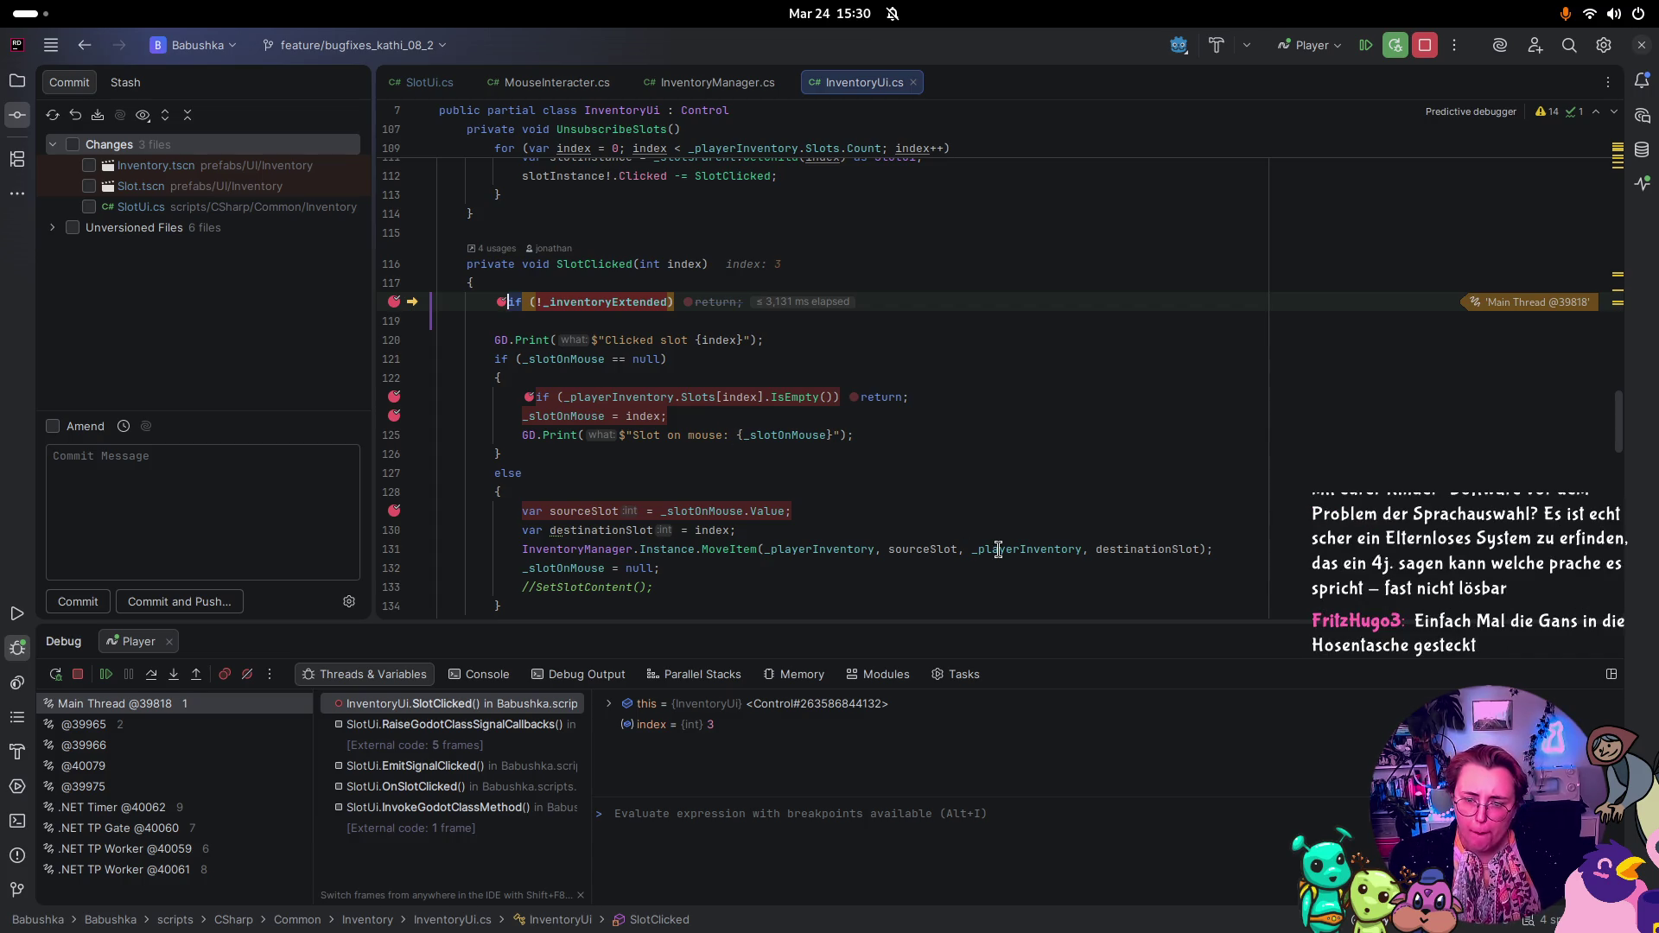
{"action": "mouse_move", "coordinate": [1148, 542]}
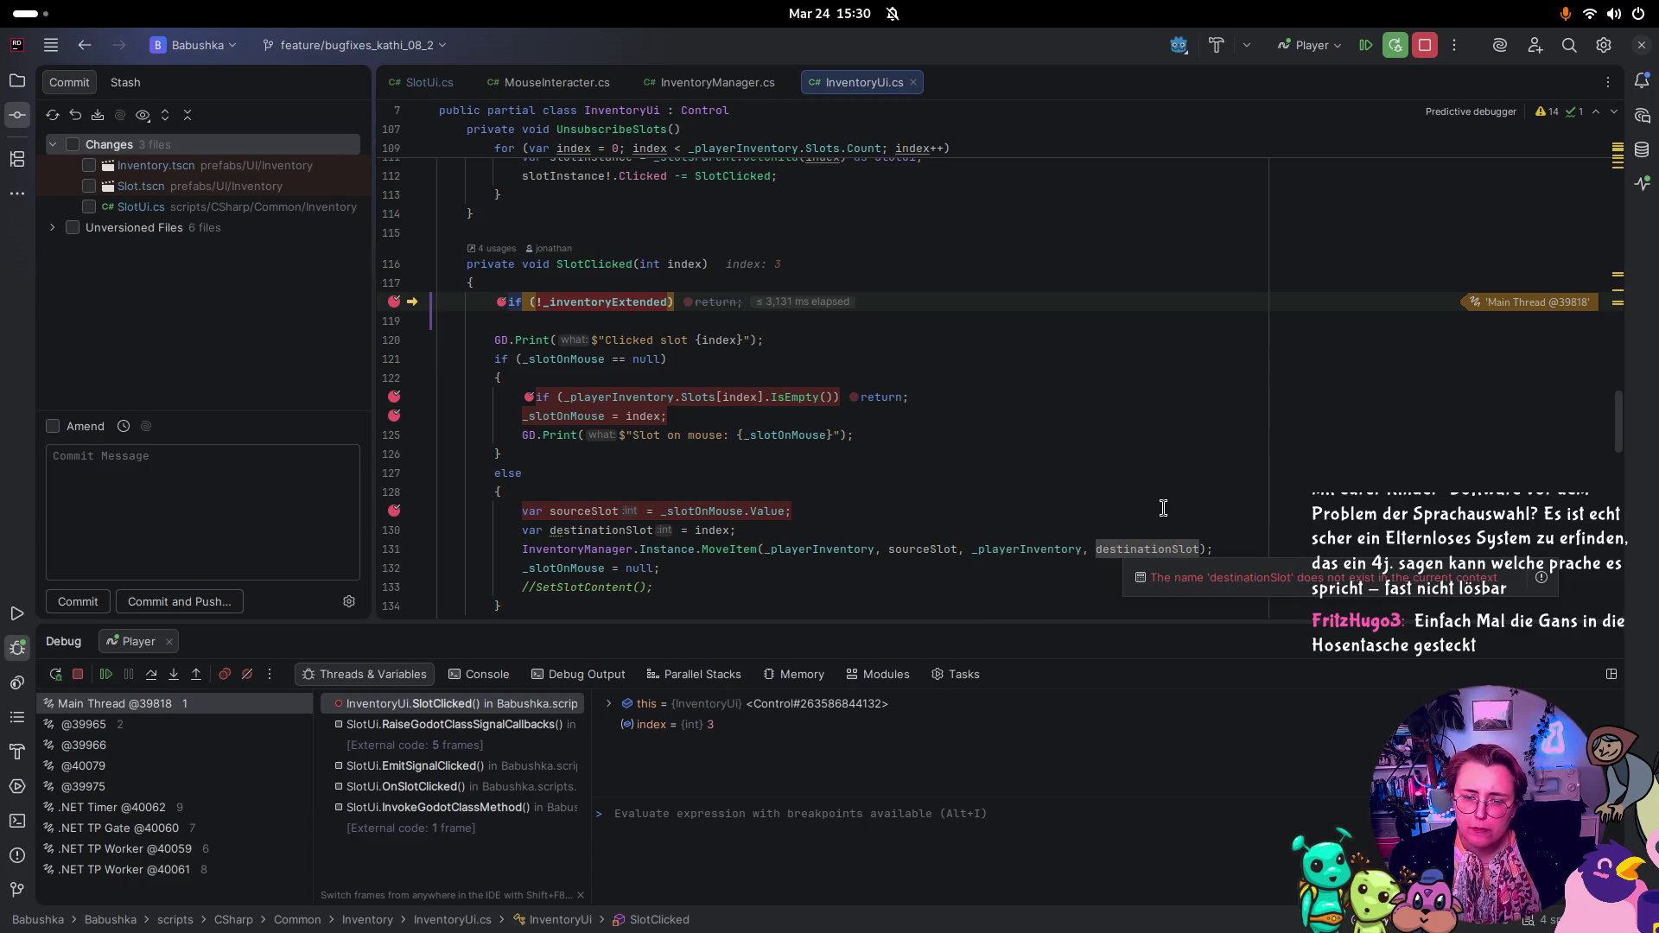
{"action": "mouse_move", "coordinate": [718, 554]}
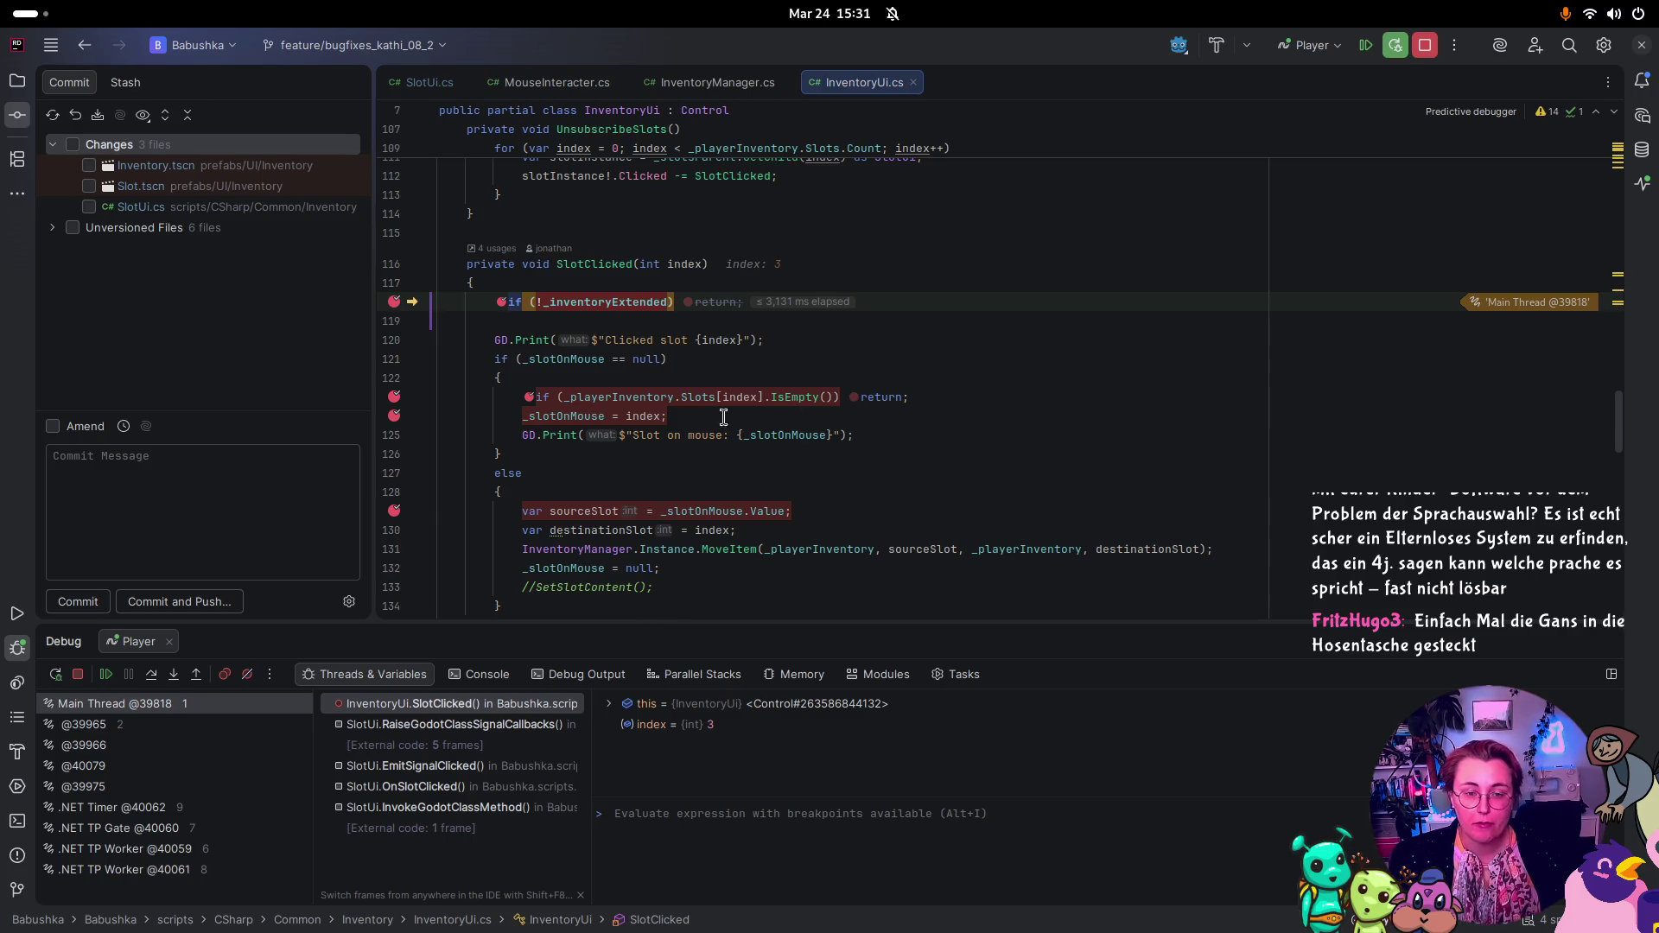
{"action": "mouse_move", "coordinate": [700, 434]}
{"action": "key", "text": "F9"}
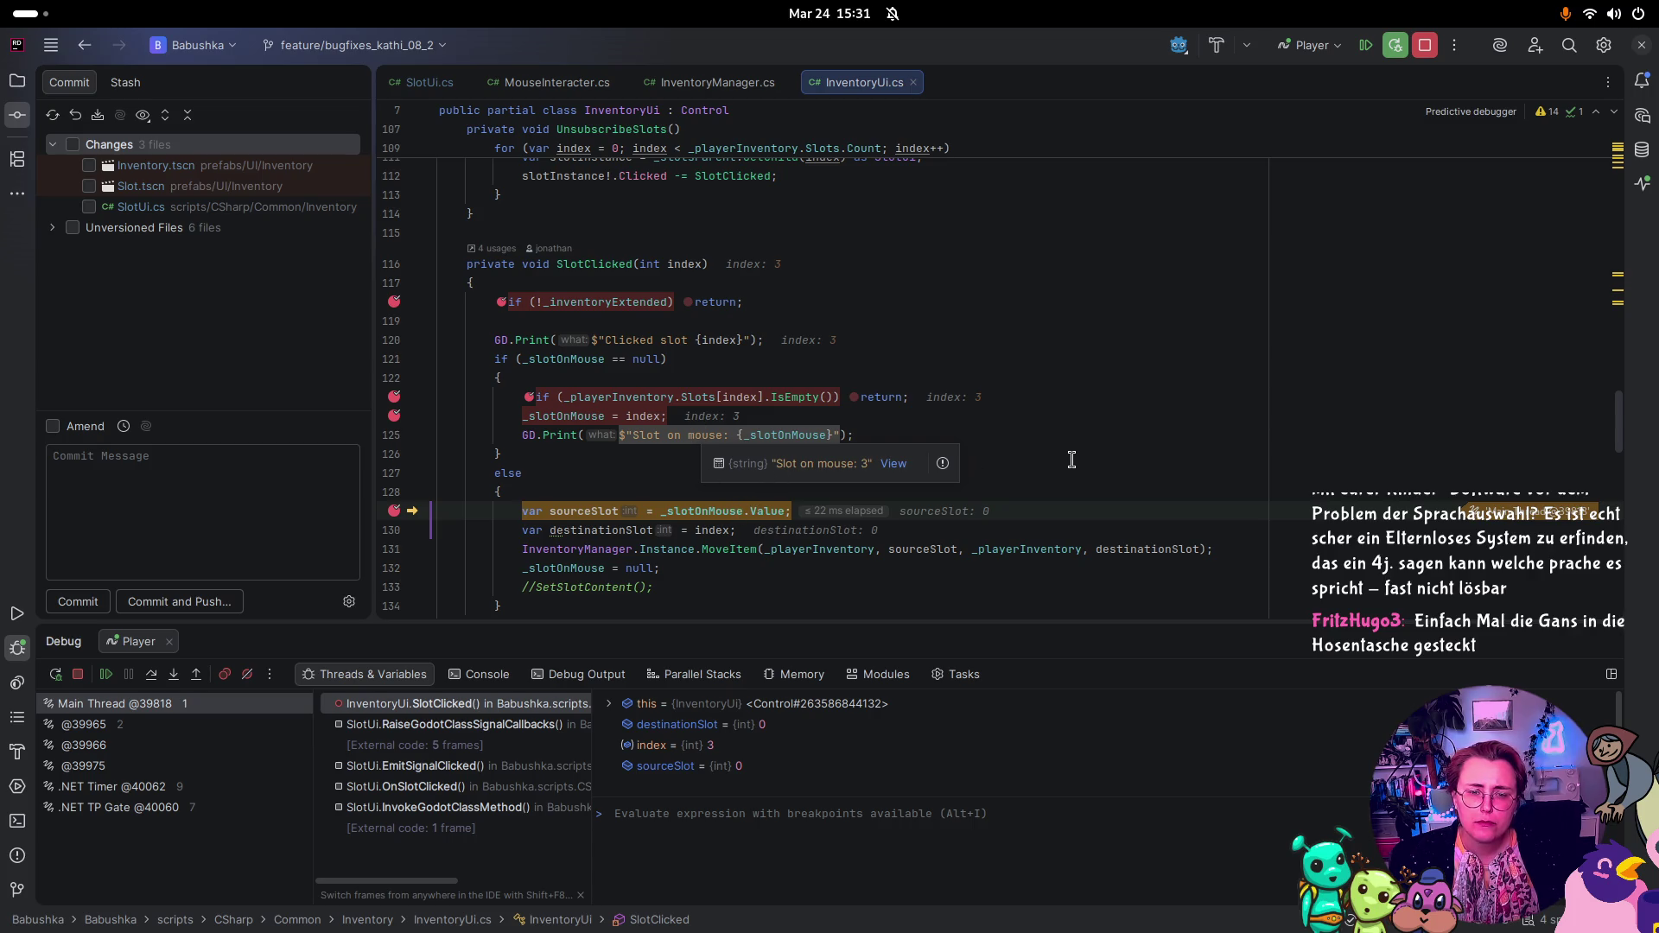
{"action": "mouse_move", "coordinate": [561, 516]}
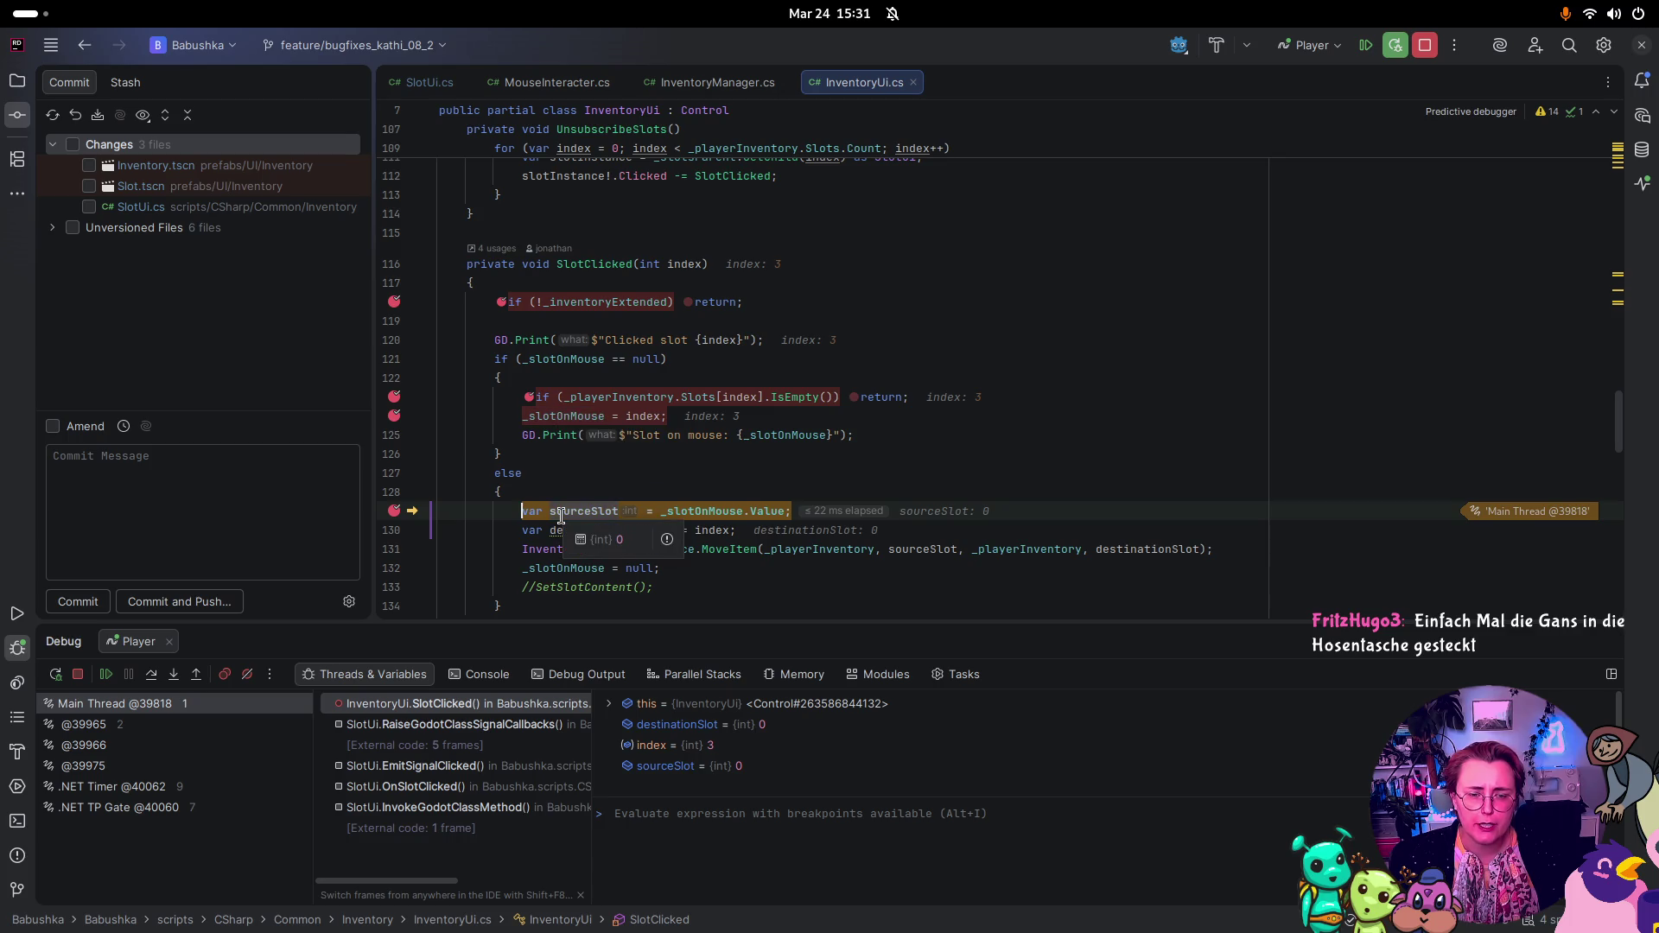
{"action": "key", "text": "F9"}
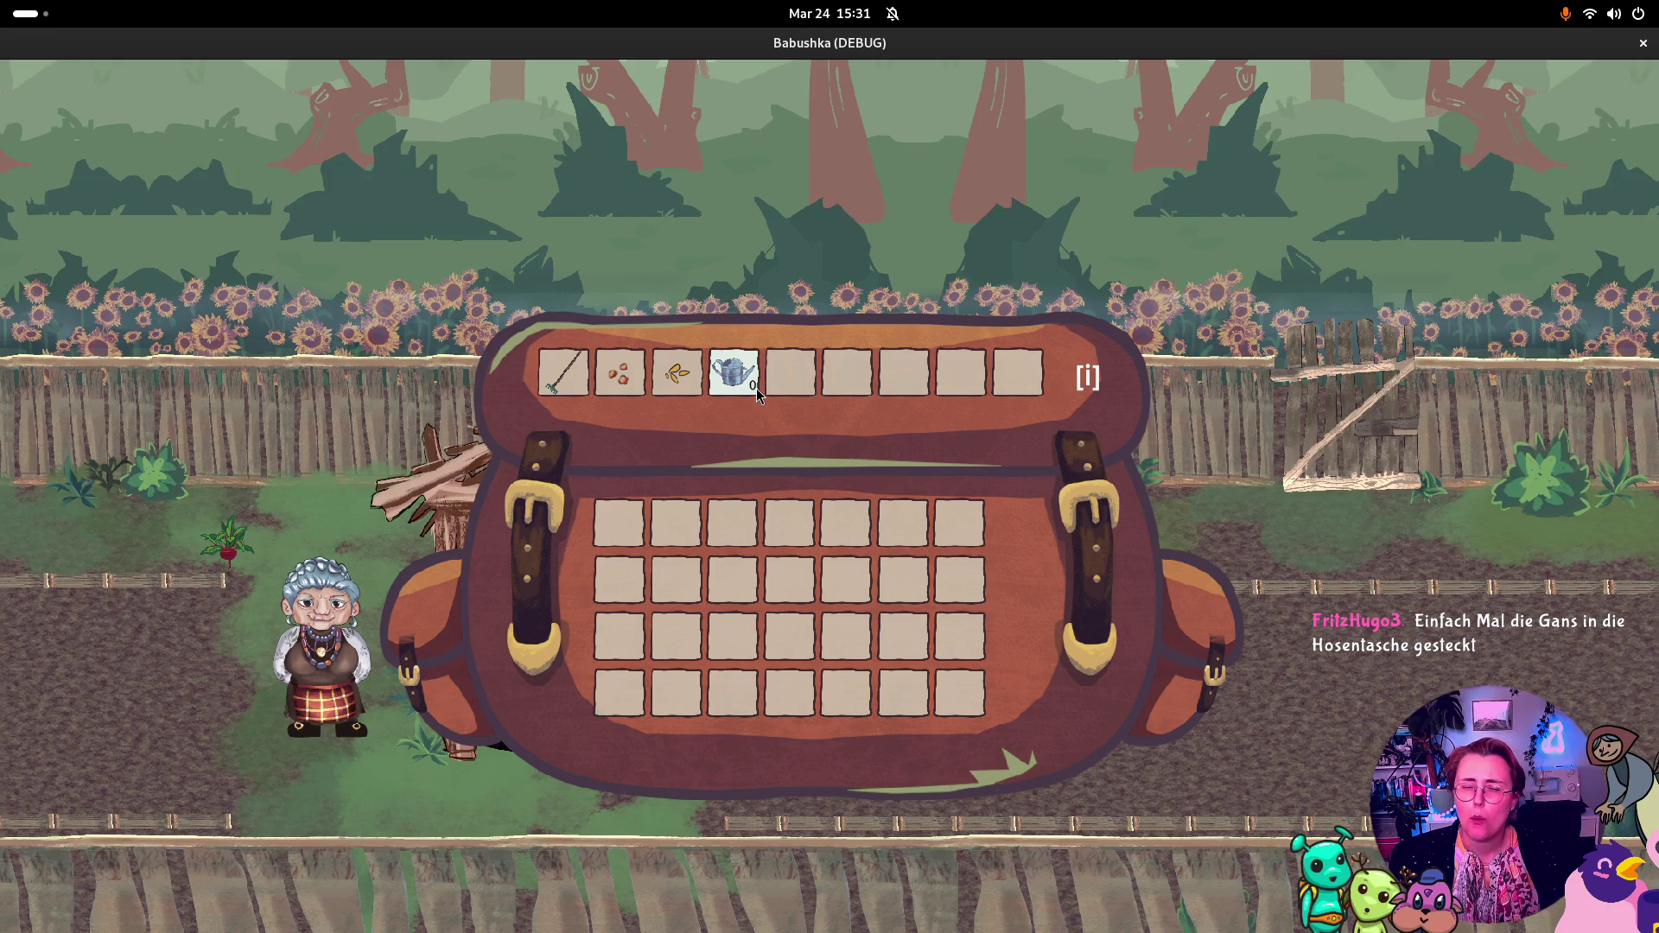
Step: Close Babushka's backpack to return to the garden by the well
{"action": "key", "text": "i"}
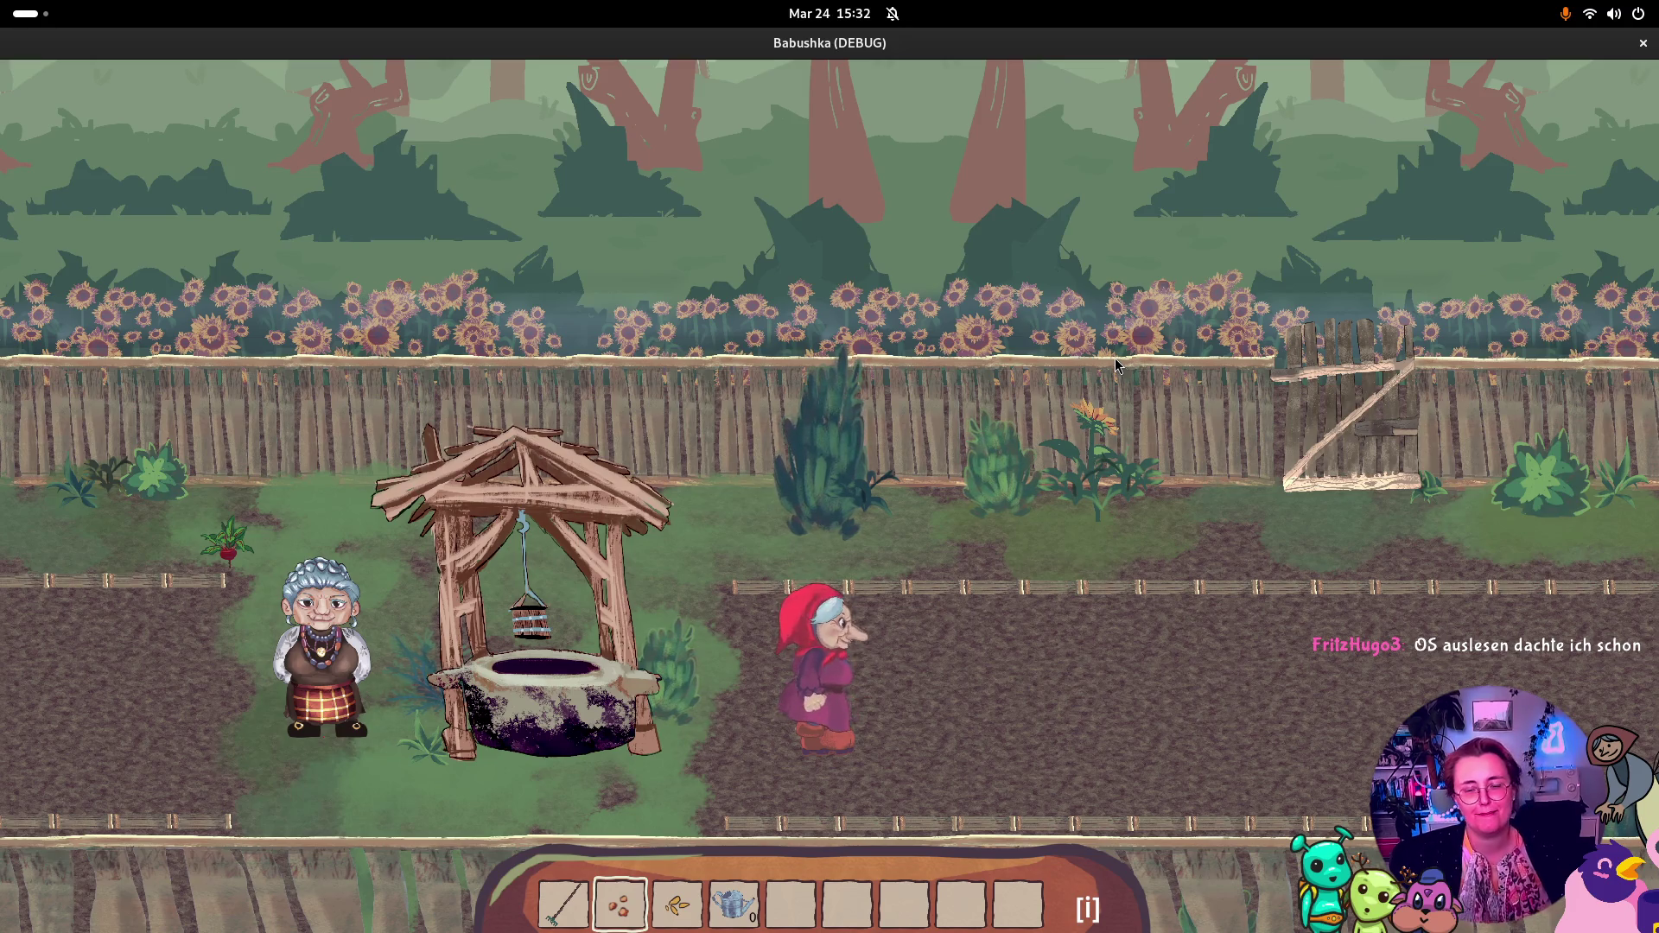
Step: Click the seeds slot (index 2), step through SlotClicked to the _slotOnMouse assignment on line 124, resume, and close the bag
{"action": "key", "text": "i"}
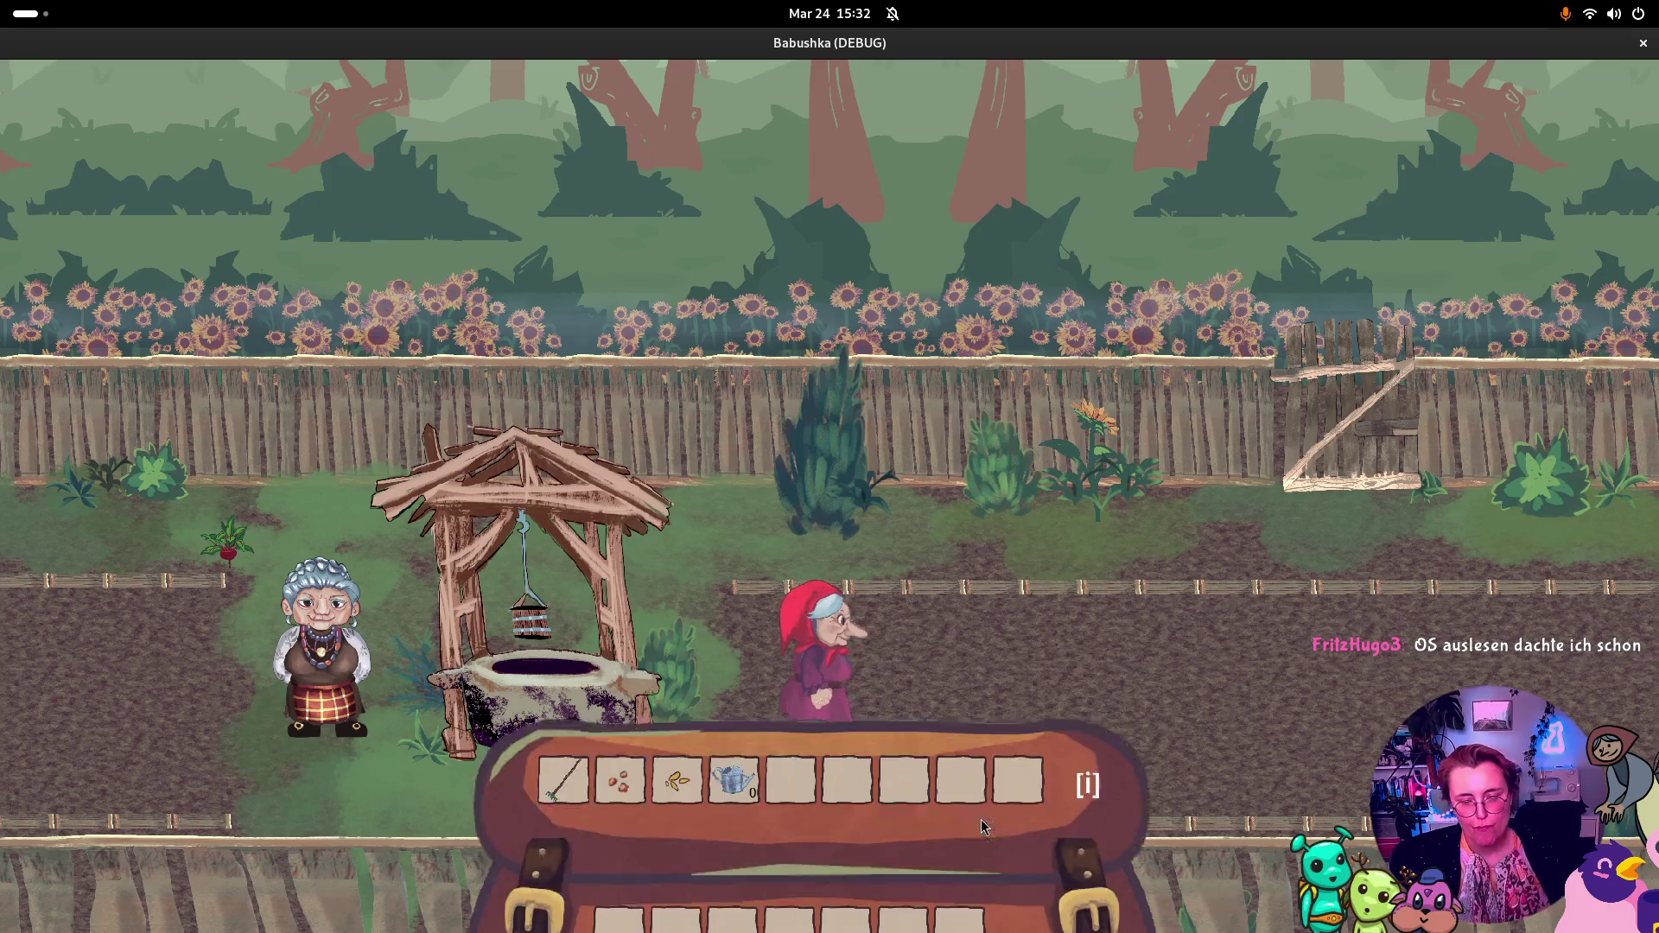
{"action": "left_click", "coordinate": [677, 372]}
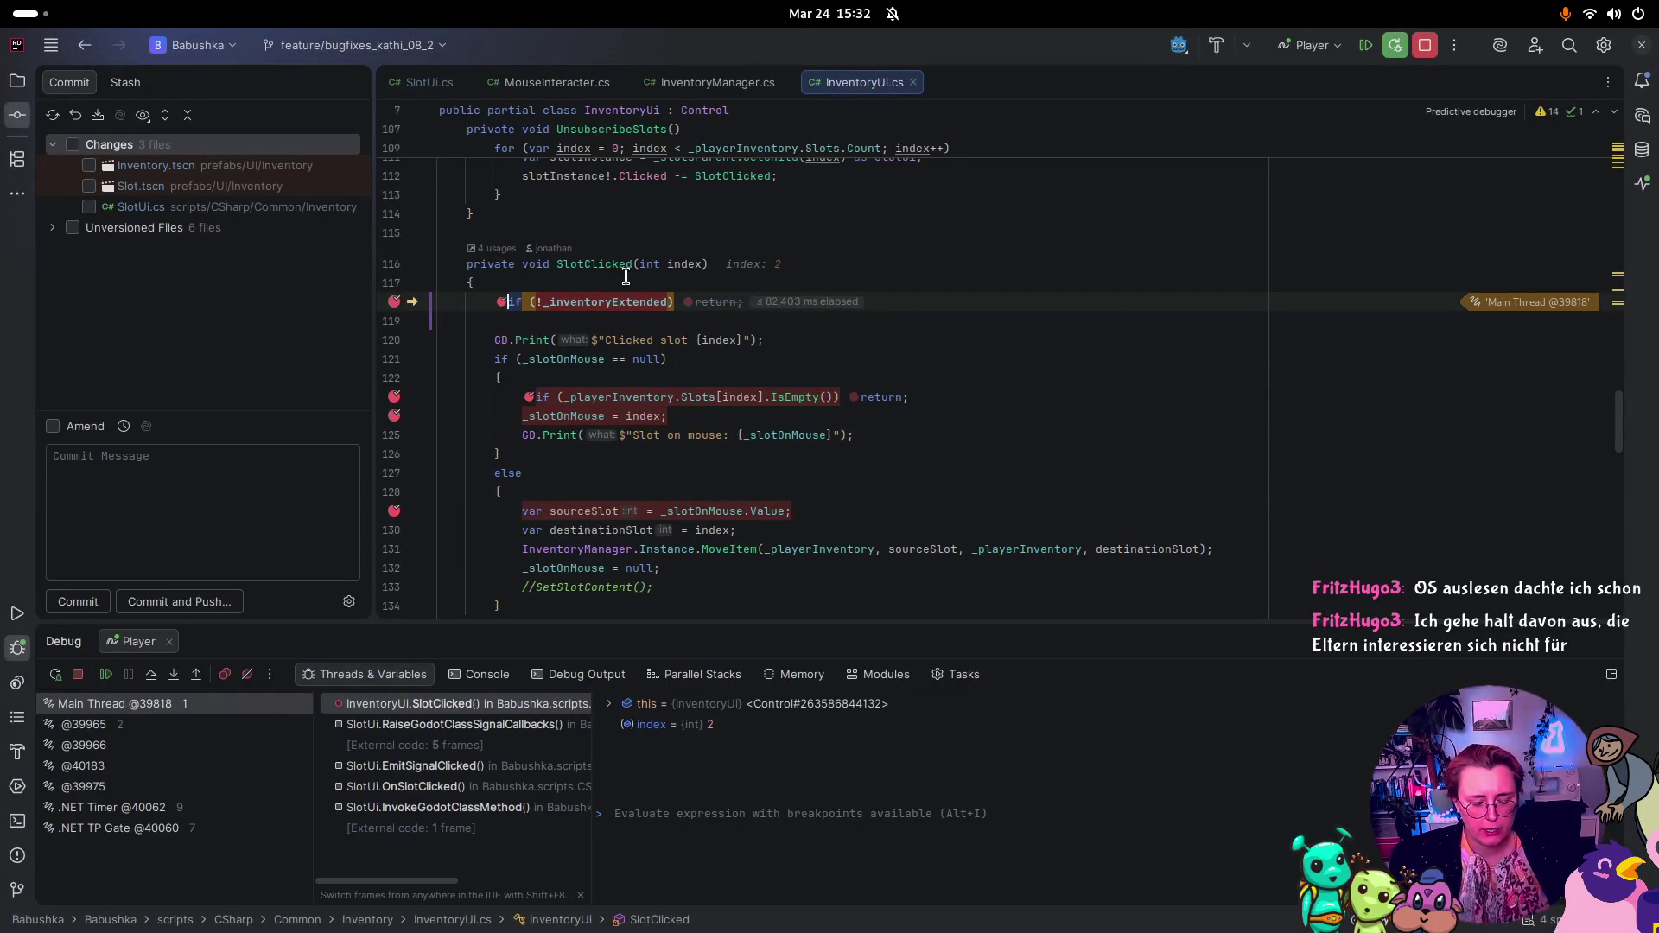
{"action": "key", "text": "F5"}
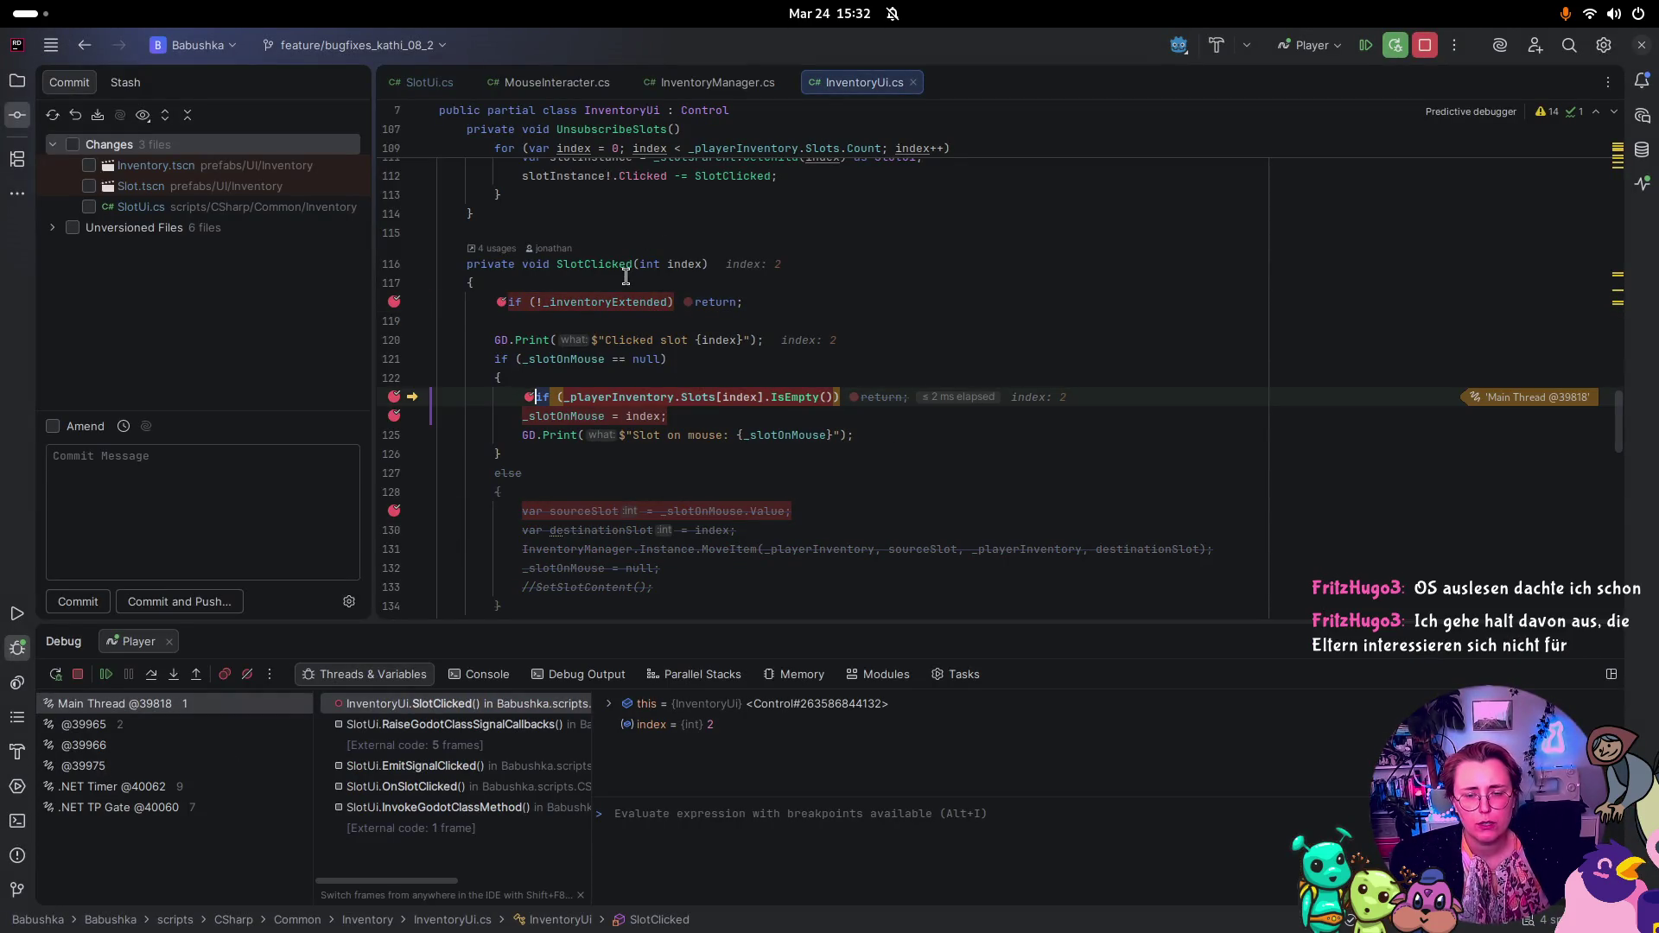
{"action": "key", "text": "F10"}
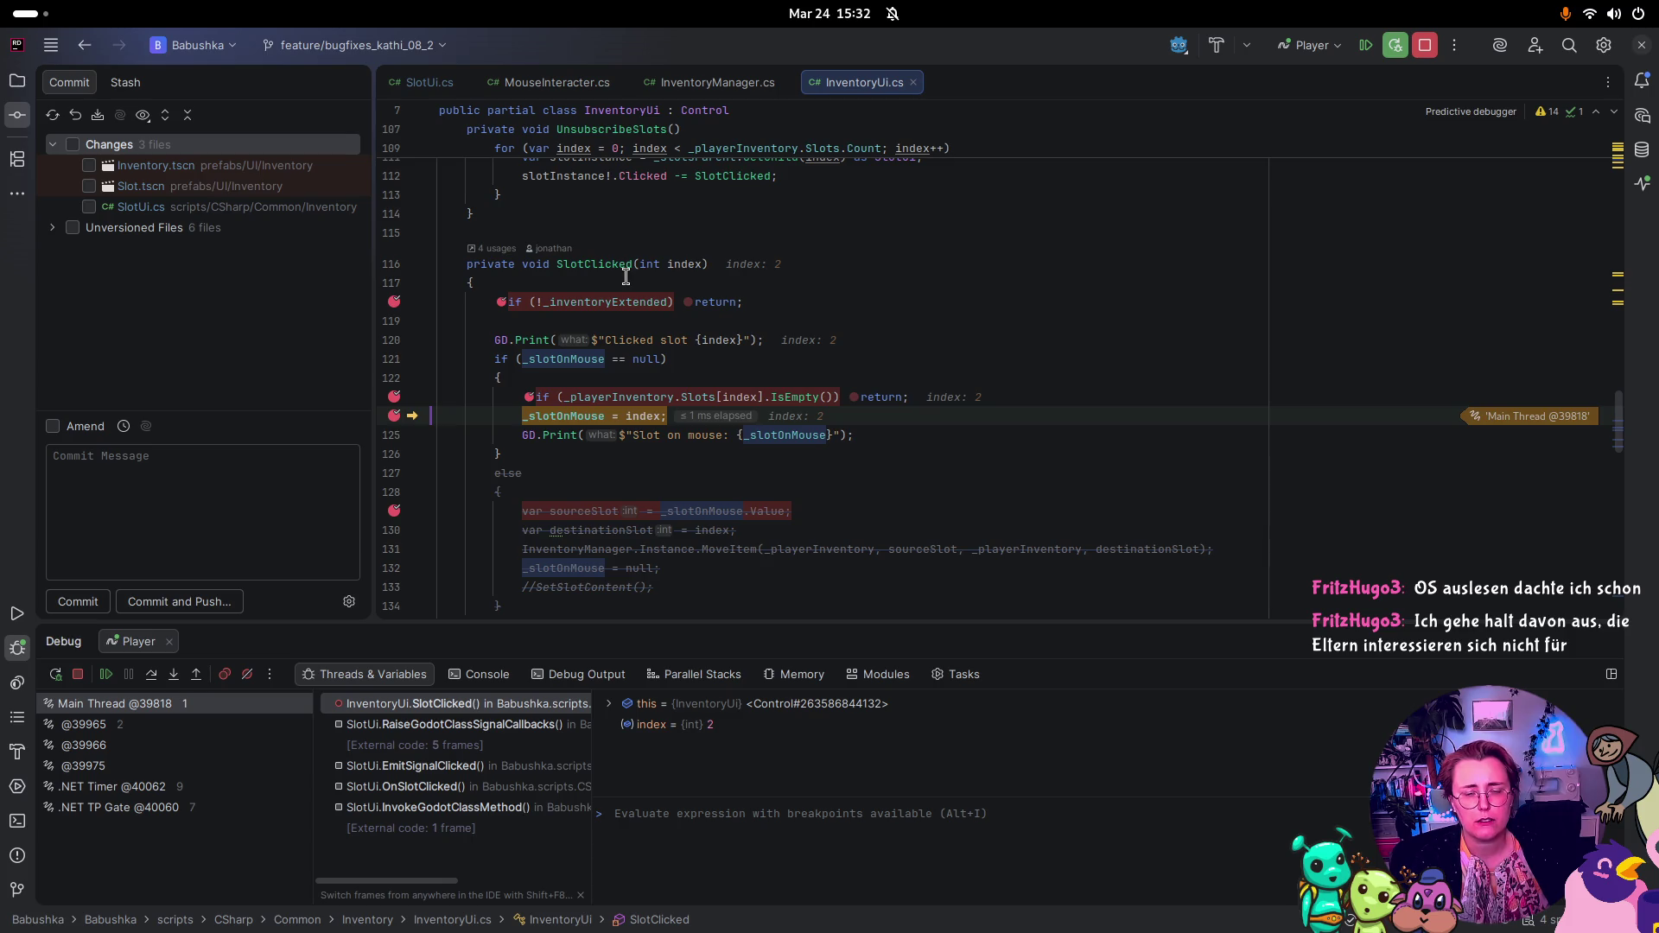
{"action": "key", "text": "F5"}
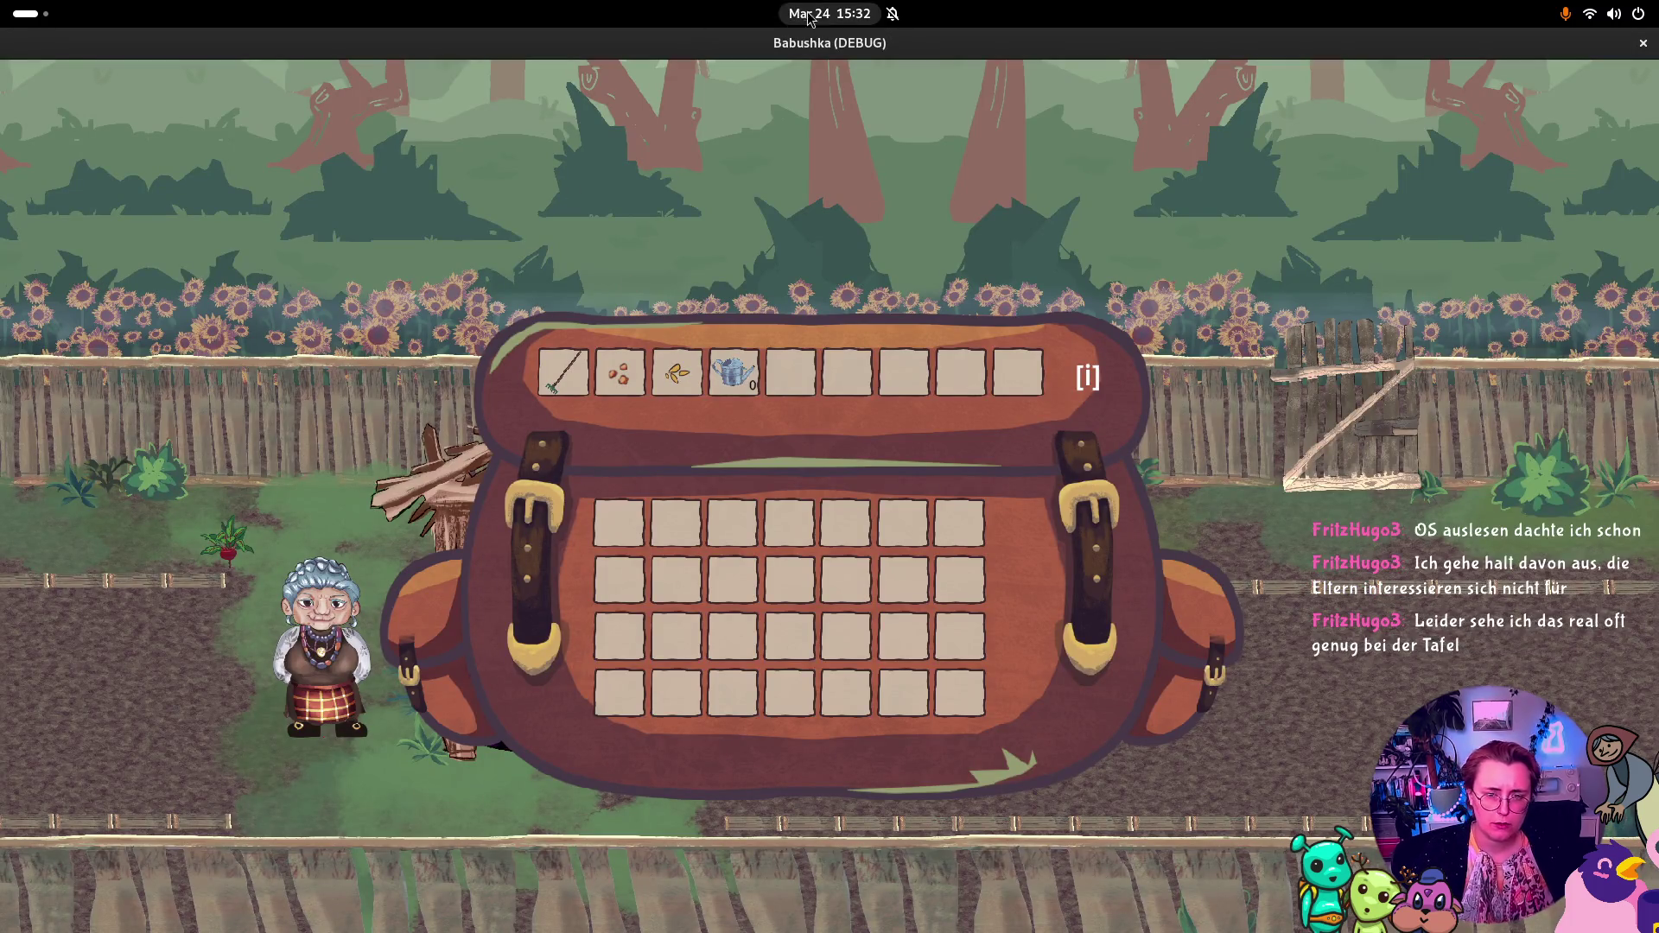
{"action": "key", "text": "i"}
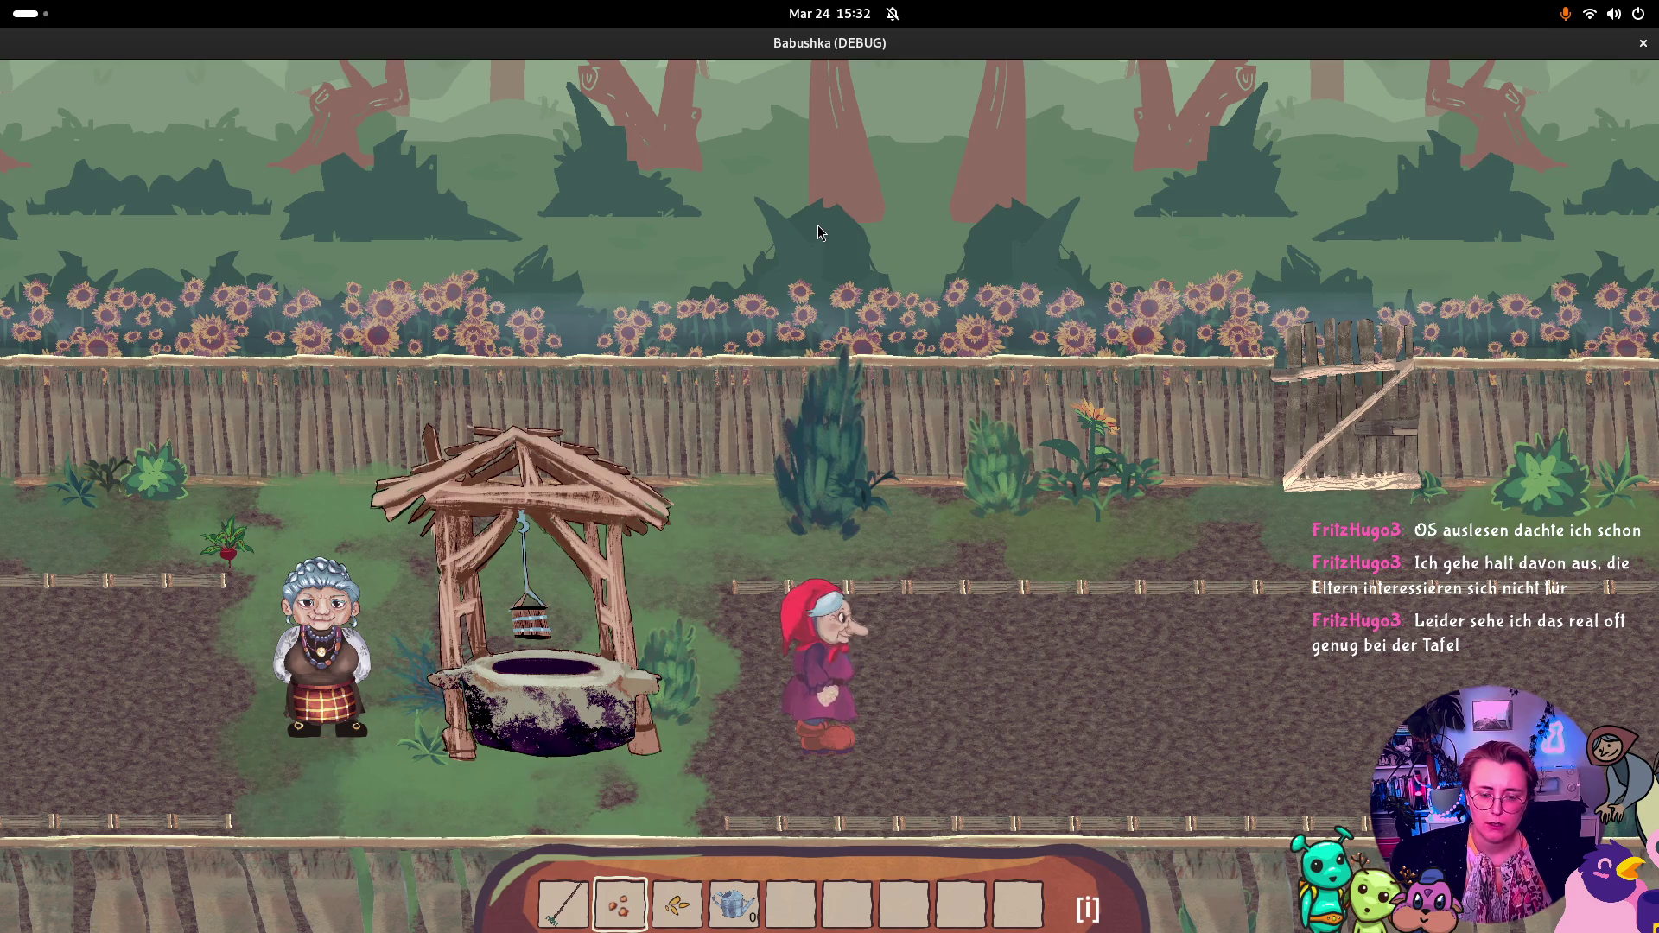